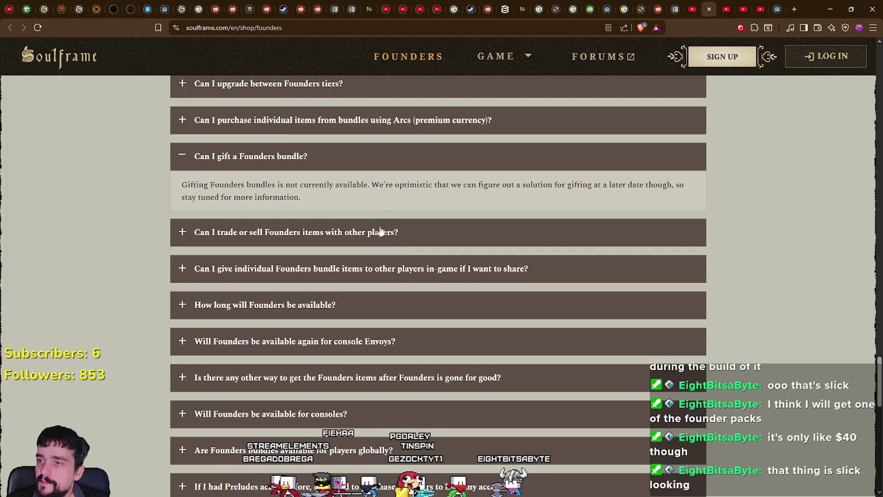
Expand the 'Can I trade or sell Founders items with other players?' answer and highlight its text
left_click(376, 241)
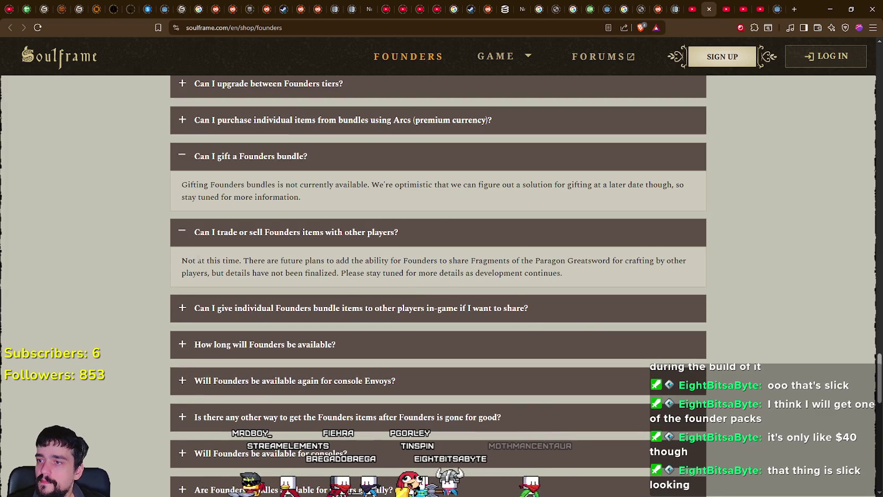
mouse_move(240, 261)
left_mouse_down()
mouse_move(361, 273)
mouse_move(375, 261)
mouse_move(571, 261)
mouse_move(622, 272)
left_mouse_up()
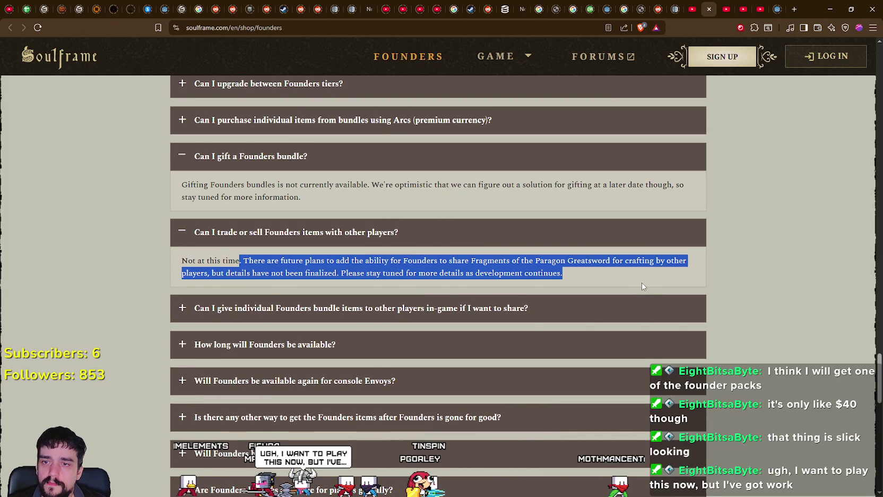
left_click(637, 282)
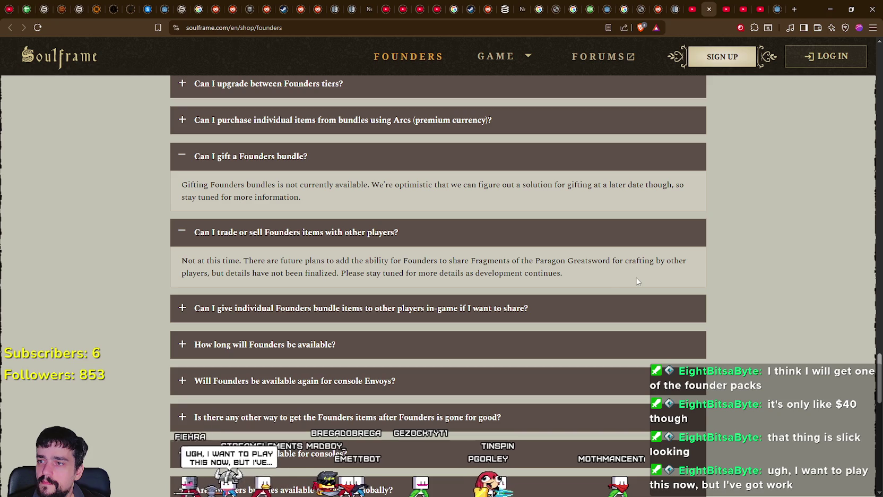
left_click_drag(639, 281, 12, 256)
scroll(51, 319, "down", 3)
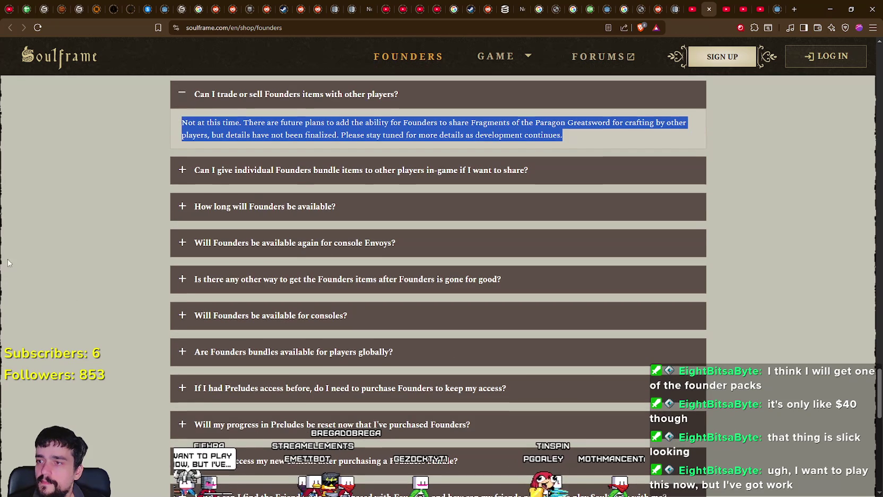
left_click(62, 174)
Scroll through the remaining FAQ to the footer and return to the Soulframe home page
scroll(385, 399, "down", 3)
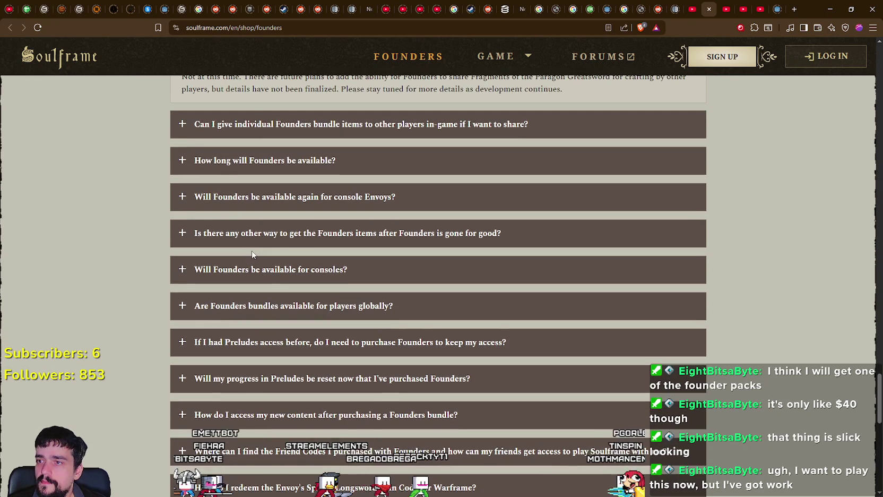
scroll(412, 422, "down", 1)
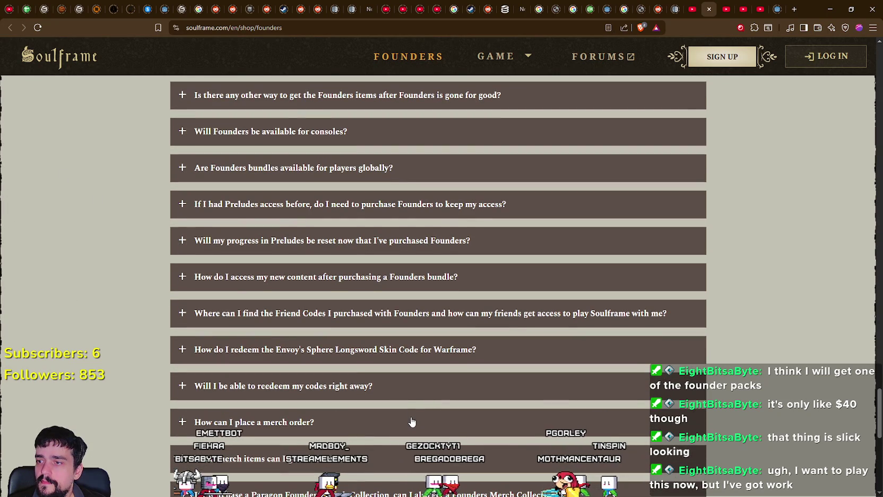
scroll(411, 420, "down", 2)
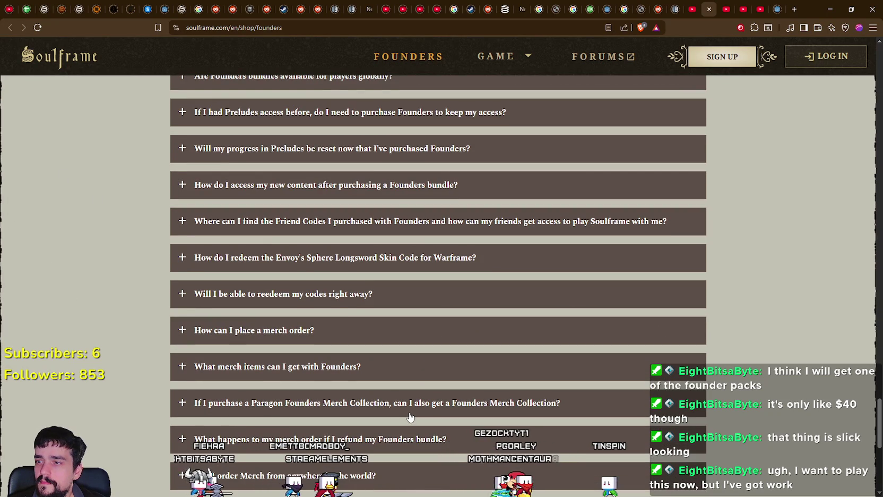
scroll(410, 417, "down", 5)
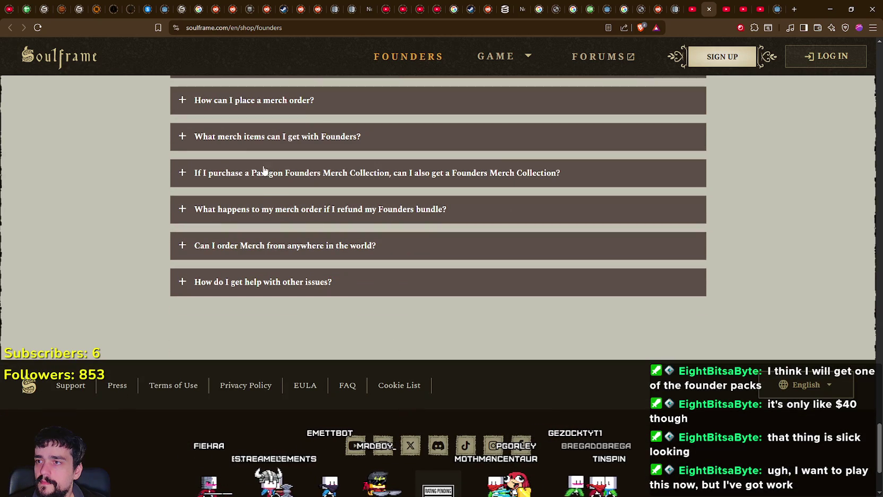
mouse_move(479, 54)
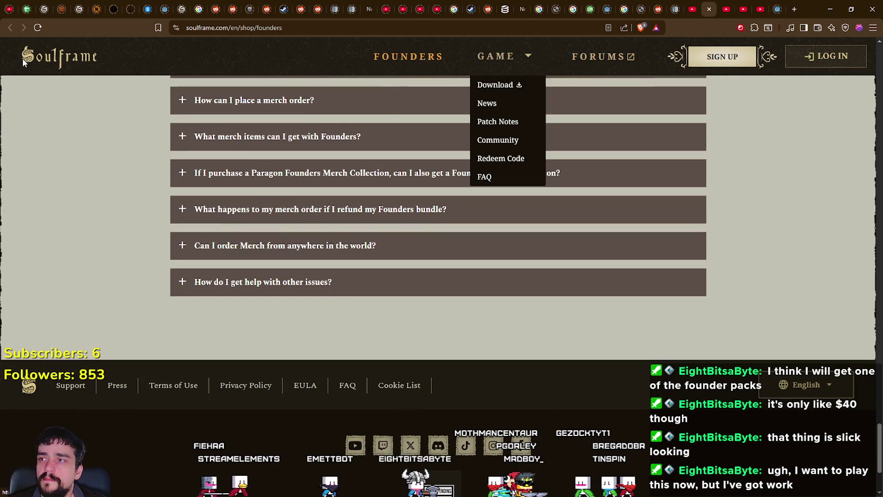
left_click(528, 56)
Scroll into the Hotfix 3 patch notes and highlight the note about scaling the HUD to 75%
scroll(499, 299, "down", 6)
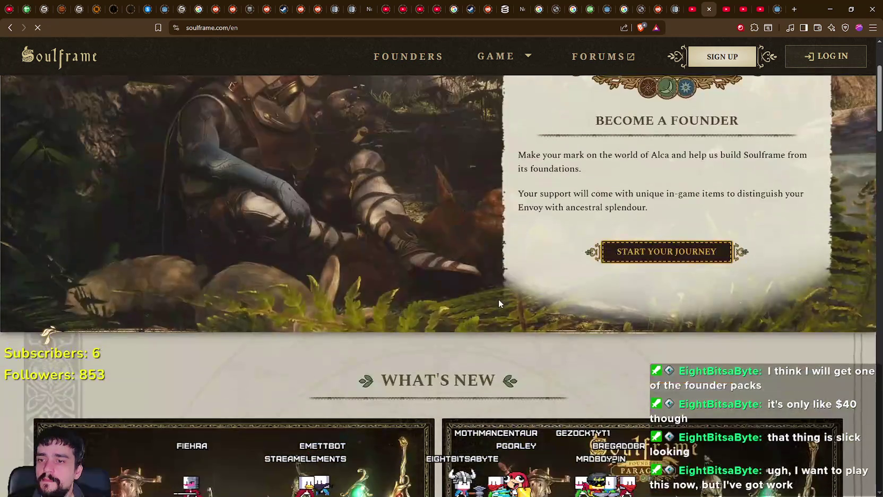
scroll(503, 295, "down", 7)
scroll(483, 320, "up", 5)
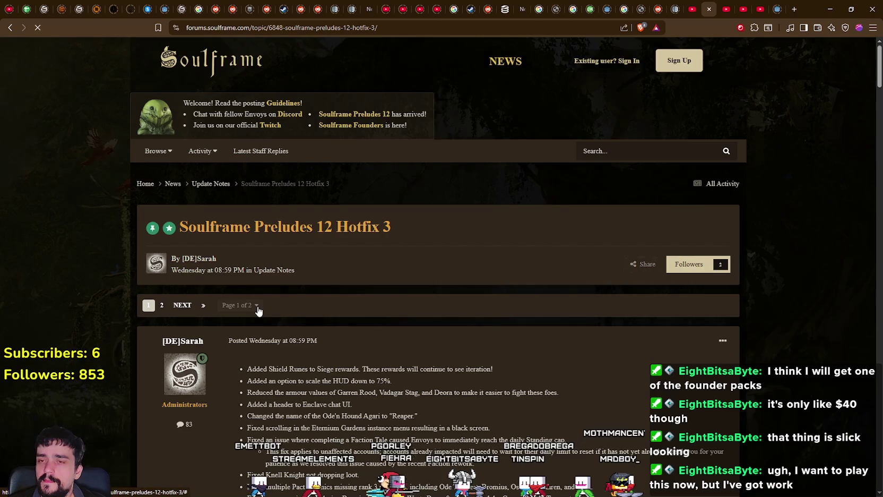
scroll(451, 361, "down", 3)
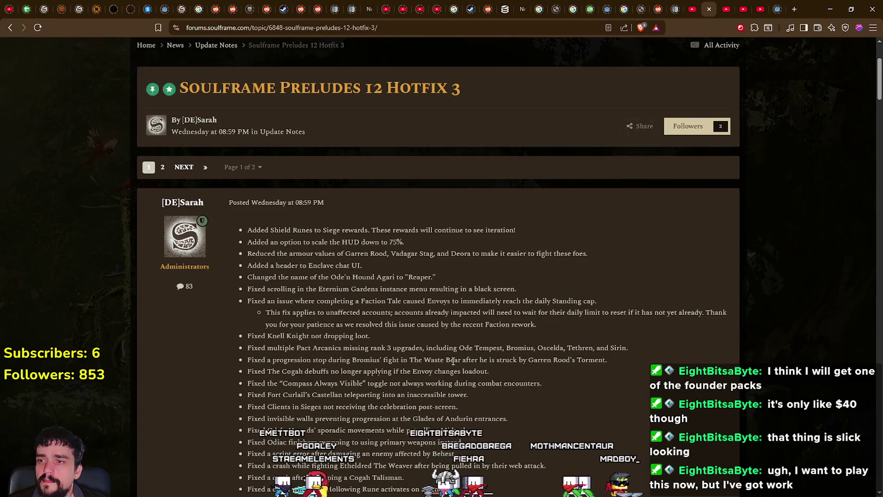
scroll(453, 361, "down", 1)
left_click_drag(253, 195, 417, 197)
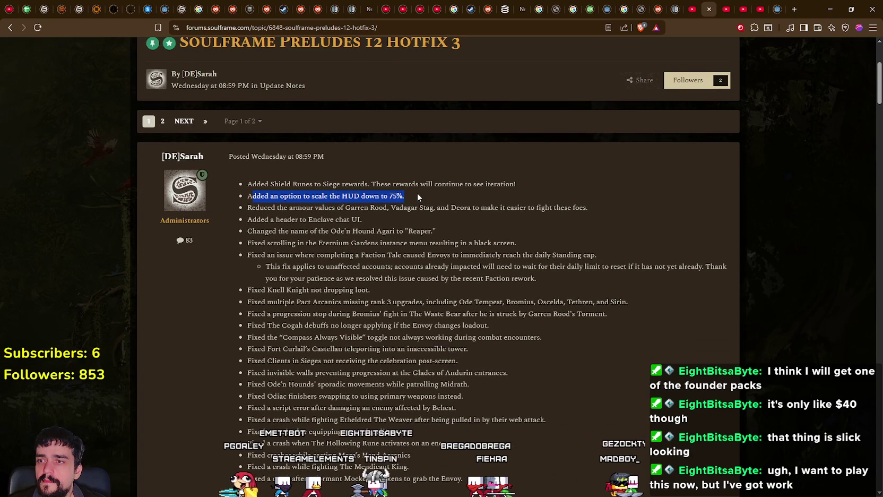
Read further down the Hotfix 3 notes, highlighting them back up to the post start
scroll(485, 373, "down", 1)
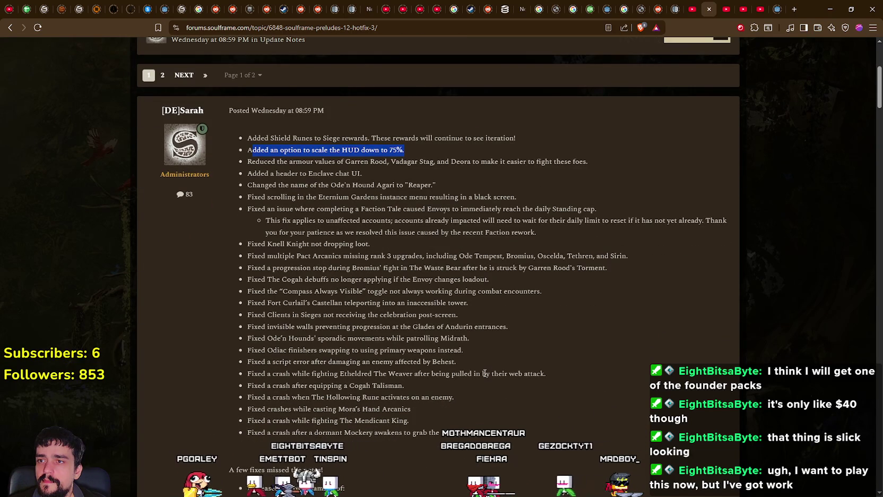
scroll(474, 348, "down", 2)
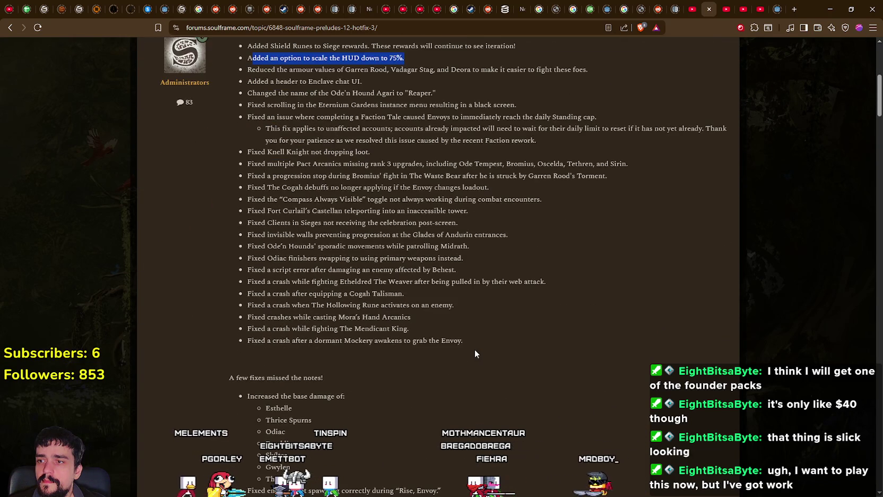
mouse_move(475, 351)
left_mouse_down()
mouse_move(404, 246)
mouse_move(245, 177)
left_mouse_up()
scroll(403, 357, "down", 2)
left_click(403, 357)
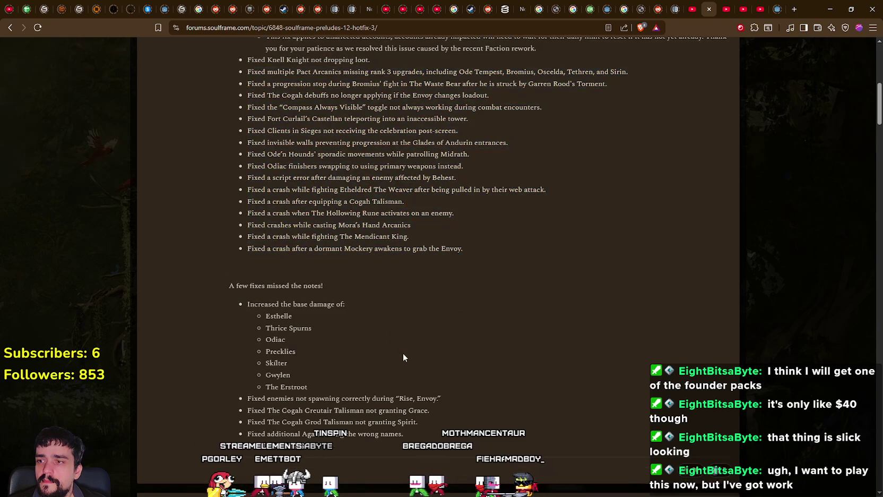
mouse_move(448, 428)
left_mouse_down()
mouse_move(314, 348)
mouse_move(255, 223)
mouse_move(250, 231)
left_mouse_up()
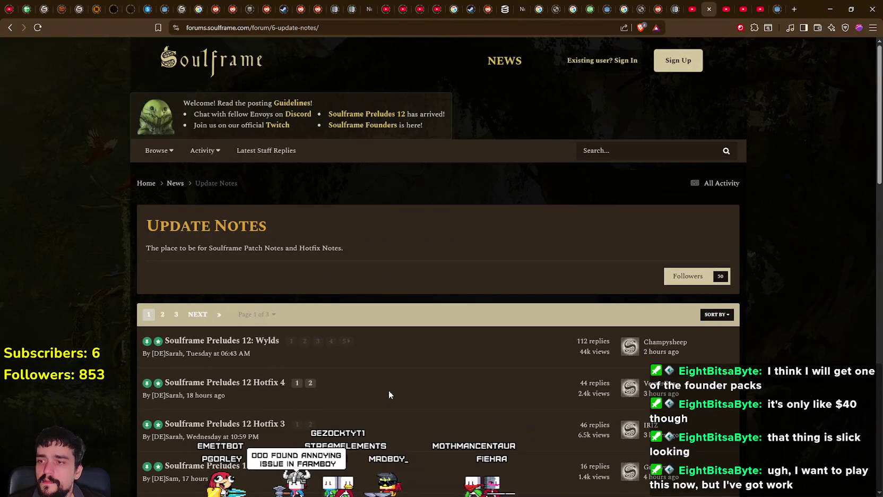
Open the Soulframe Preludes 12 Hotfix 4 topic and highlight its first notes about Wevetseed plants
scroll(247, 297, "down", 2)
left_click(247, 298)
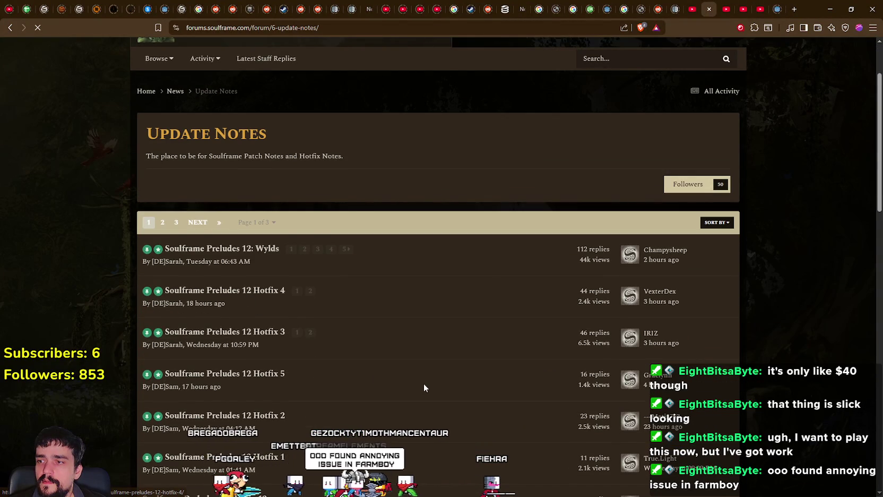
scroll(245, 219, "down", 3)
mouse_move(245, 222)
left_mouse_down()
mouse_move(488, 242)
mouse_move(599, 229)
left_mouse_up()
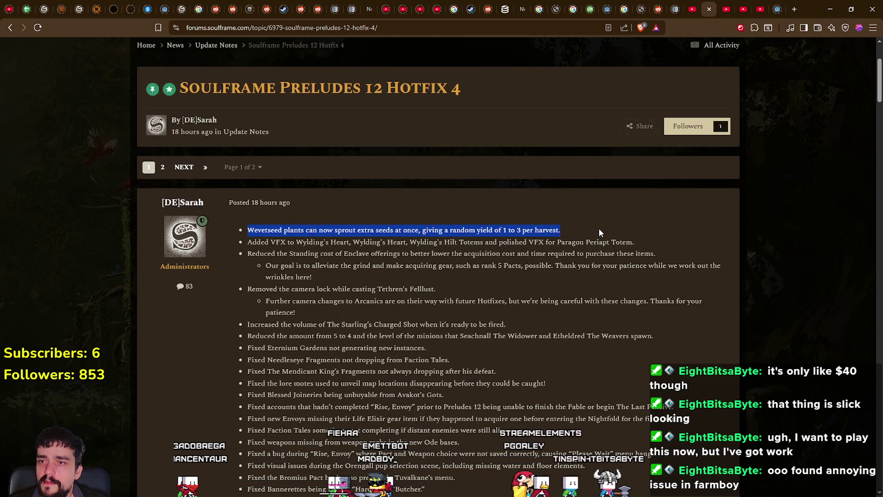
mouse_move(246, 230)
left_mouse_down()
mouse_move(518, 230)
mouse_move(610, 244)
mouse_move(654, 271)
mouse_move(655, 301)
left_mouse_up()
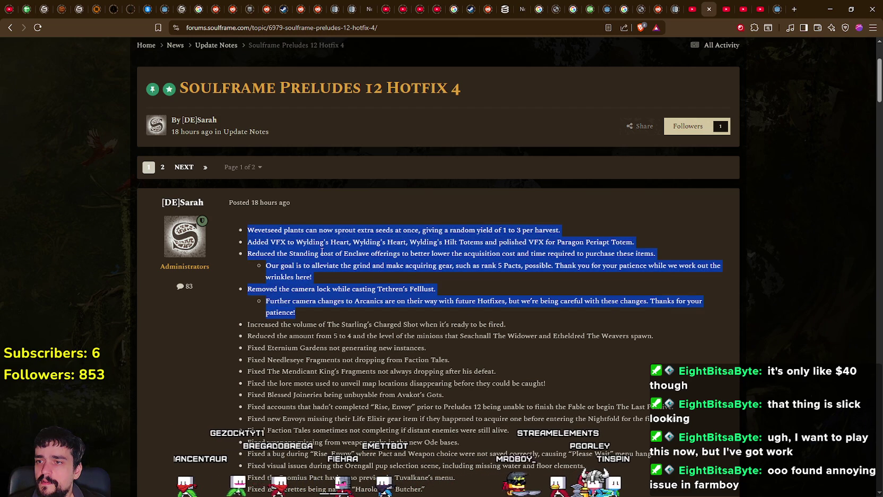
Highlight the Enclave offerings cost note and the volume and amount notes
left_click_drag(322, 252, 247, 230)
left_click_drag(464, 253, 594, 264)
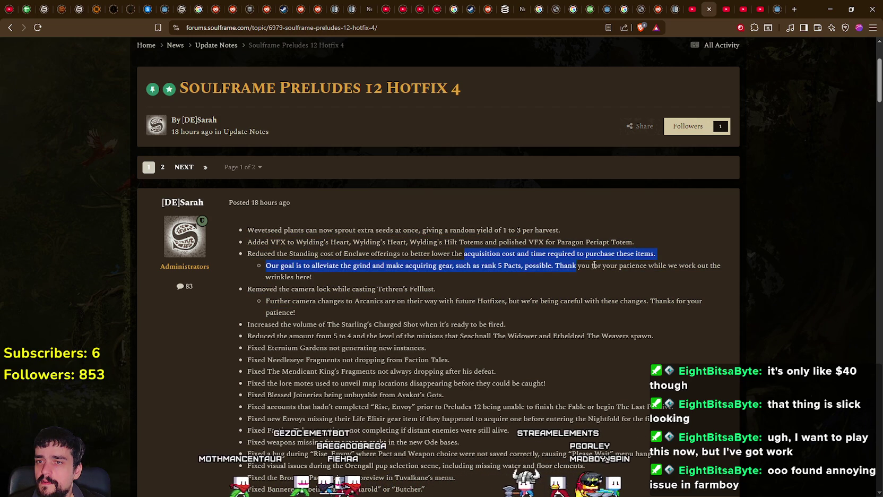
left_click(242, 254)
scroll(242, 254, "down", 1)
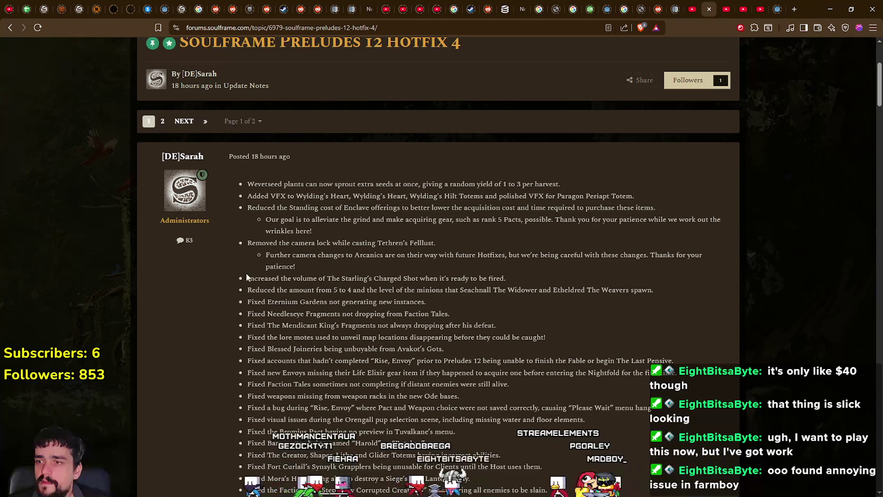
left_click_drag(244, 277, 564, 290)
scroll(492, 316, "down", 3)
left_click(367, 232)
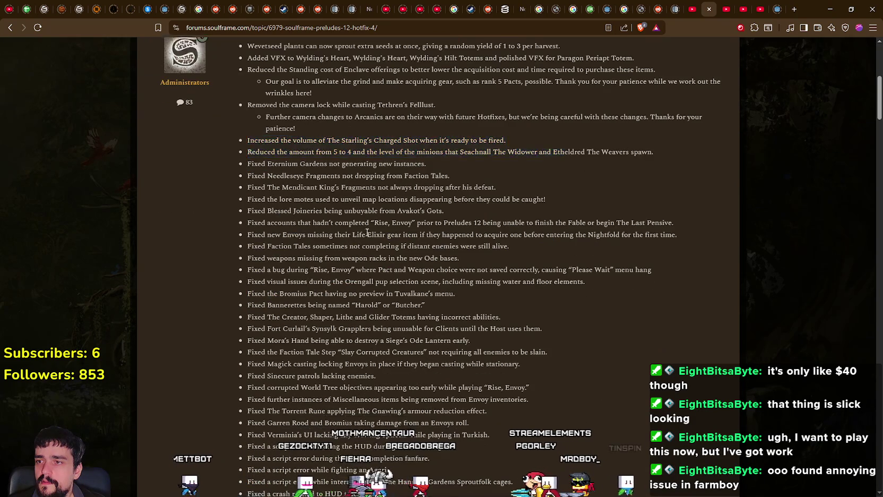
Highlight the list of fixes, read down through the replies, then return to the top
mouse_move(256, 152)
left_mouse_down()
mouse_move(382, 398)
mouse_move(383, 249)
mouse_move(372, 326)
mouse_move(234, 276)
left_mouse_up()
scroll(382, 318, "down", 3)
scroll(364, 319, "down", 2)
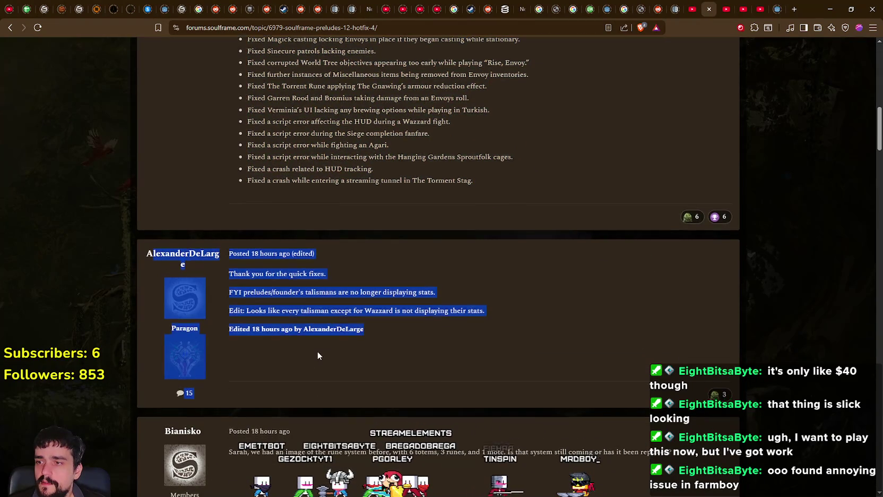
scroll(318, 350, "down", 5)
scroll(317, 349, "up", 15)
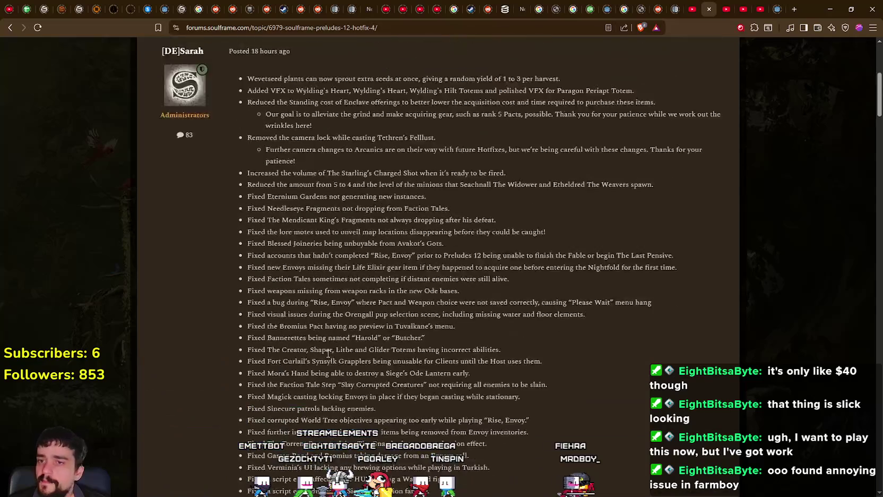
scroll(313, 228, "up", 1)
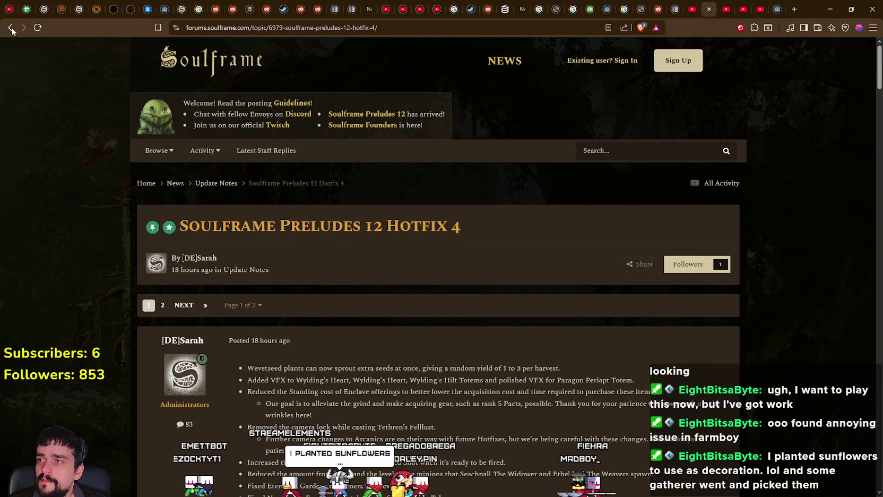
Go back through Update Notes and Hotfix 3 to the Soulframe home page, then switch to the YouTube Soulframe video
key("alt+Left")
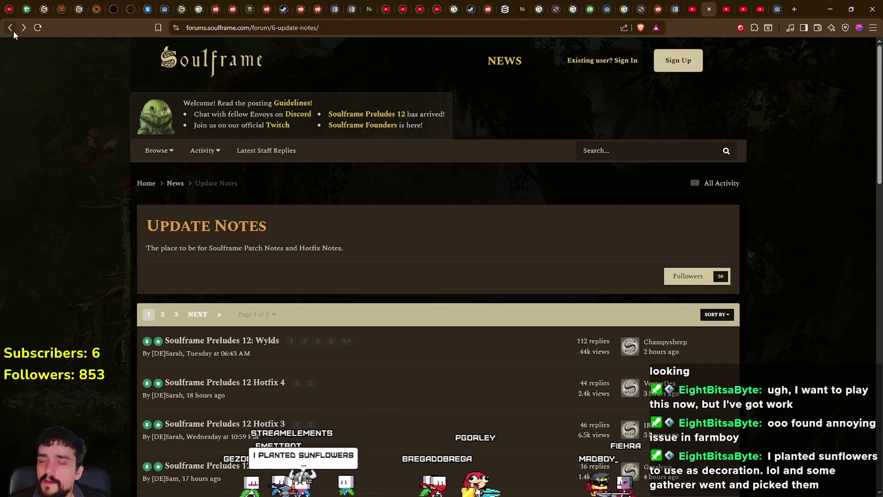
left_click(10, 29)
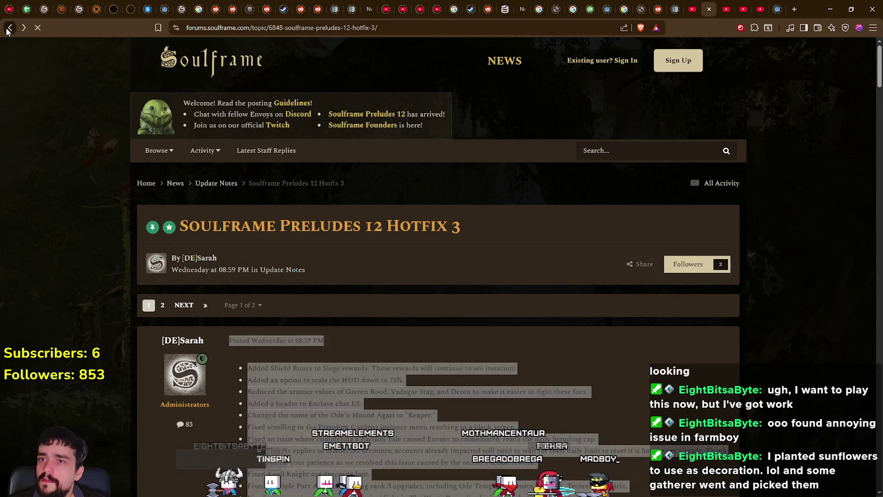
left_click(10, 28)
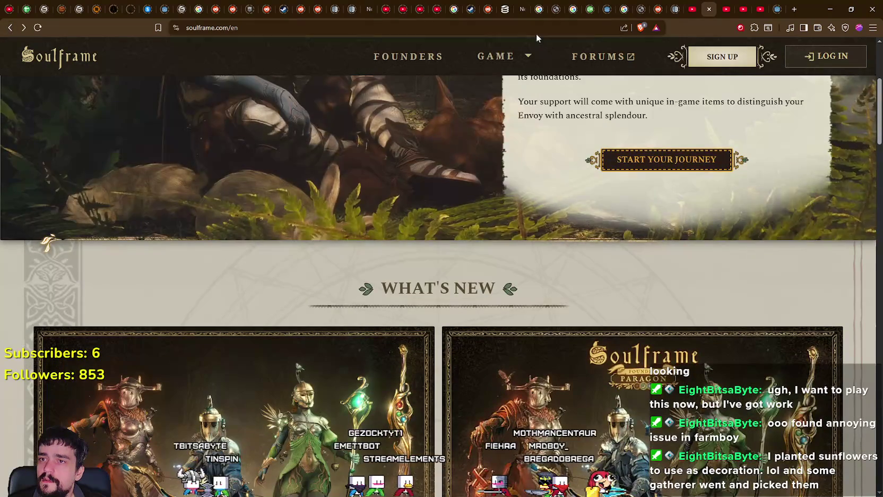
mouse_move(491, 63)
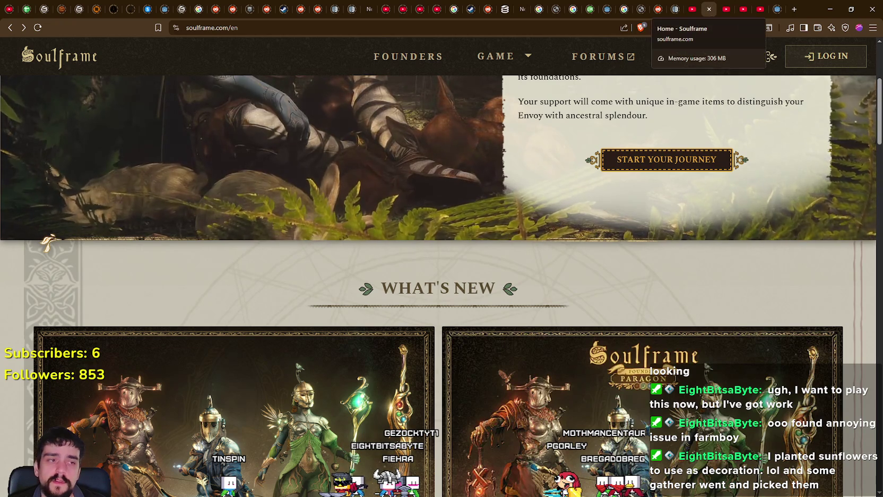
left_click(703, 11)
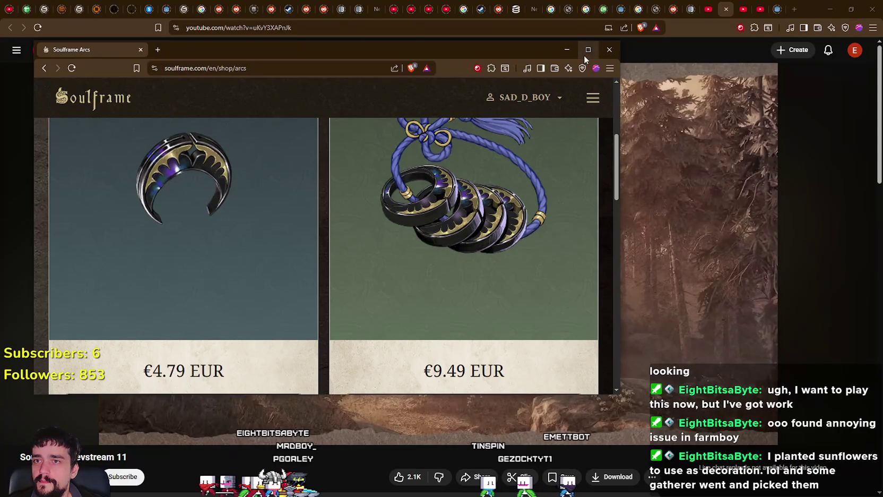
Maximize the Arcs shop, scan its four bundle prices, and bring up link options for FOUNDERS
left_click(587, 50)
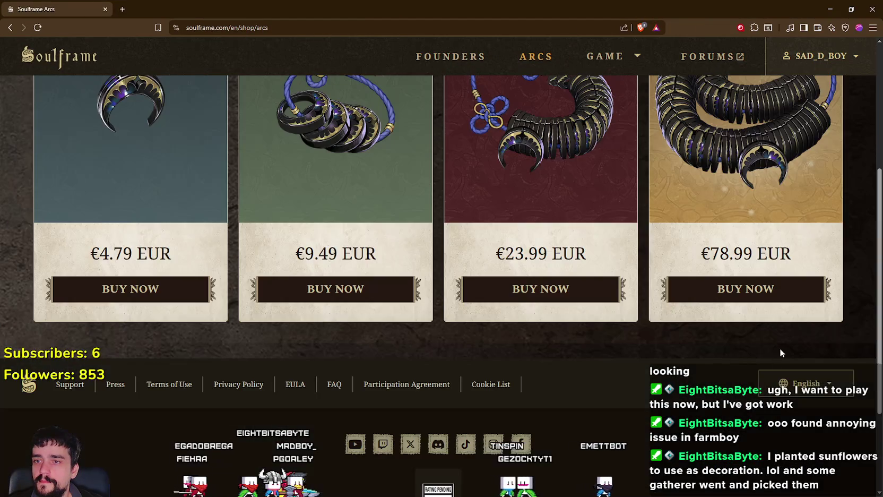
scroll(690, 250, "up", 1)
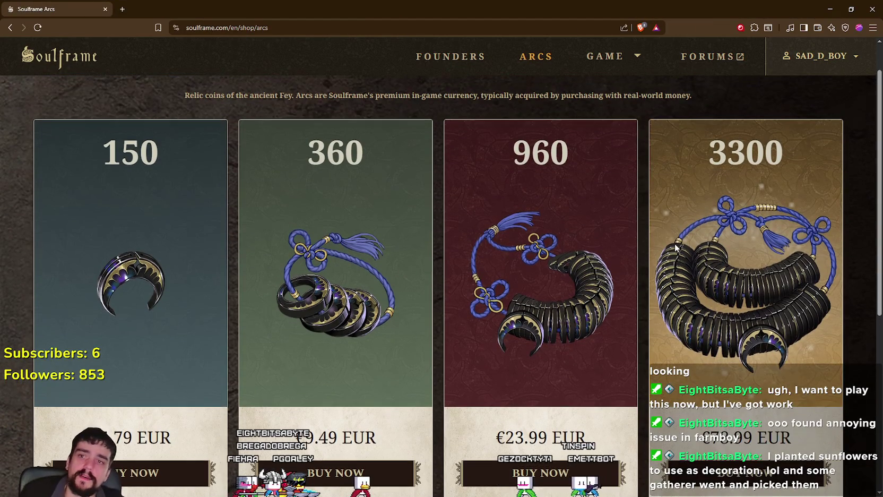
scroll(675, 243, "down", 5)
scroll(593, 360, "up", 4)
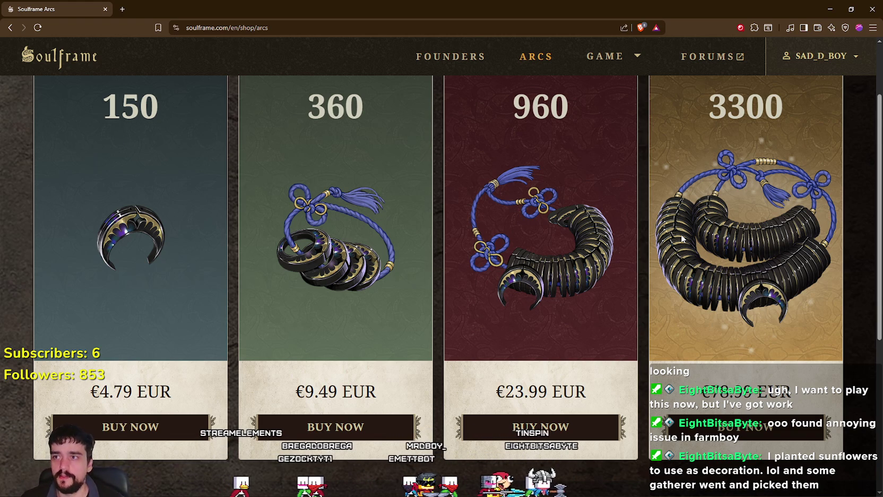
right_click(457, 58)
Open the Founders page in a new tab and scroll down to the founder packs
left_click(460, 65)
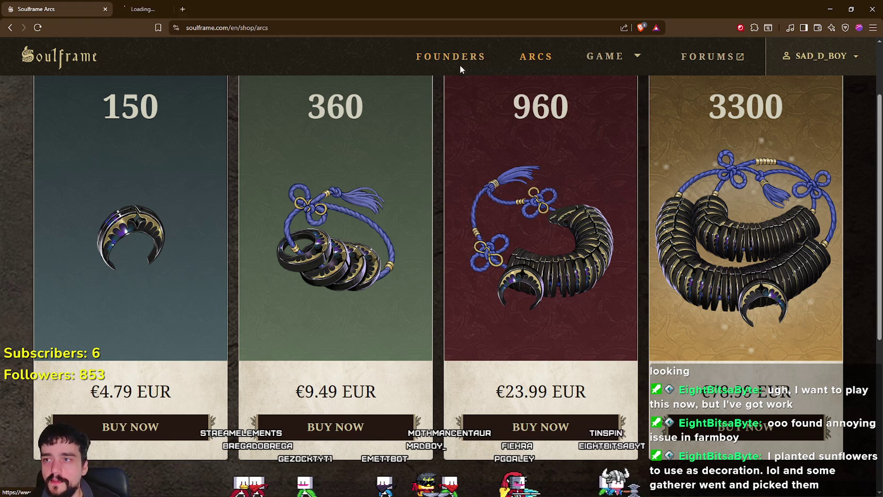
left_click(165, 9)
scroll(418, 407, "down", 5)
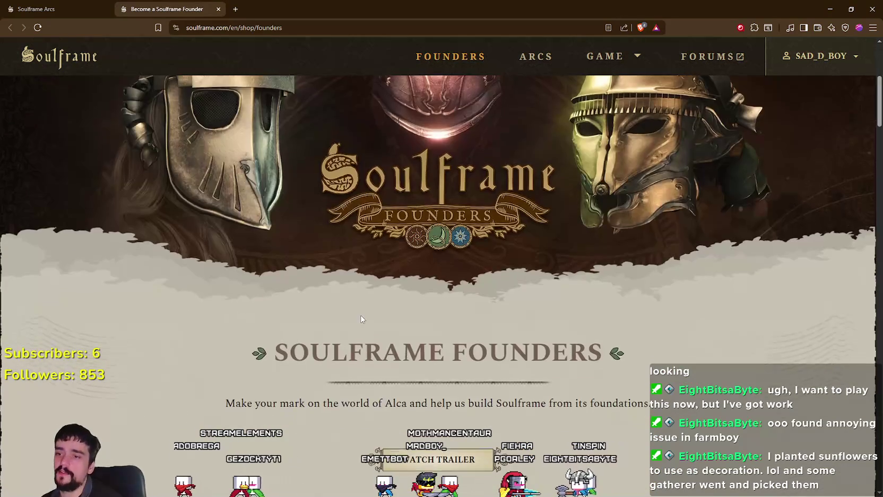
scroll(481, 378, "down", 8)
scroll(480, 378, "down", 10)
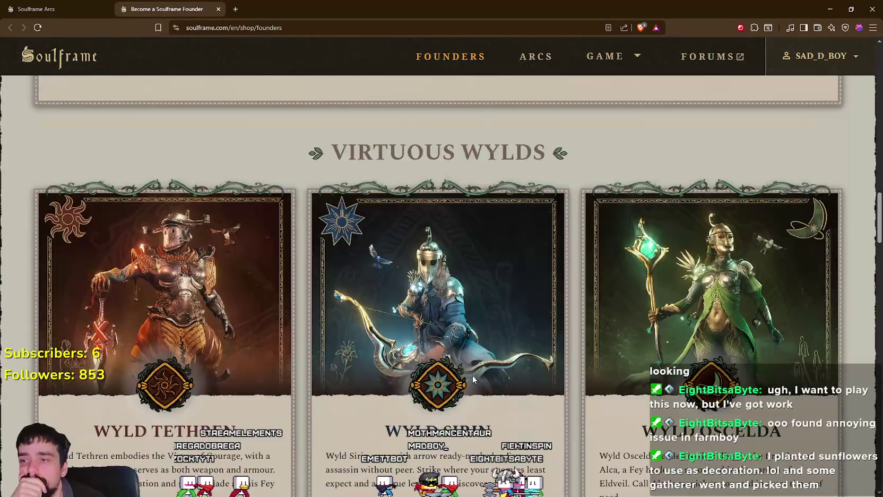
scroll(292, 205, "down", 1)
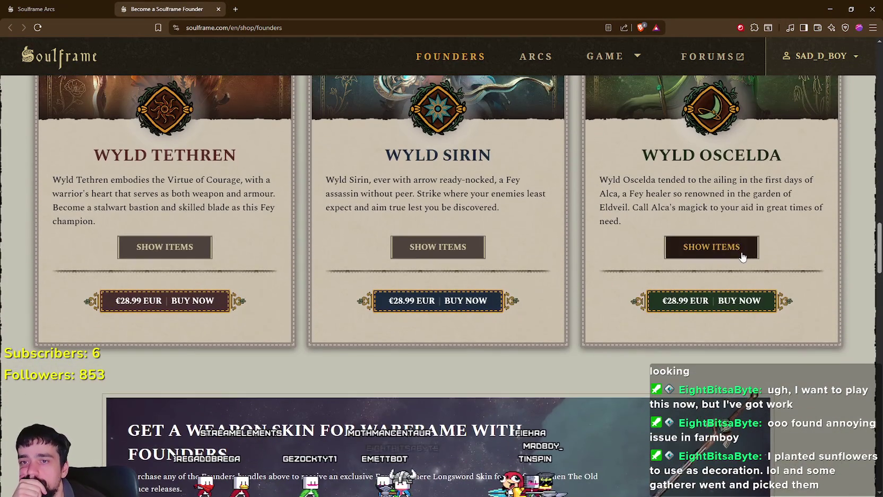
Inspect the Wyld Oscelda pack's friend codes and 1000 Arcs, comparing with 960 Arcs at €23.99
left_click(738, 246)
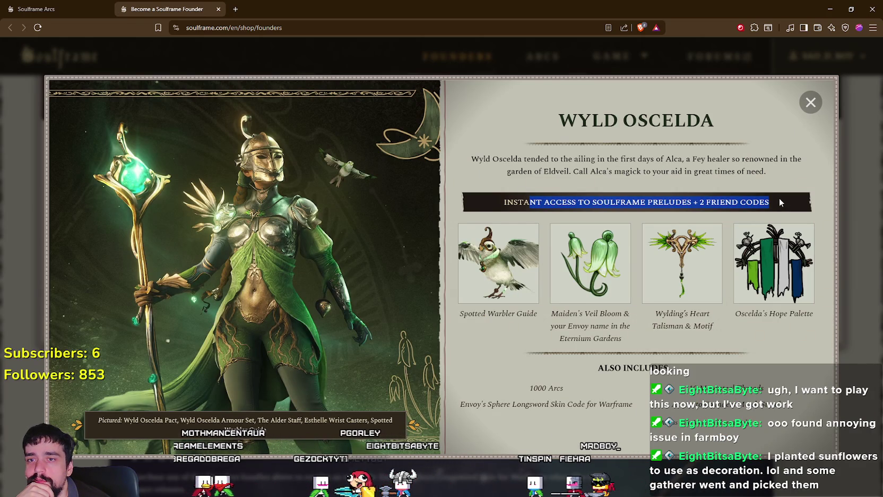
mouse_move(770, 202)
left_mouse_down()
mouse_move(501, 191)
mouse_move(486, 205)
left_mouse_up()
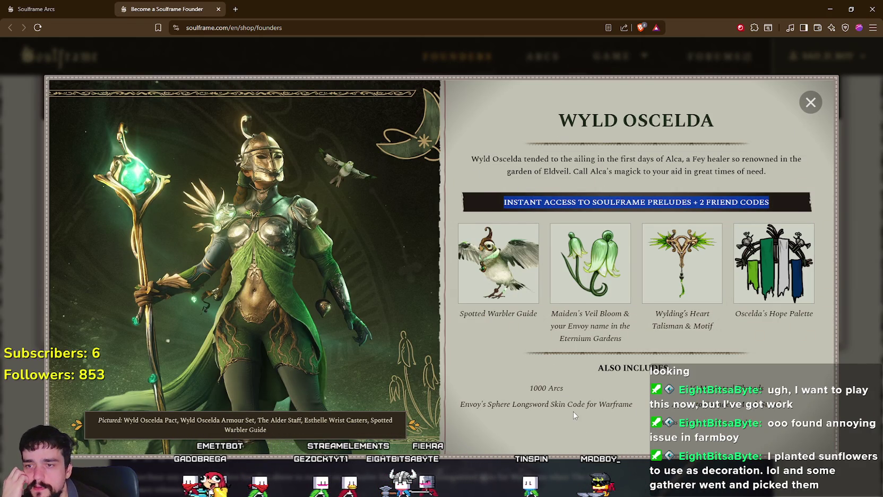
double_click(539, 387)
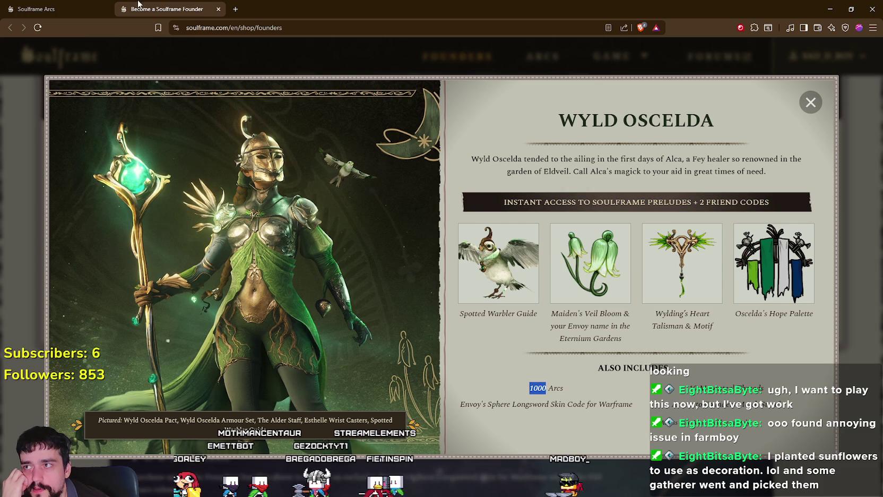
key("ctrl+Tab")
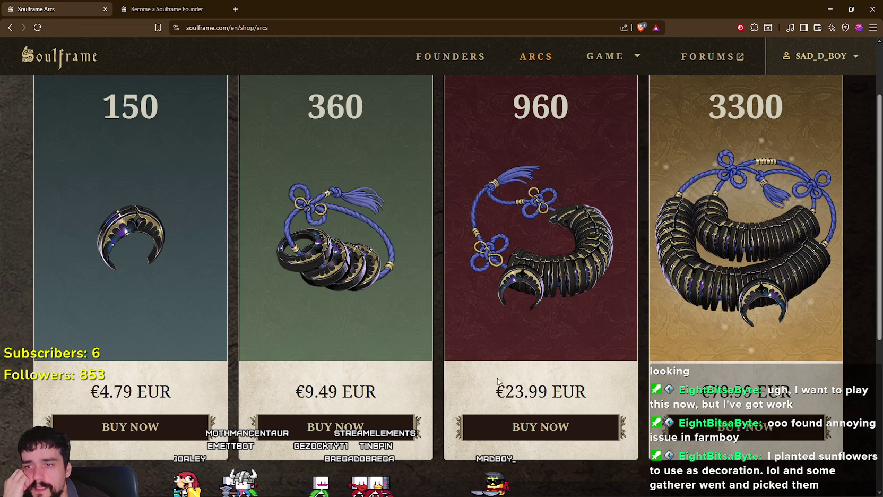
left_click_drag(507, 391, 595, 403)
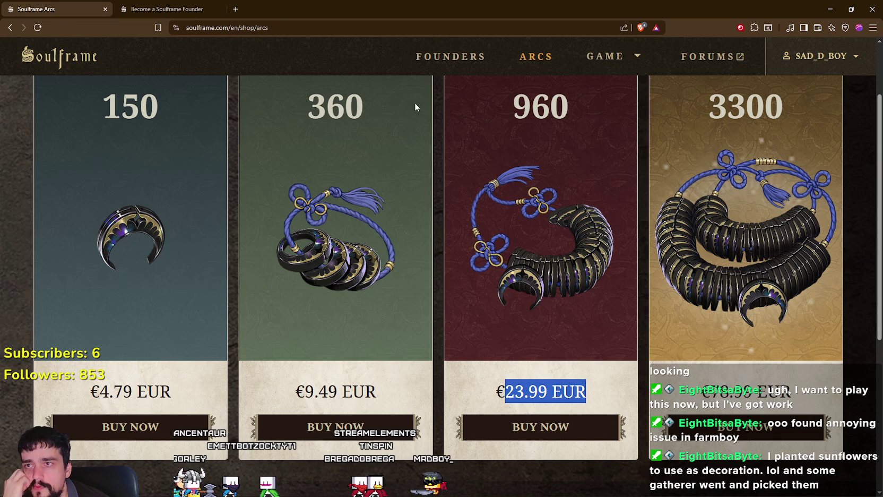
left_click(167, 9)
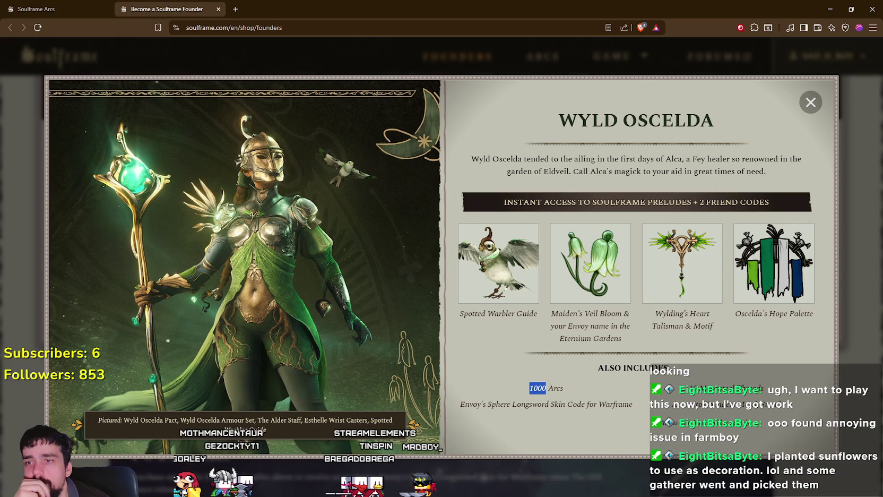
left_click(812, 103)
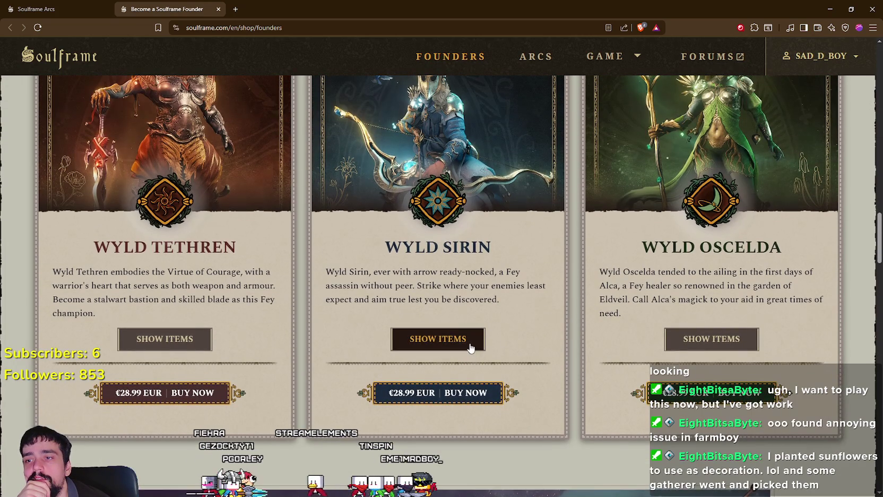
View and close the Wyld Sirin pack items, then show the Paragon pack's items
left_click(467, 342)
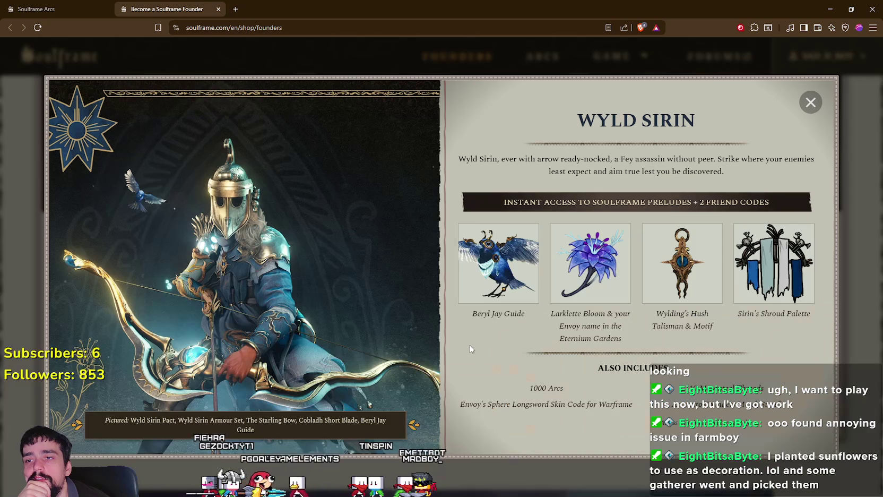
left_click(811, 102)
scroll(514, 275, "up", 5)
scroll(489, 361, "up", 5)
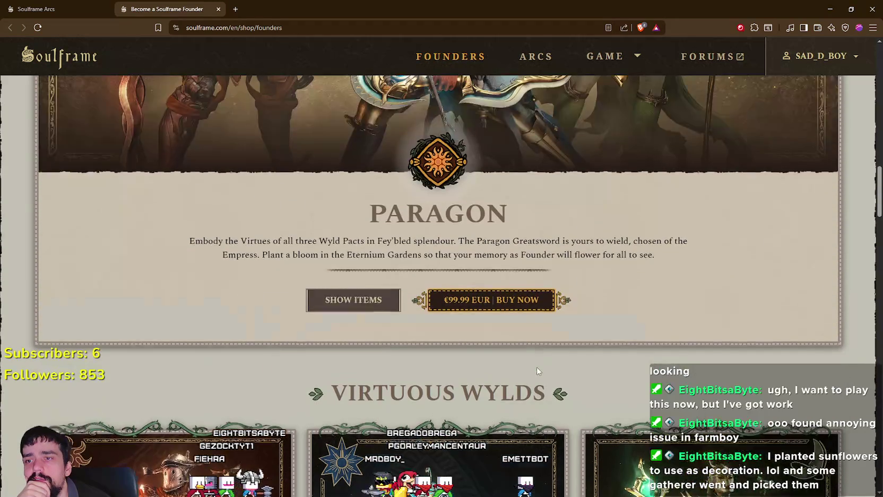
left_click(366, 430)
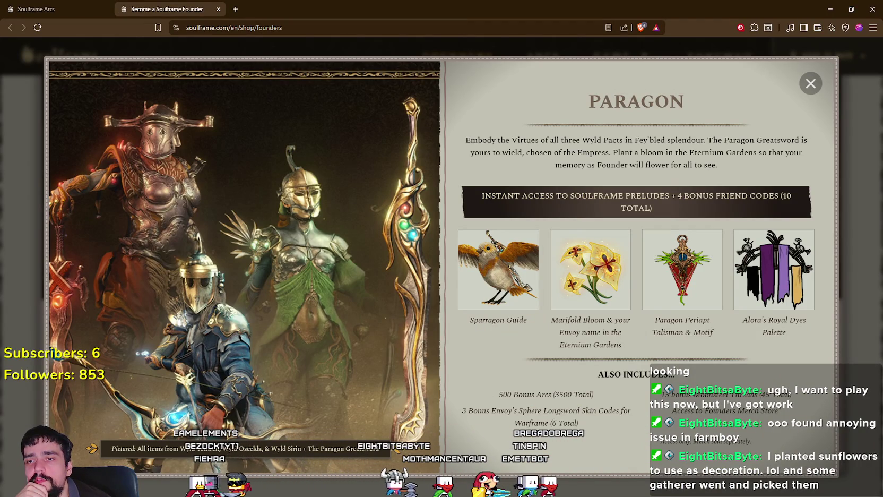
left_click(56, 7)
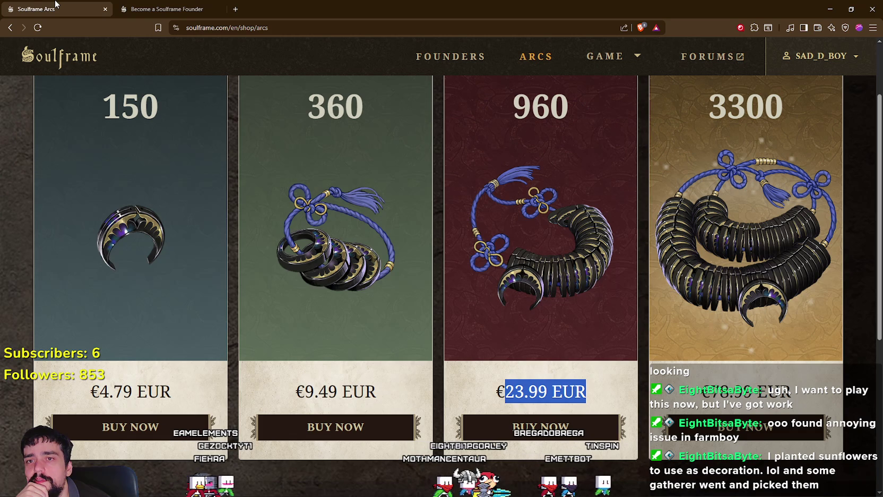
left_click(173, 7)
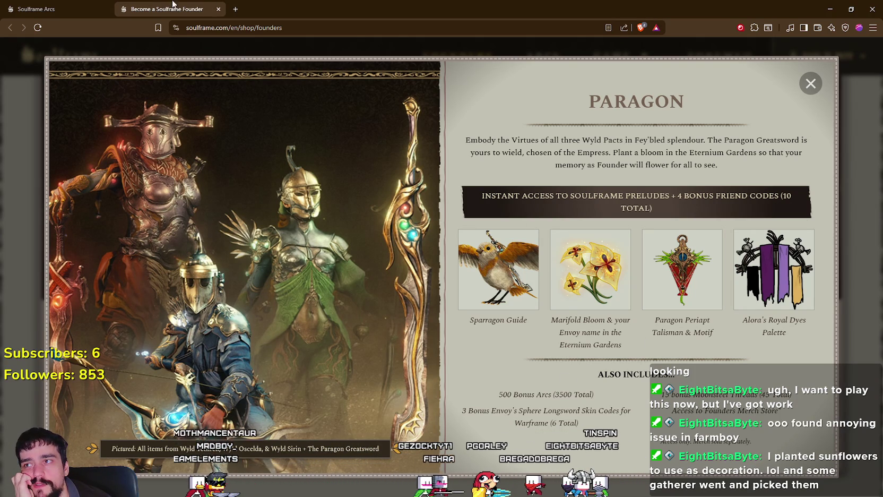
left_click(73, 7)
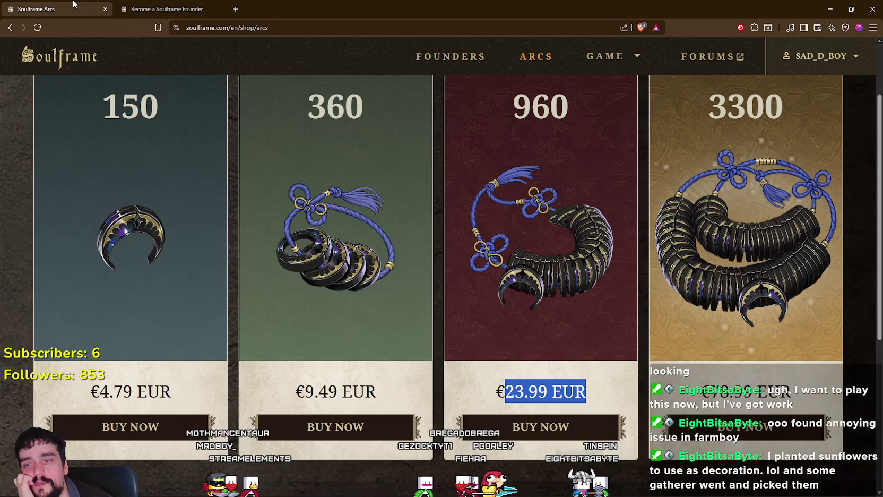
left_click_drag(711, 391, 791, 391)
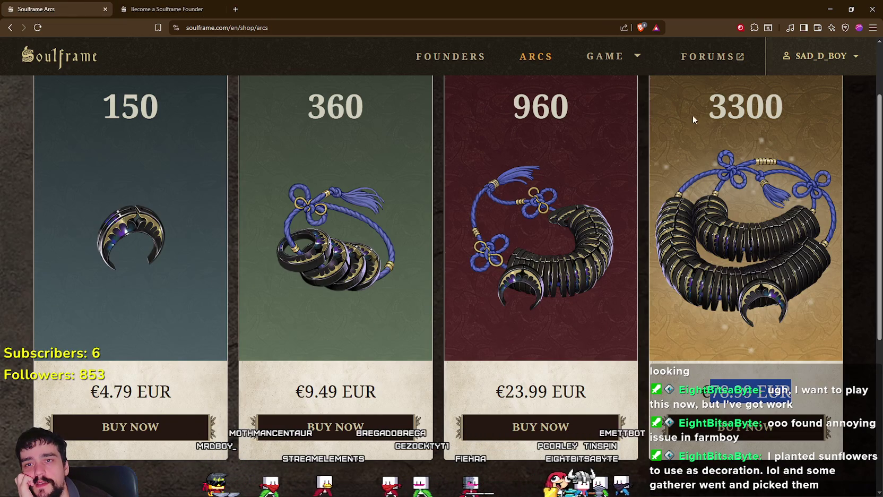
left_click_drag(711, 103, 775, 99)
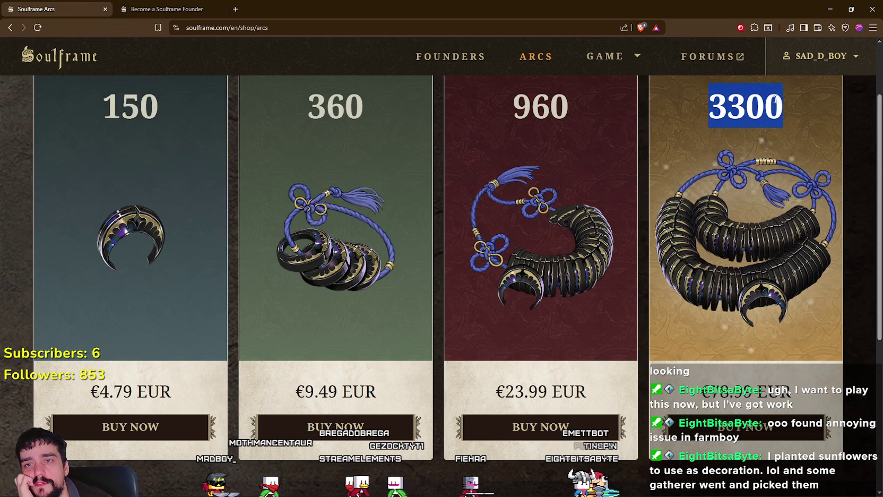
left_click(155, 7)
left_click_drag(489, 397, 616, 395)
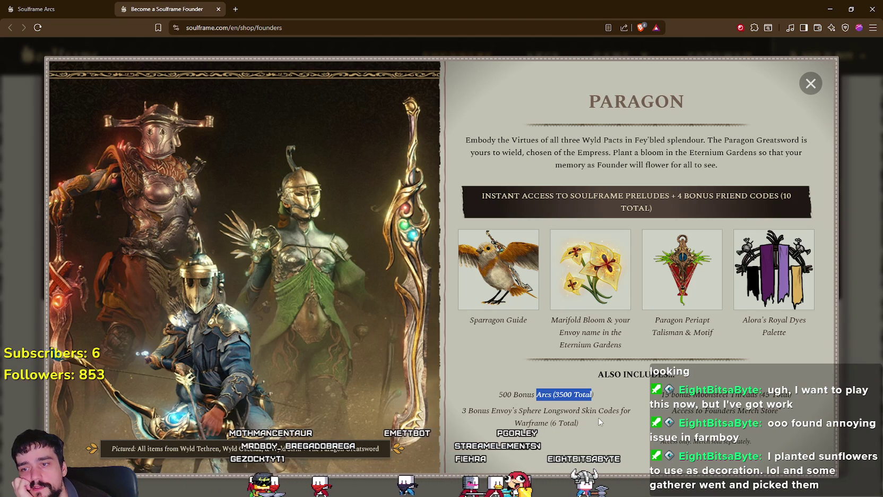
left_click(59, 9)
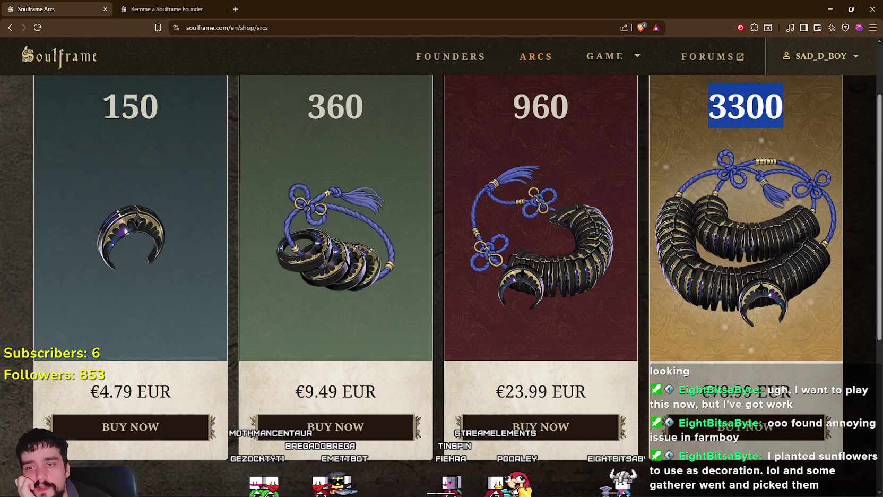
left_click(141, 6)
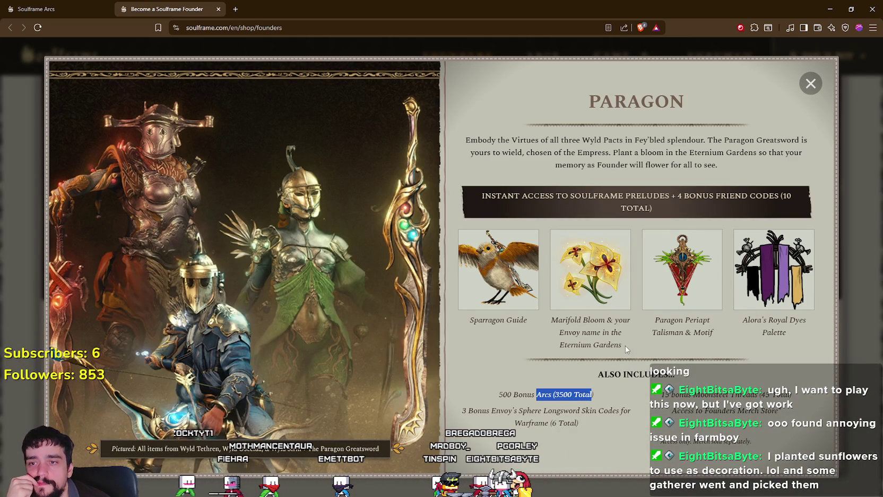
Select and read the Paragon pack text, including the bonus longsword skin codes line
triple_click(458, 410)
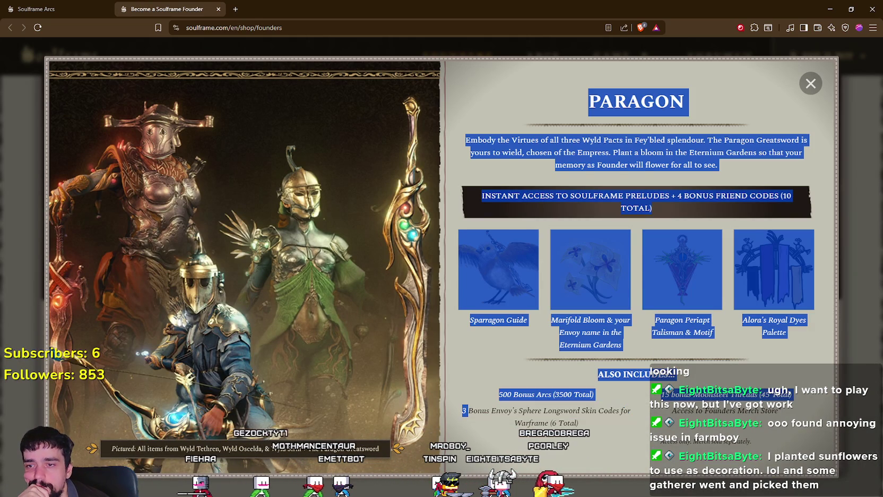
left_click(458, 409)
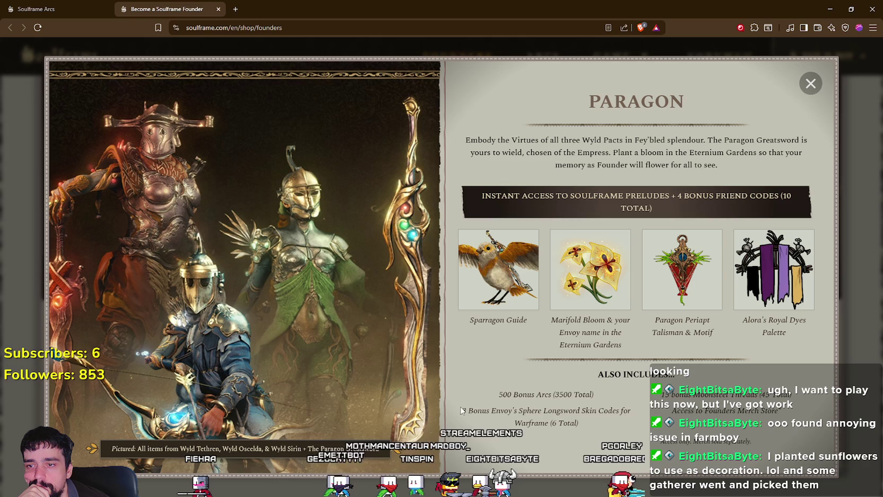
left_click_drag(549, 422, 480, 410)
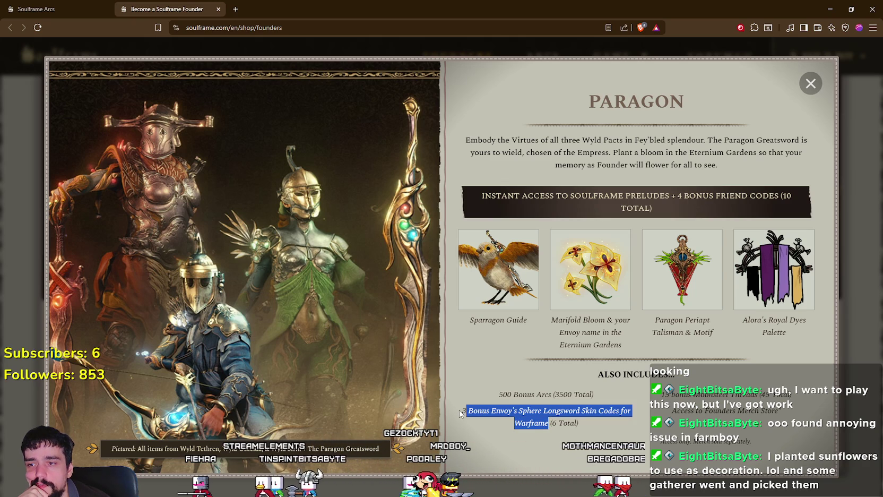
left_click(581, 433)
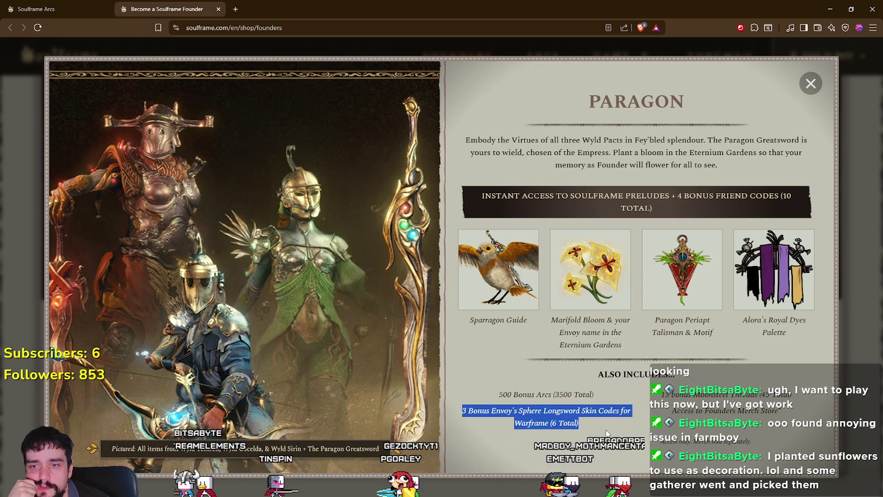
left_click(607, 433)
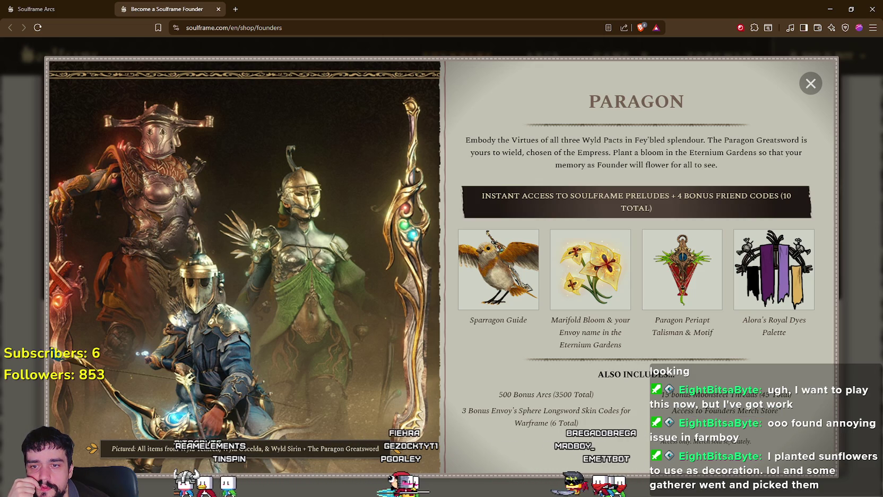
Select all the Paragon text, highlight the Preludes access banner, then close the Paragon details
key("ctrl+a")
left_click(730, 264)
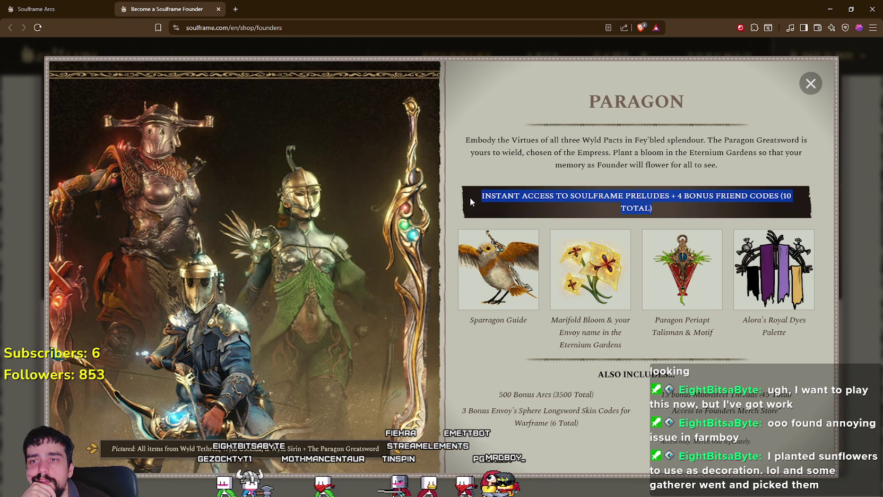
left_click_drag(676, 211, 605, 198)
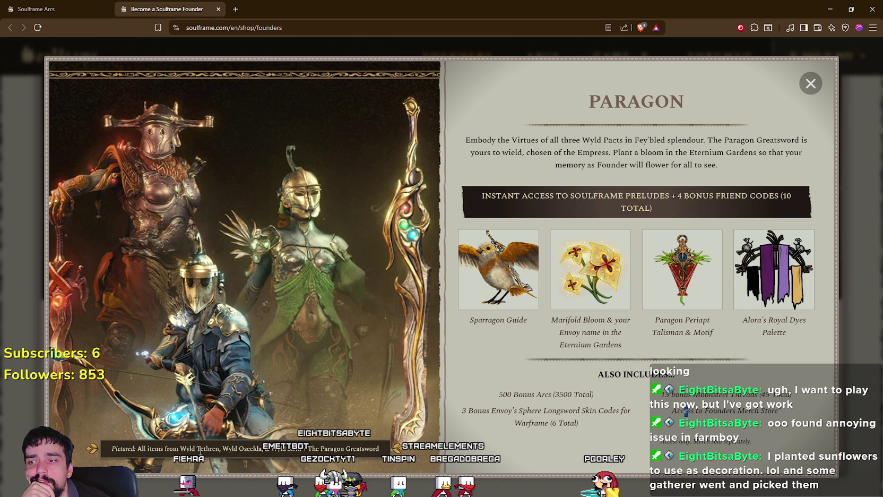
left_click(345, 449)
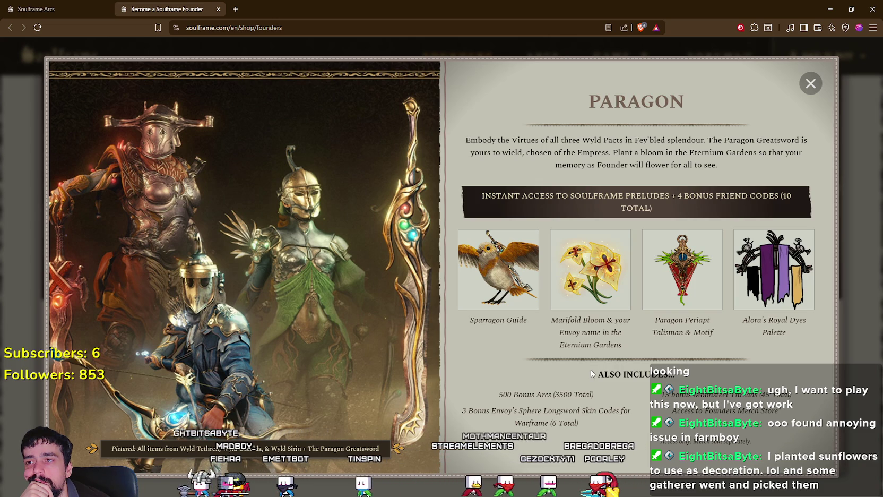
left_click(803, 79)
Switch to the Arcs shop tab, then close the browser window, confirming Close all
left_click(40, 5)
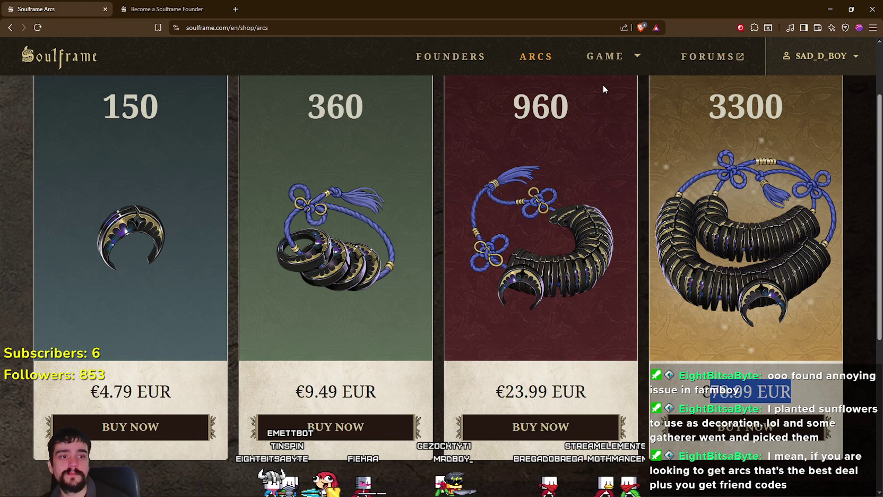
left_click(873, 9)
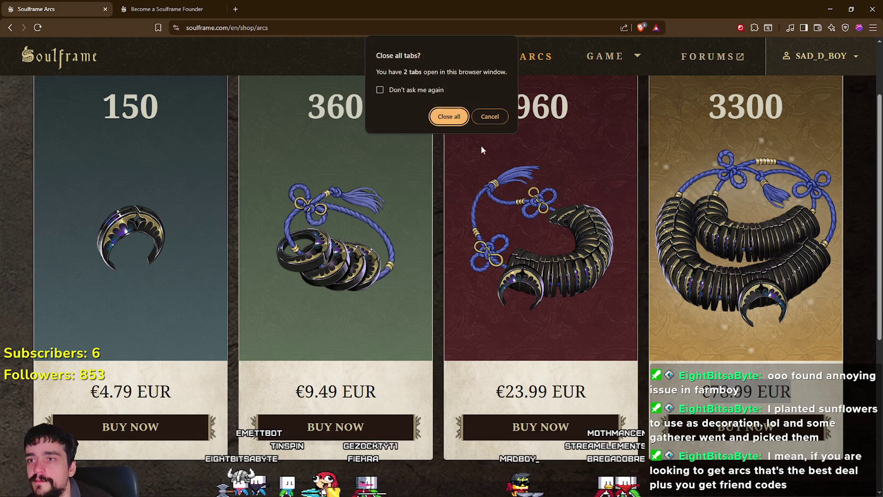
key("Return")
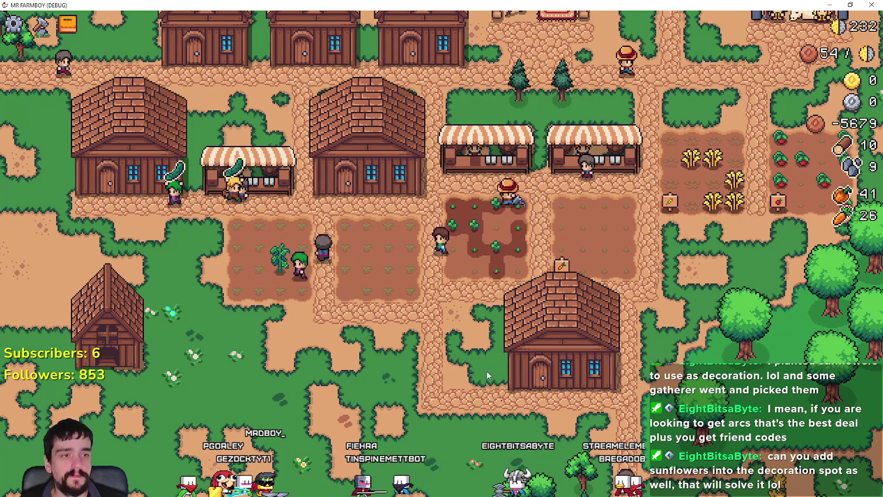
Pan the view left toward the river, then right across the village to the farm plots
key("a")
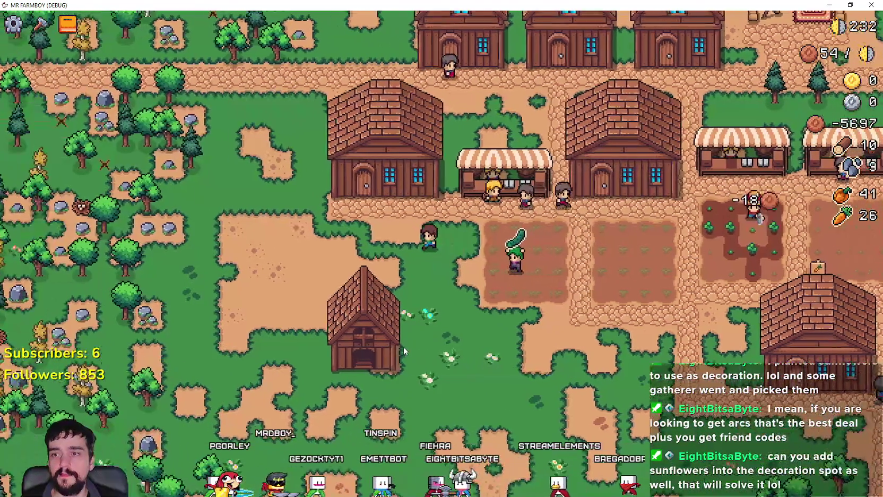
key("a")
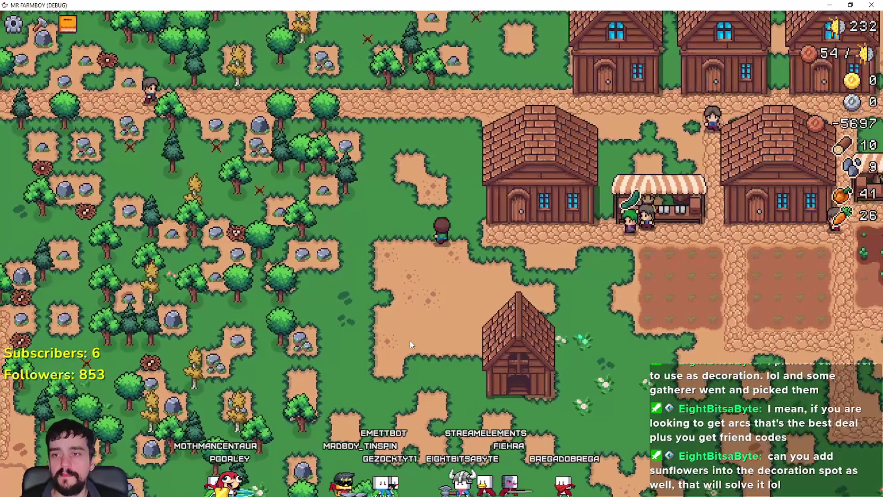
key("w")
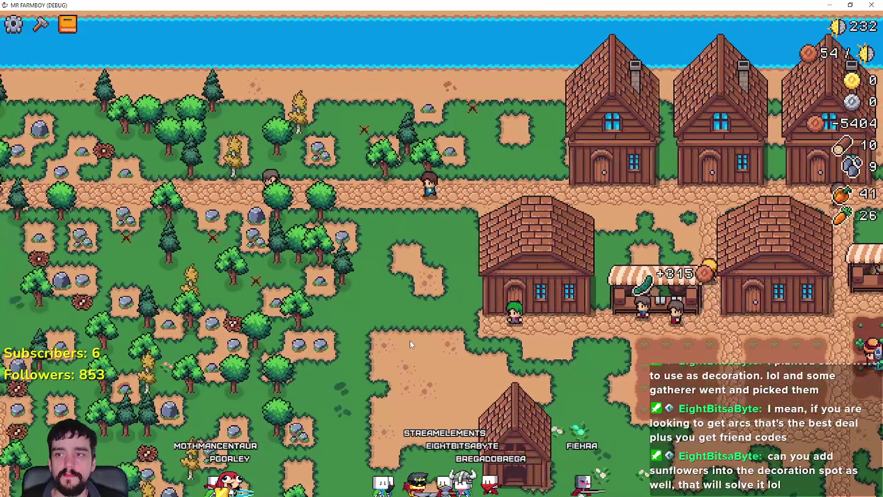
key("a")
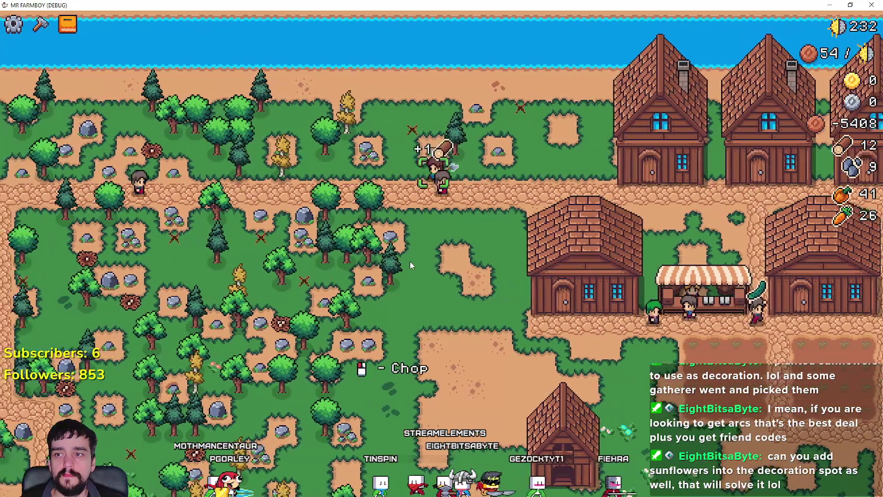
key("d")
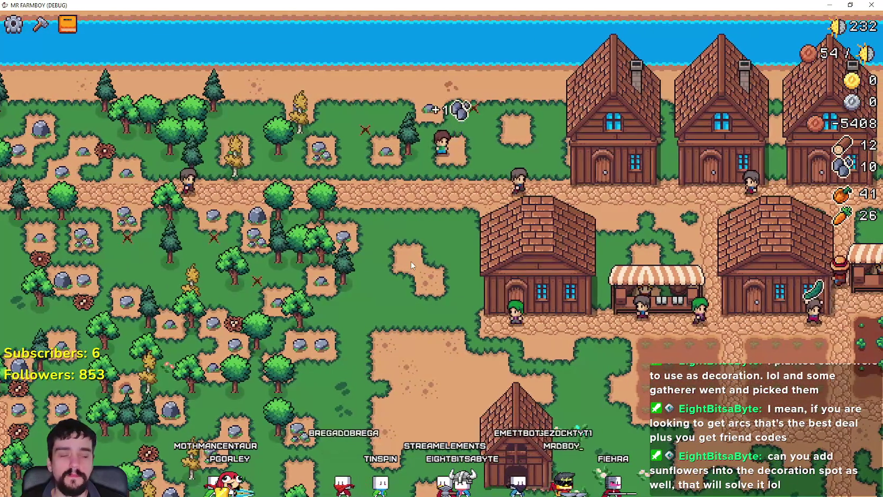
key("d")
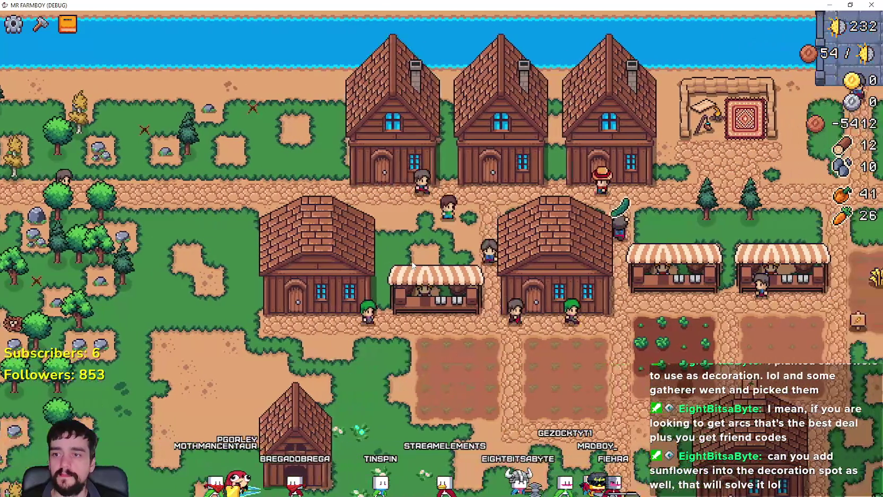
key("d")
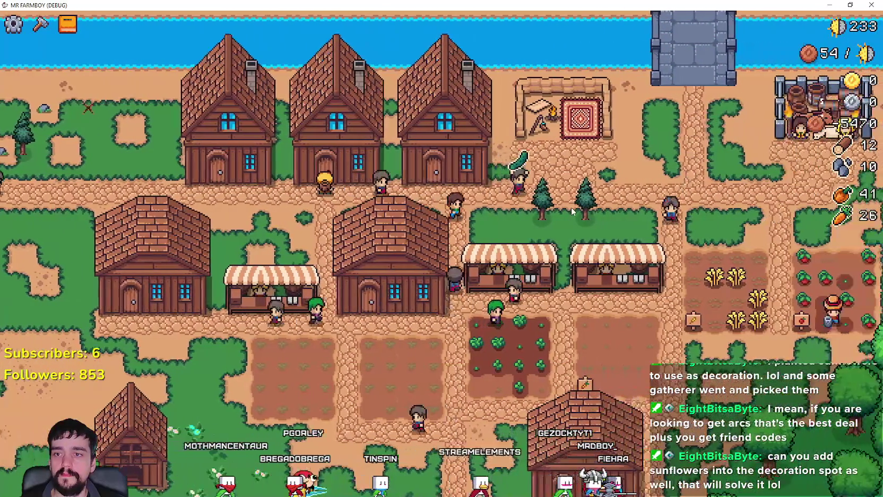
key("d")
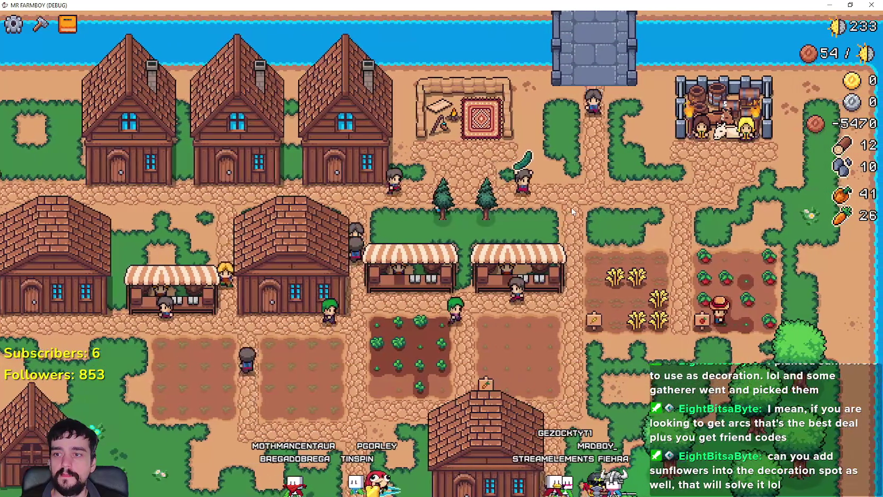
key("d")
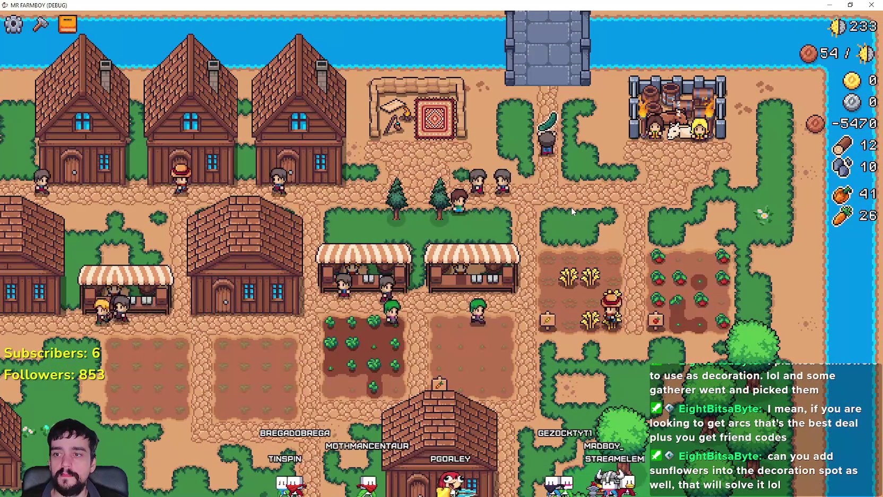
Zoom over the empty crop plot, then open Crafting's Decorations list with a bush and tree
key("a")
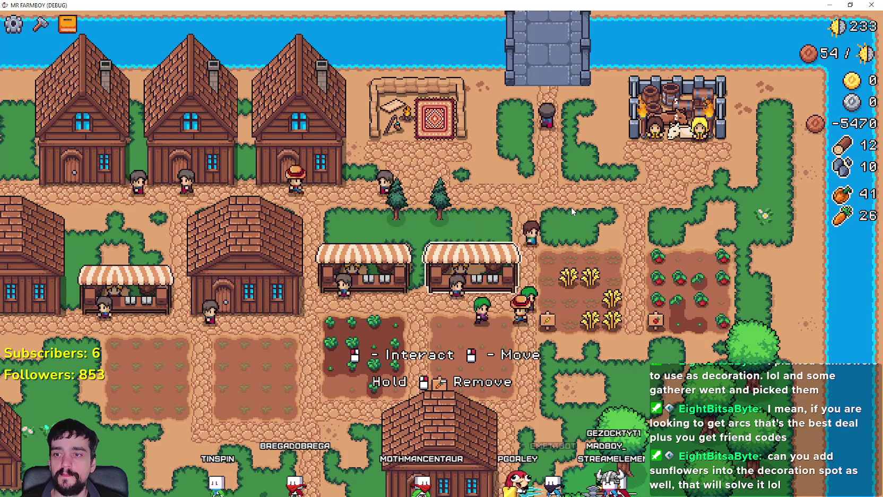
scroll(571, 207, "up", 2)
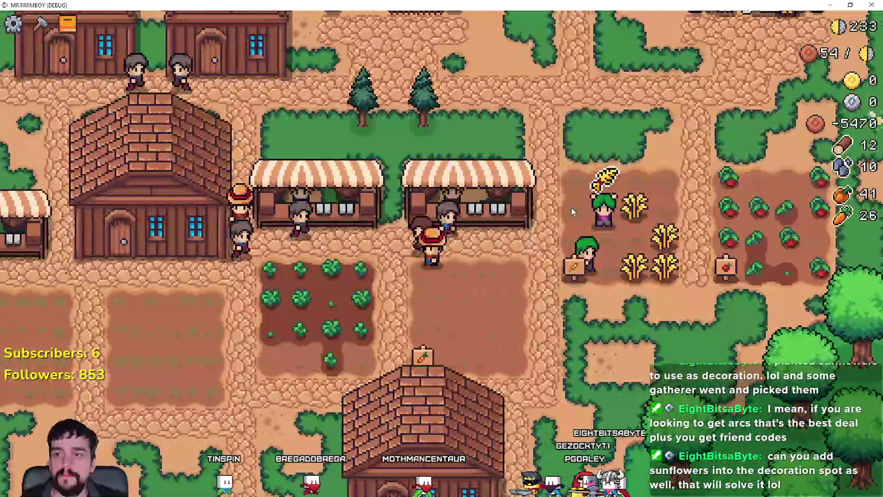
key("a")
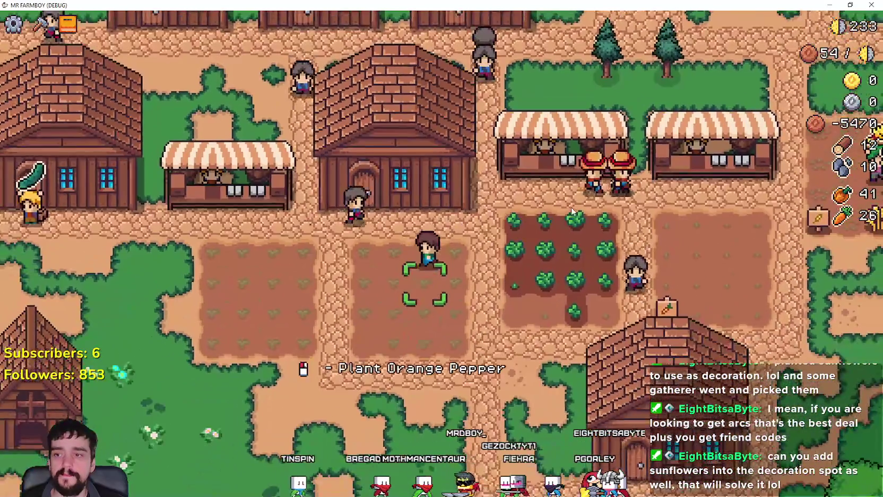
key("a")
scroll(571, 207, "down", 2)
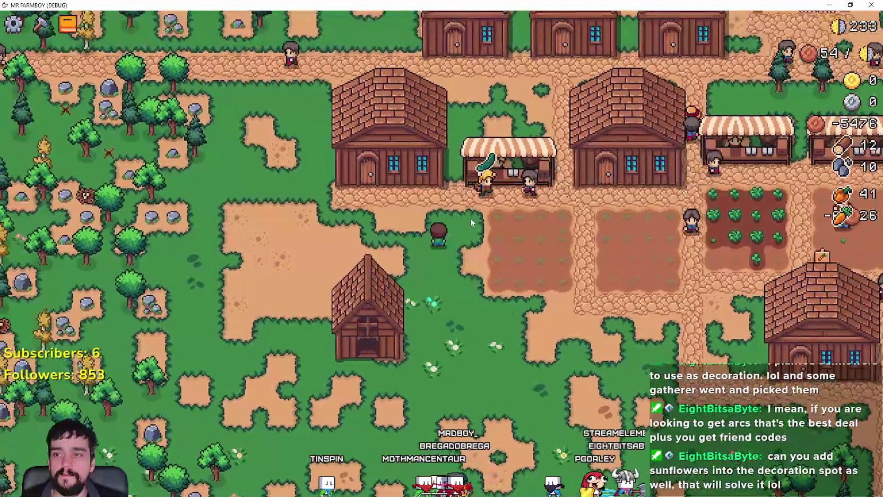
key("c")
key("c")
key("v")
key("c")
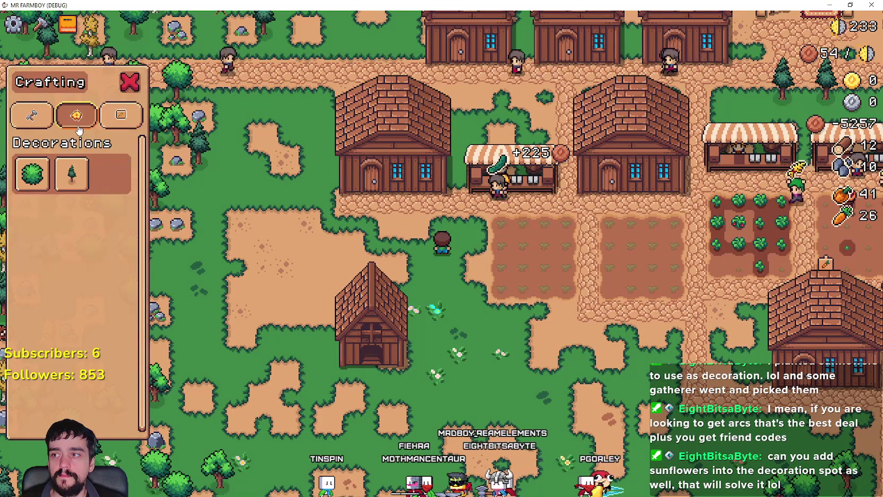
Close the crafting panel and pan the view toward the market stalls and fields
key("c")
key("a")
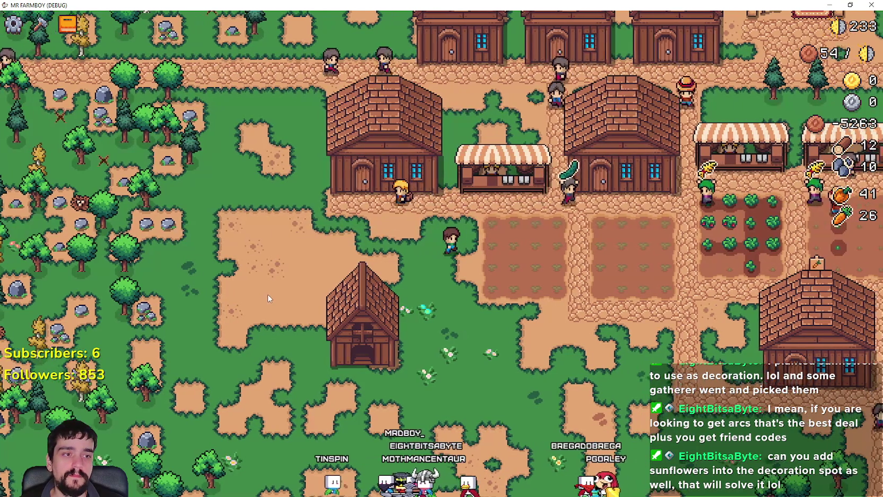
key("w")
key("d")
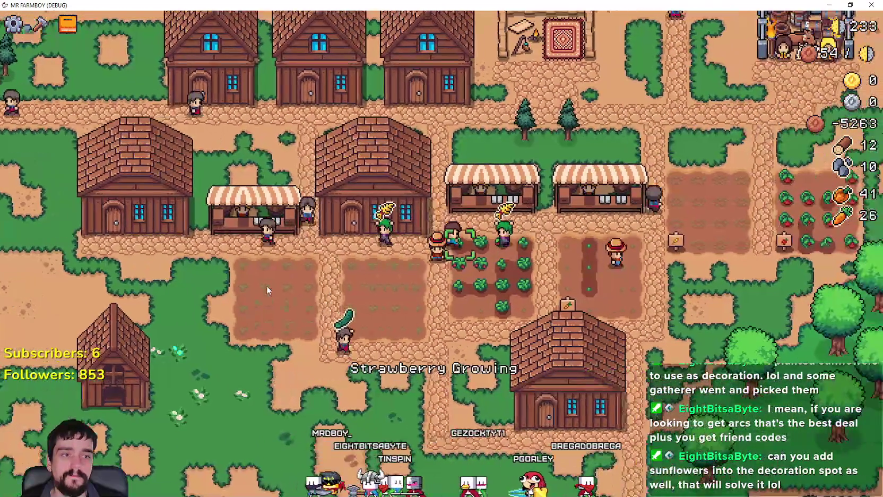
key("w")
key("a")
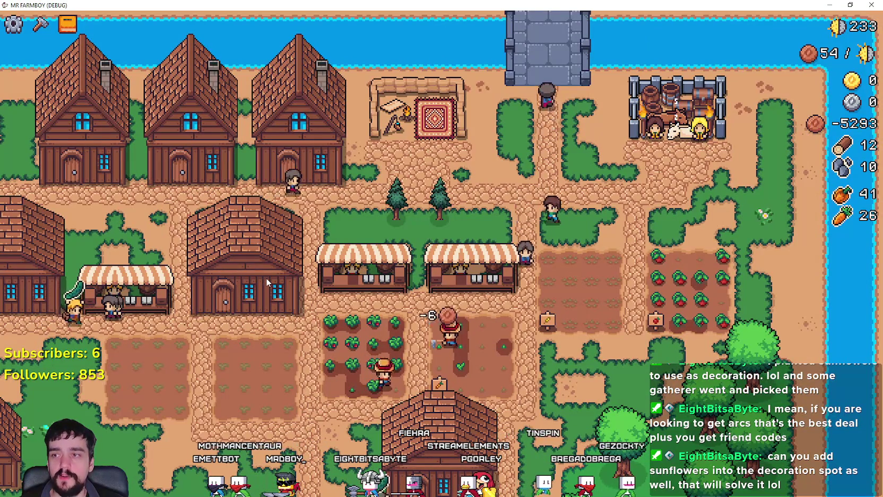
Pan left across the village to the trees, then open Advancements showing Land, Buildings and Uniques
key("a")
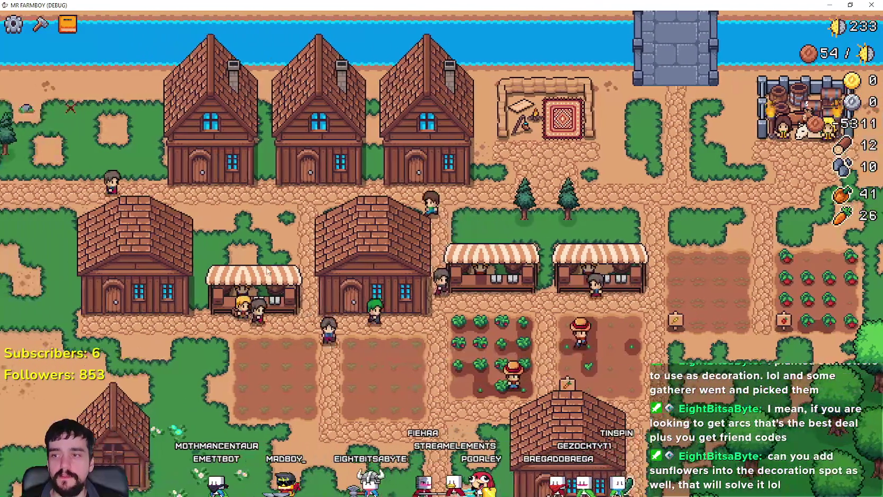
key("a")
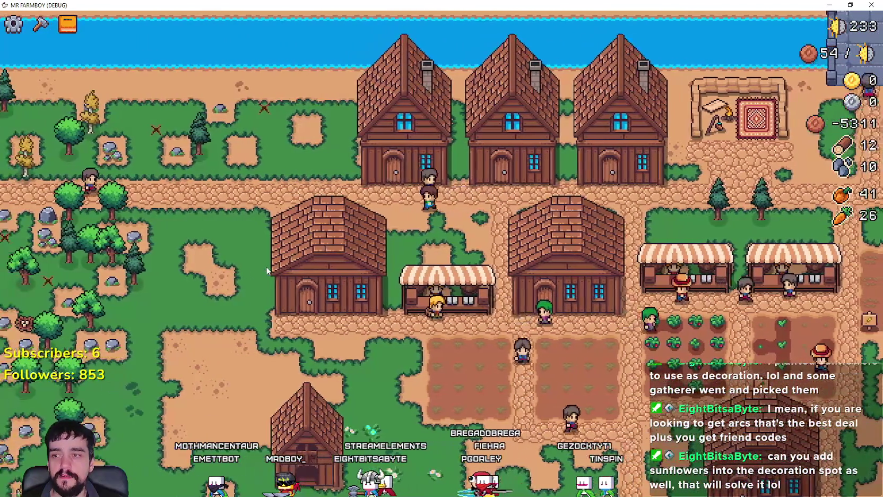
key("a")
key("s")
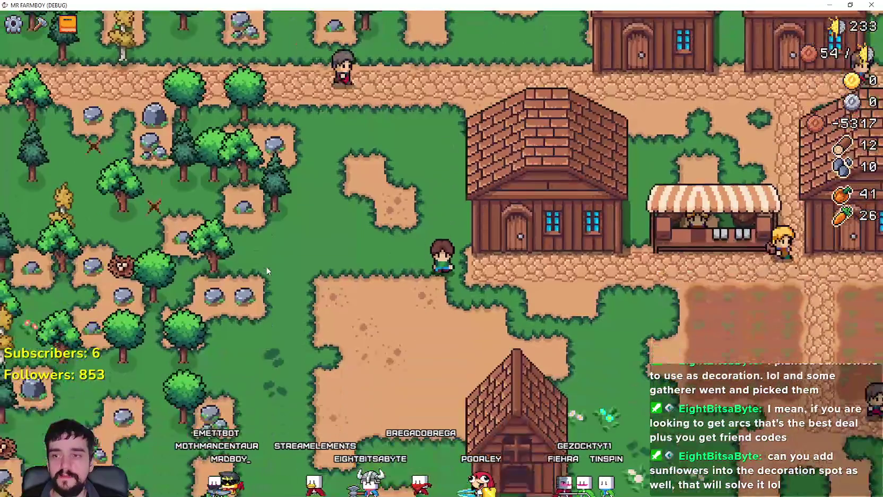
key("d")
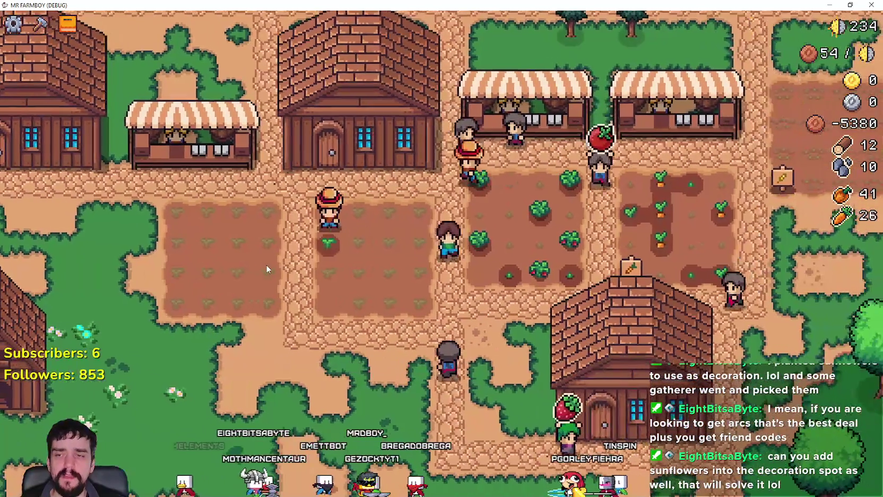
key("b")
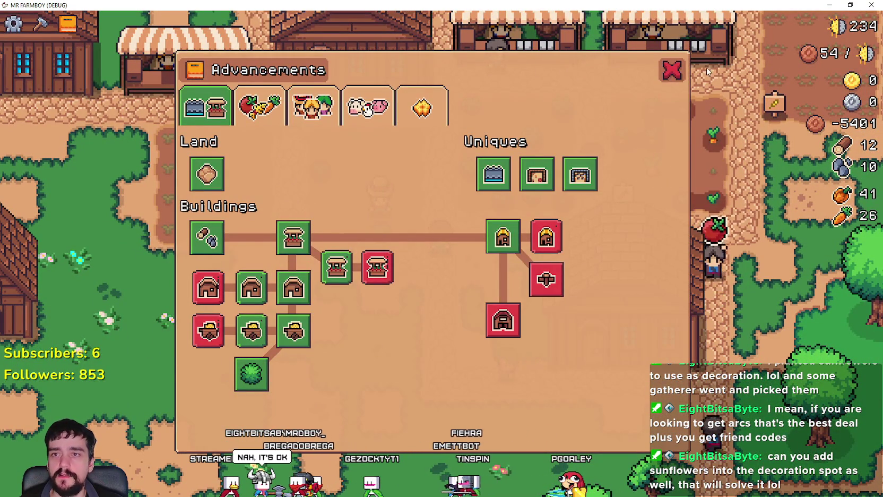
Close the Advancements window to return to the village map
left_click(668, 76)
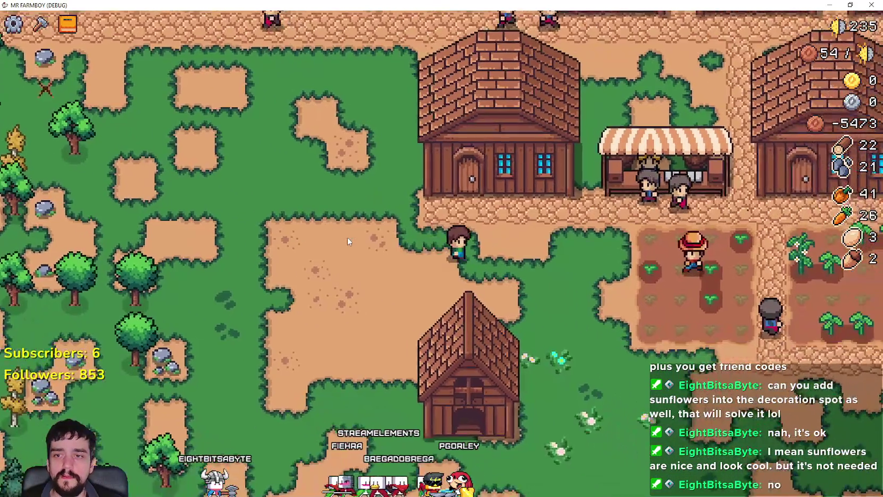
key("b")
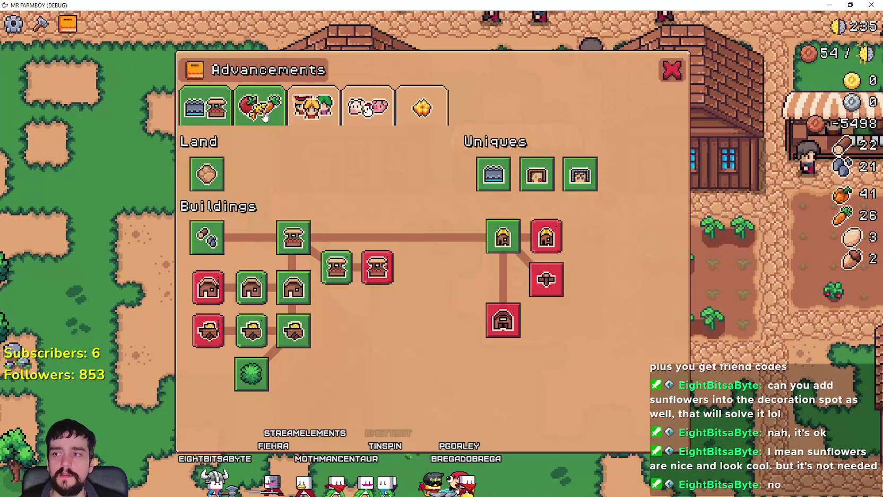
left_click(262, 114)
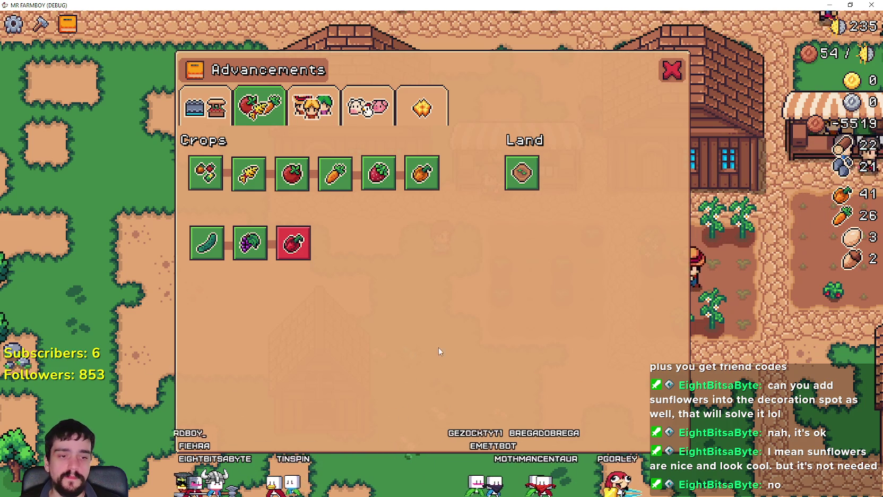
left_click(670, 70)
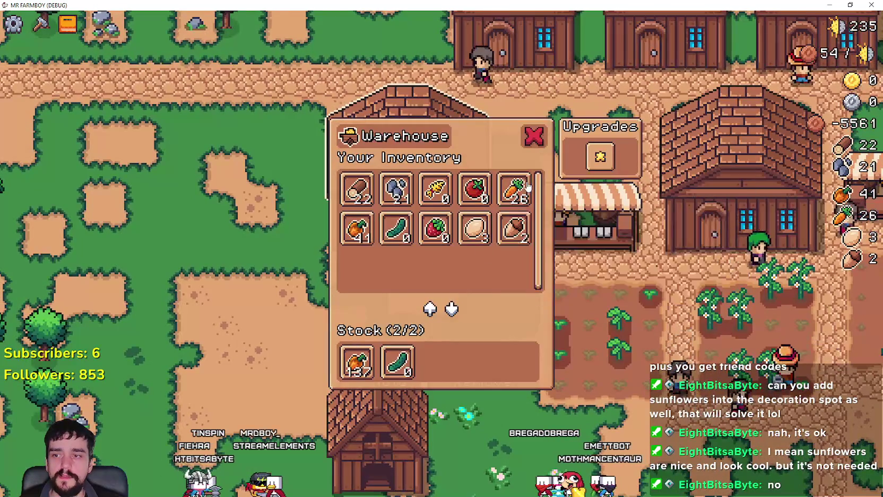
key("Escape")
key("Tab")
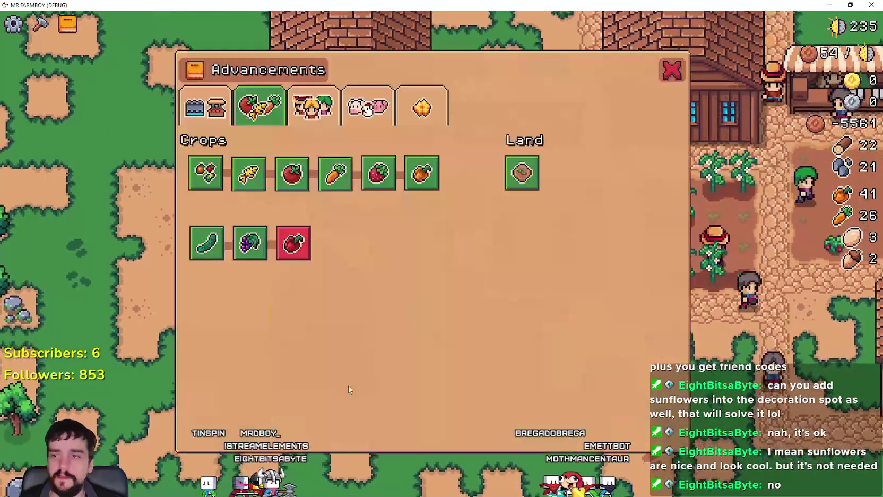
key("Escape")
key("Tab")
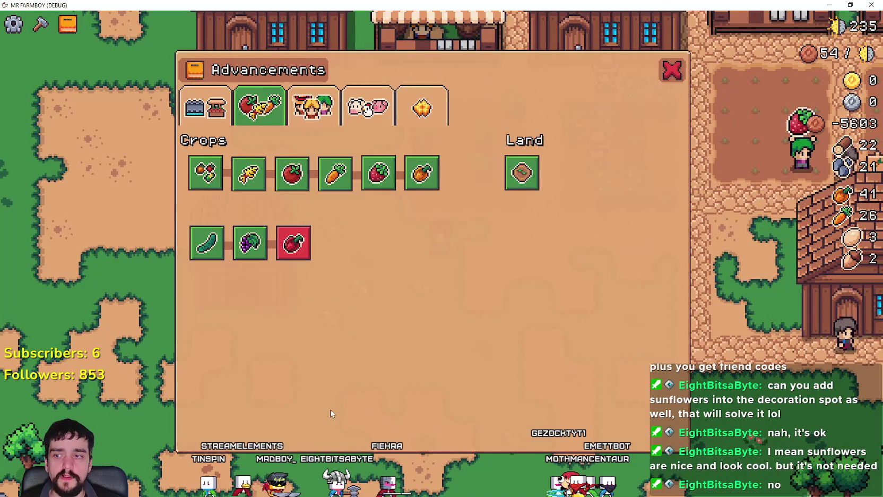
left_click(672, 71)
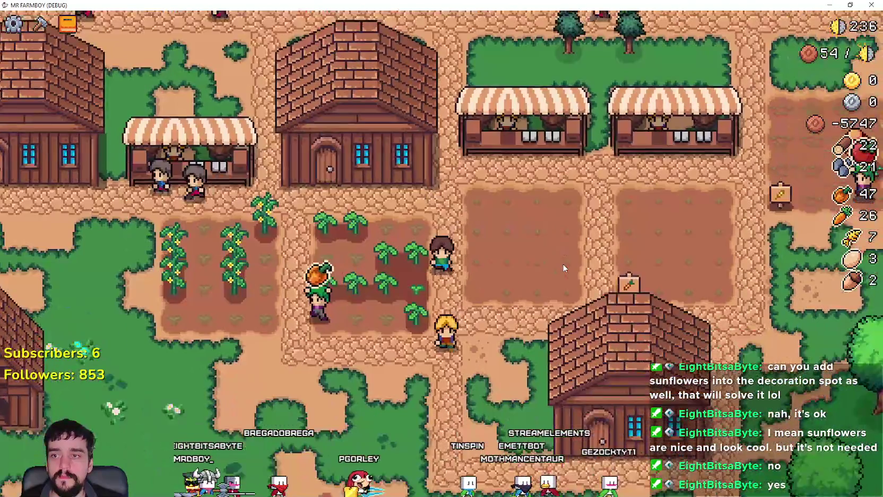
Open the crafting menu and select Orange Pepper seeds from the seeds category
key("a")
key("Escape")
key("c")
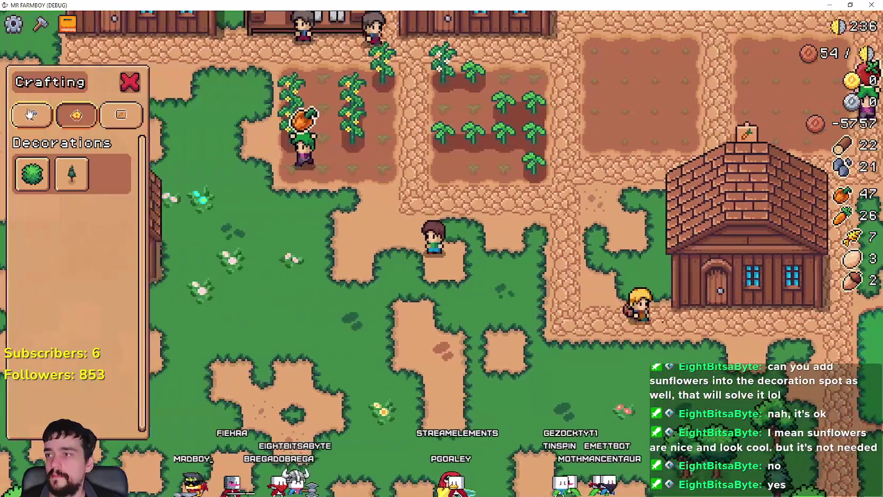
left_click(33, 116)
scroll(75, 266, "down", 2)
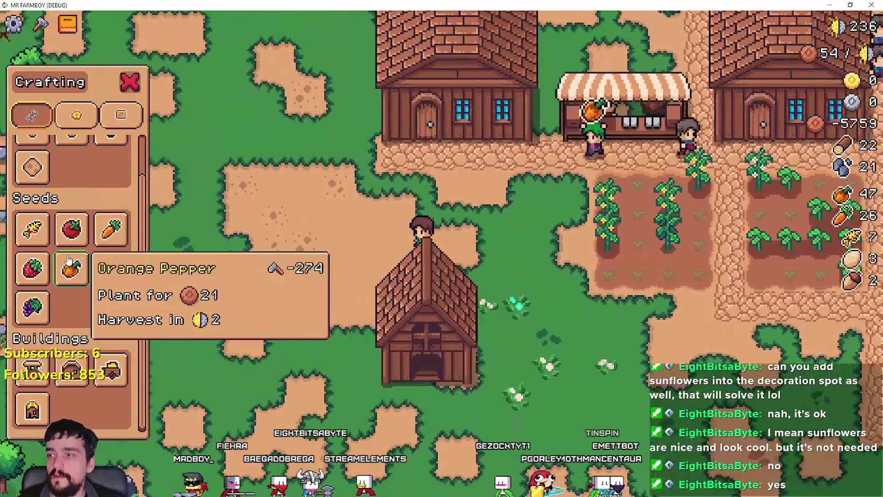
left_click(71, 269)
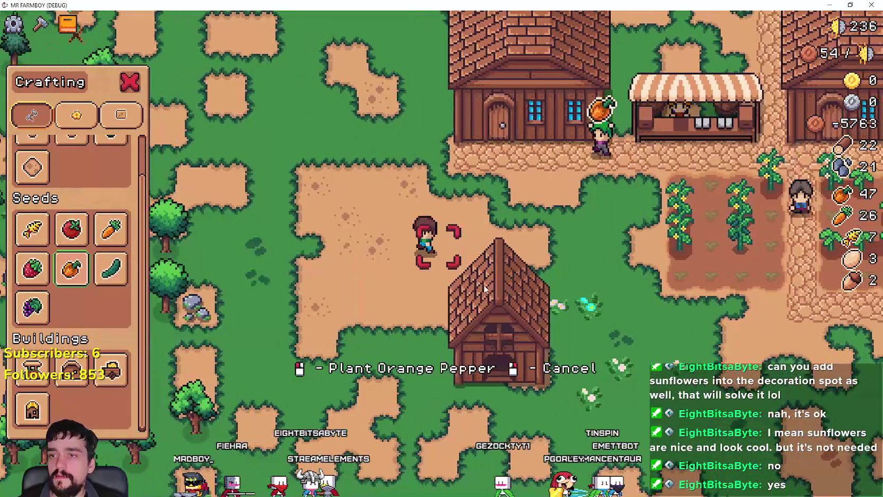
Try planting the Orange Pepper near the house, then cancel the unaffordable planting
key("a")
left_click(484, 288)
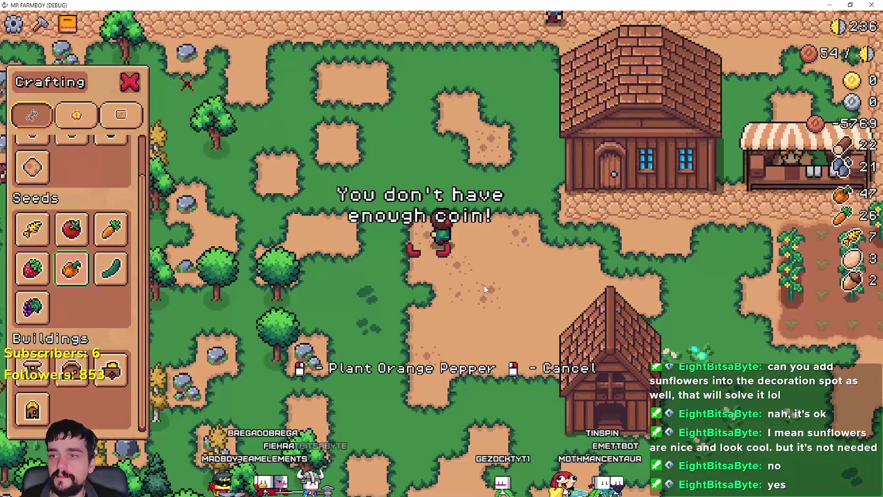
key("w")
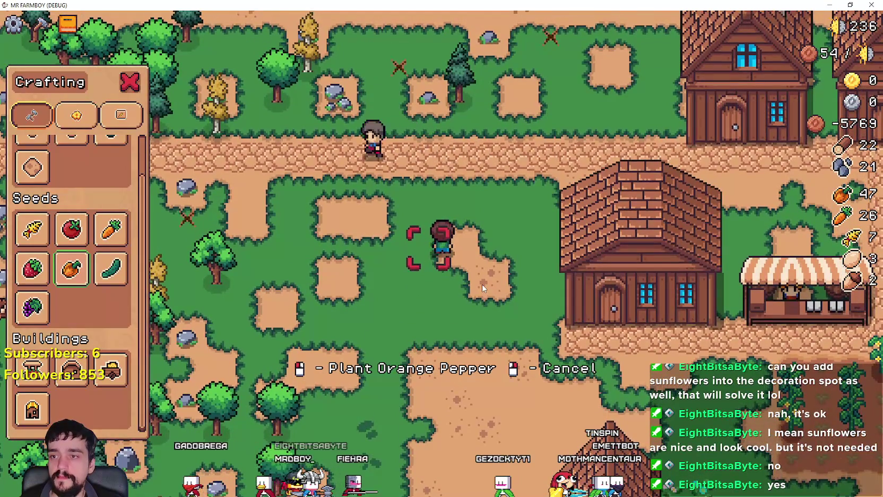
key("s")
key("d")
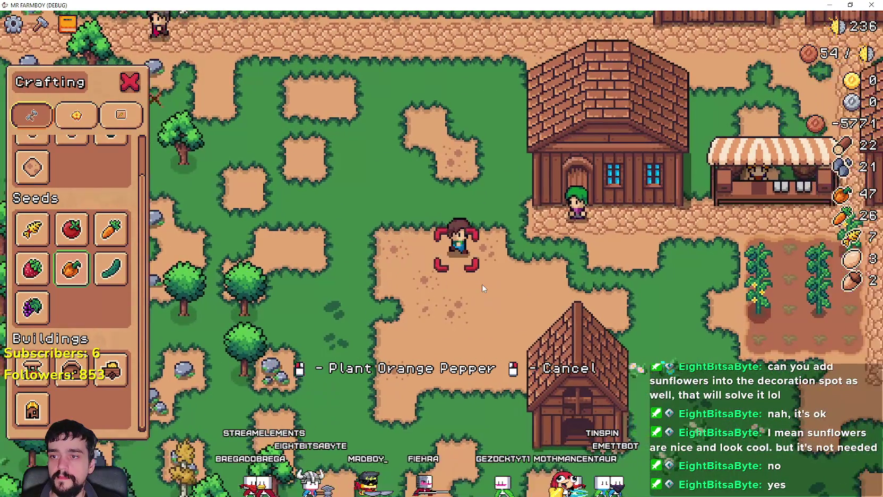
key("s")
key("d")
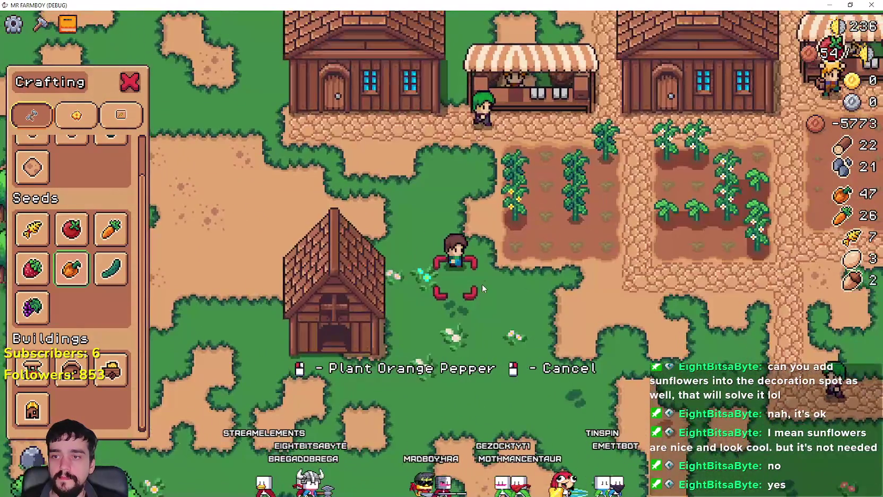
right_click(482, 285)
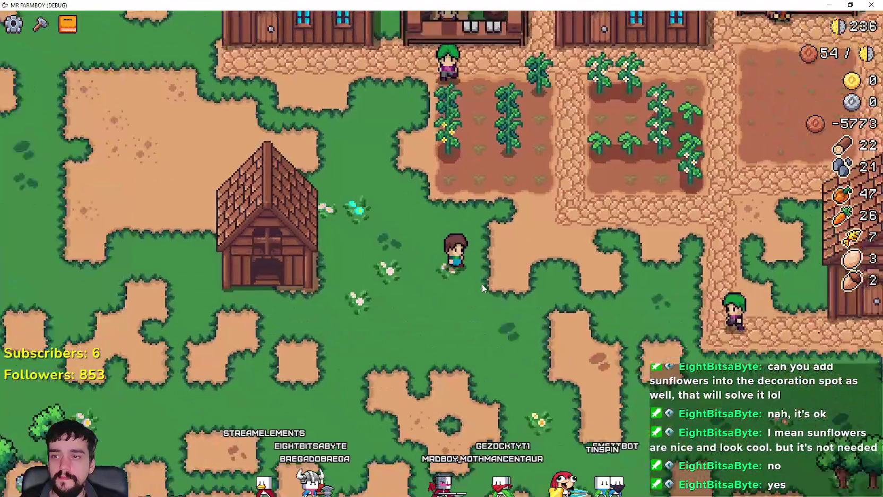
Walk south-east to the trees and chop them for wood, briefly toggling the crafting menu
key("d")
key("s")
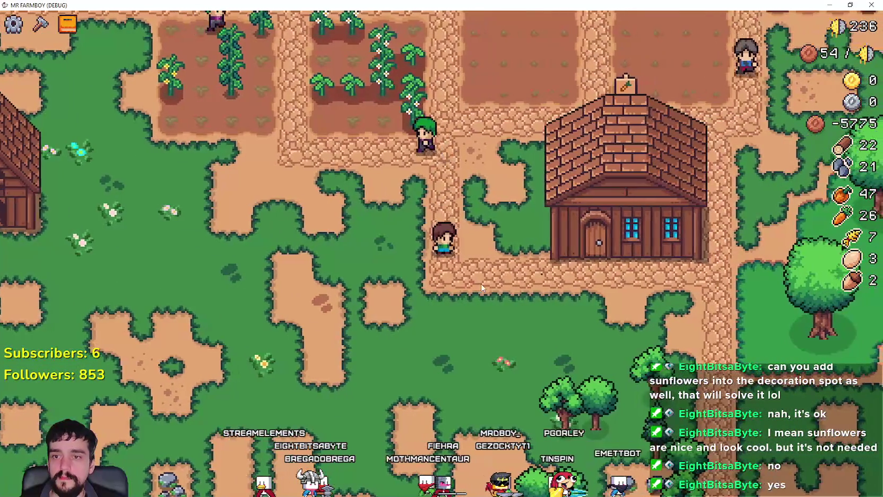
key("s")
key("d")
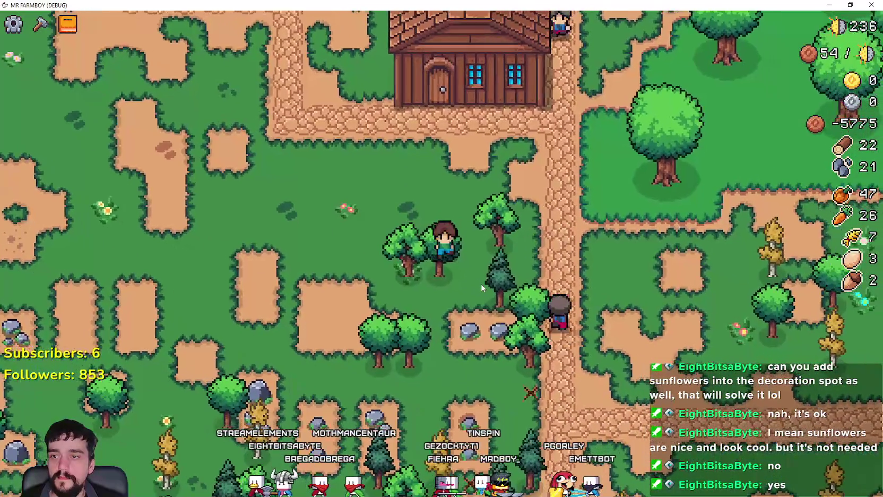
key("a")
key("c")
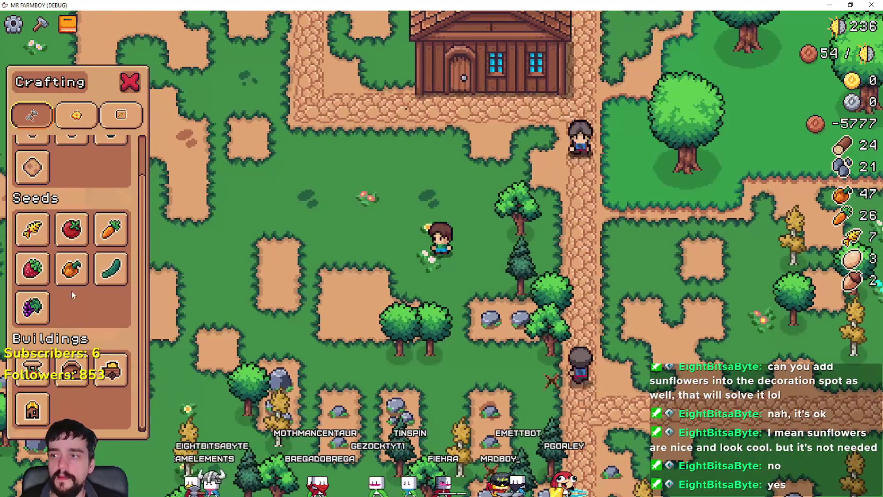
key("c")
key("d")
key("s")
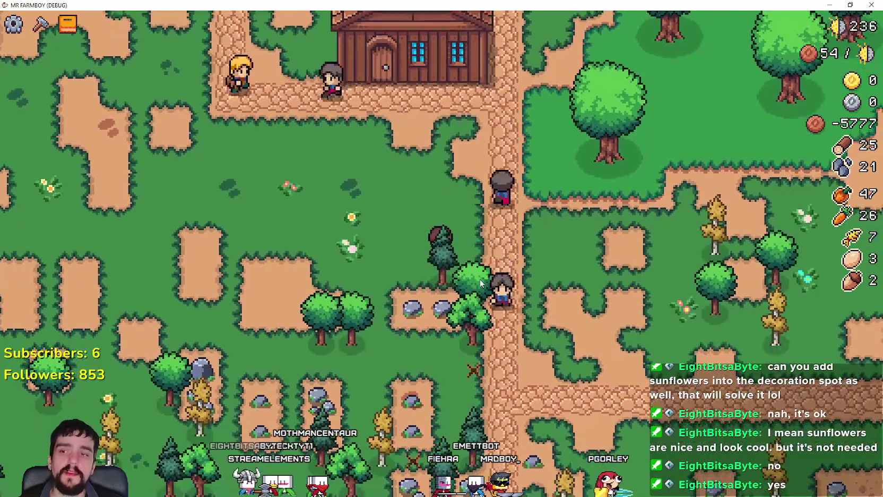
key("s")
key("d")
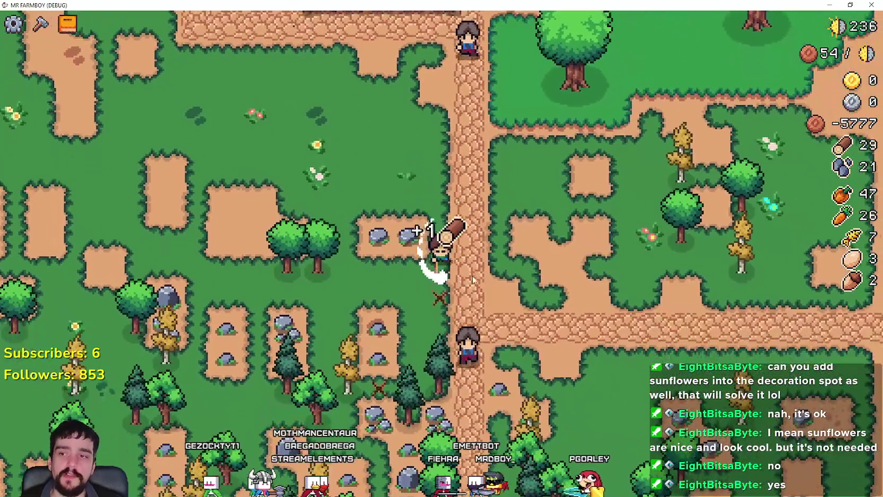
Walk back north-west past the house and crop fields toward the market stalls
key("w")
key("a")
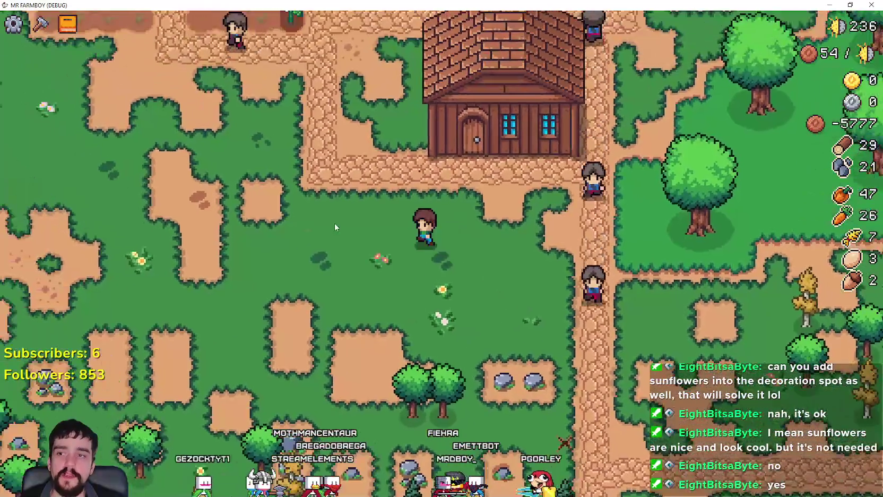
key("w")
key("a")
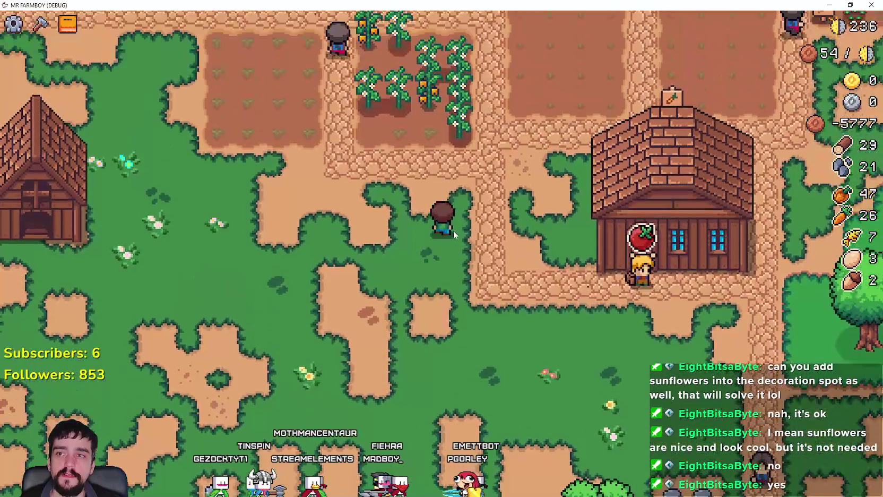
key("w")
key("a")
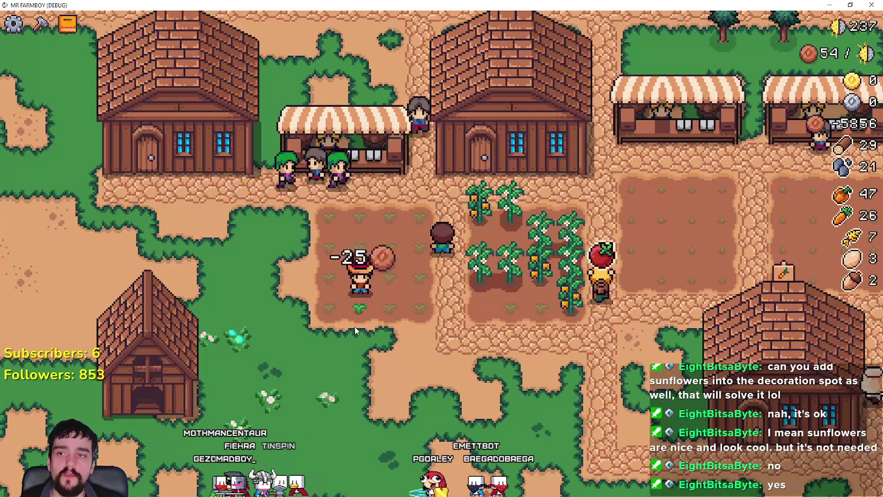
key("s")
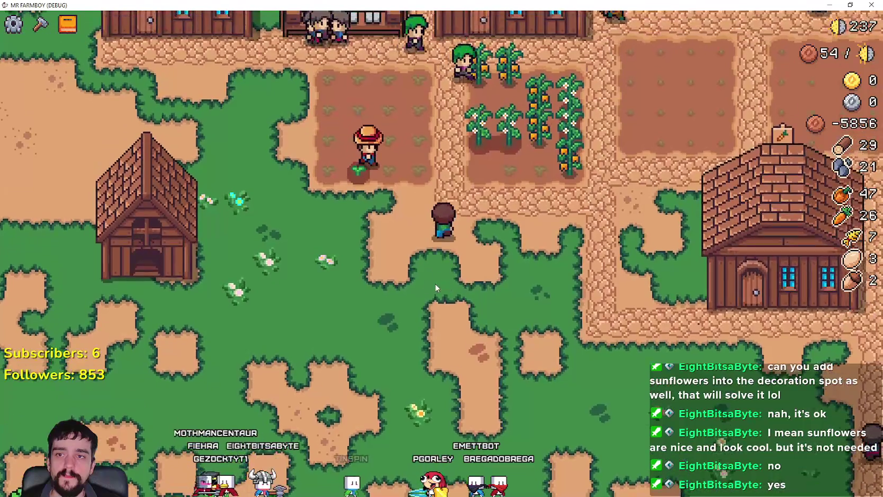
key("d")
key("w")
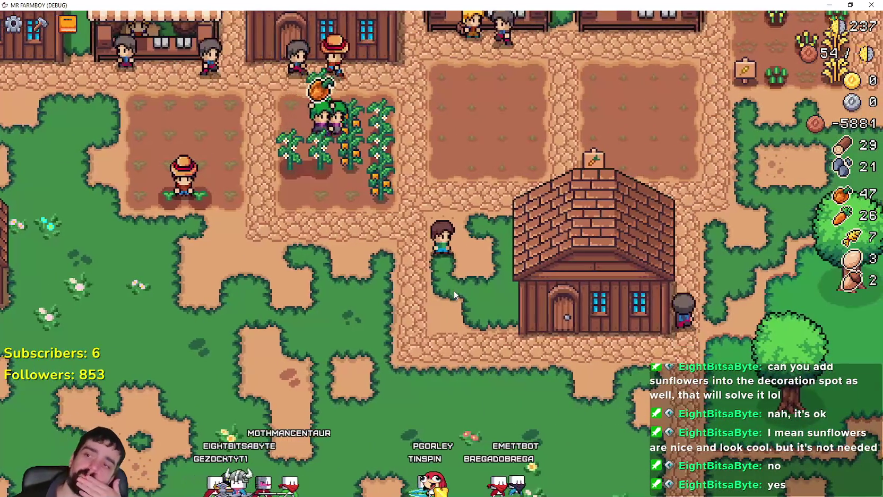
Walk the farmer west around the village and open the crafting list
key("a")
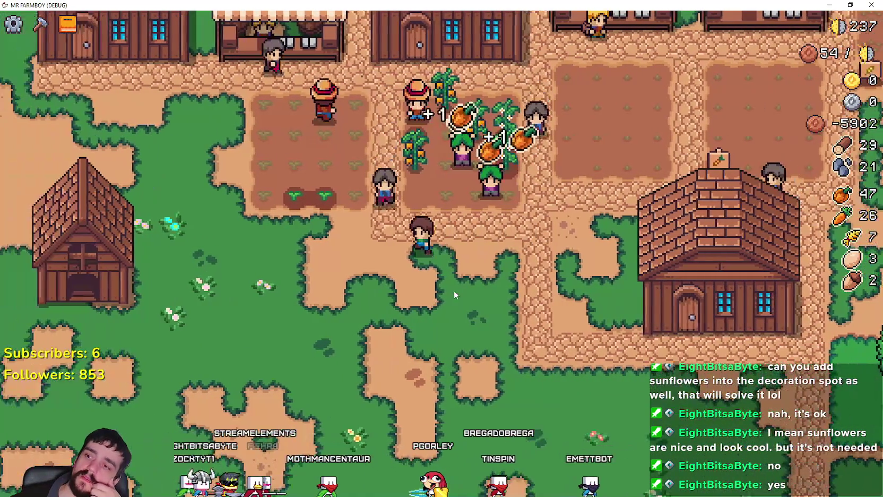
key("a")
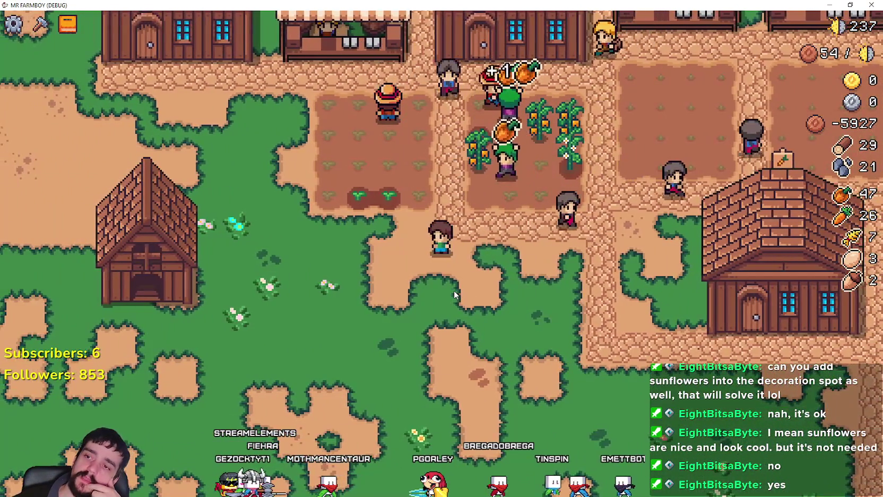
key("a")
key("s")
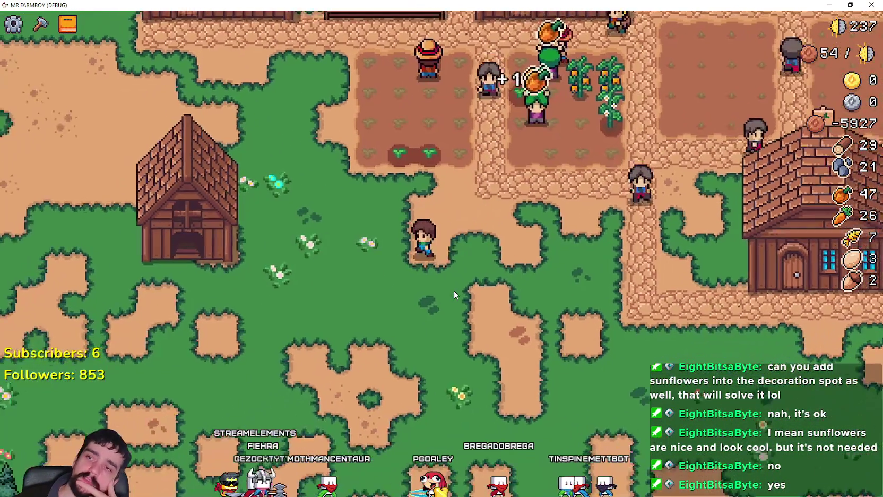
key("w")
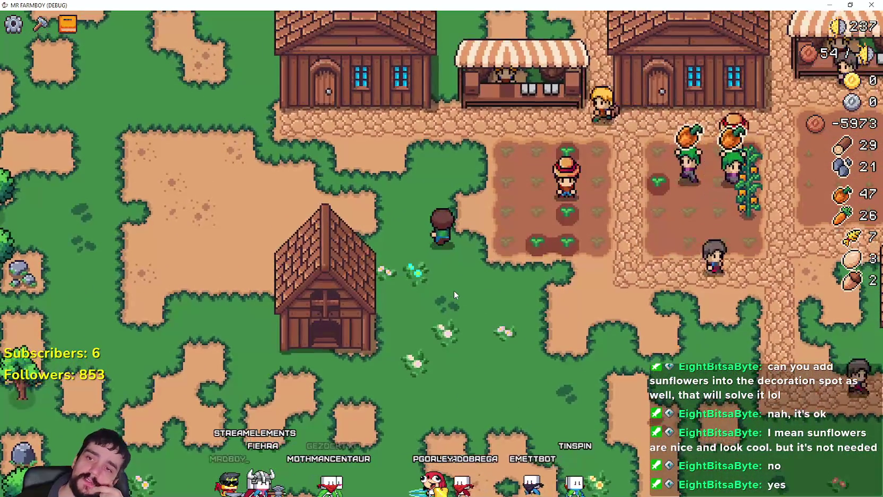
key("d")
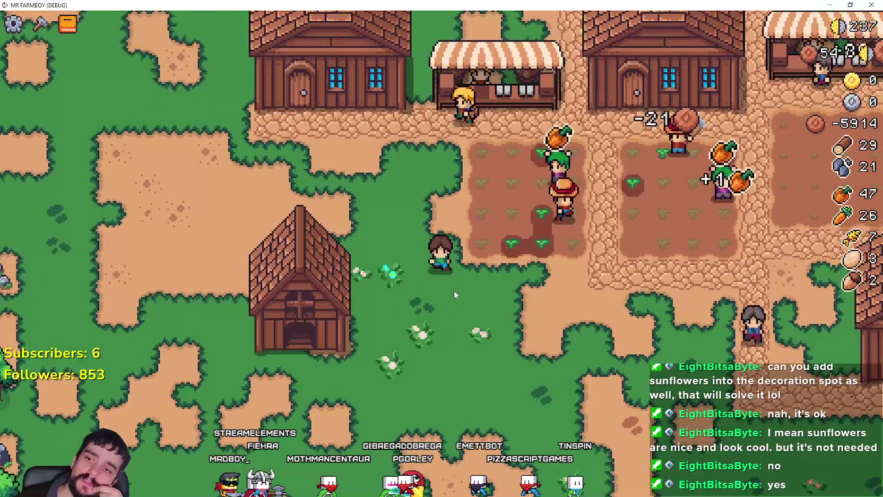
key("s")
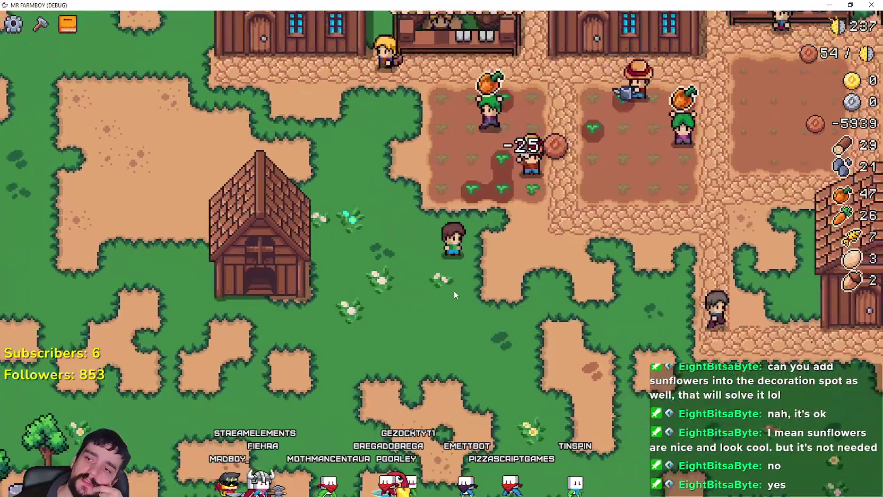
key("c")
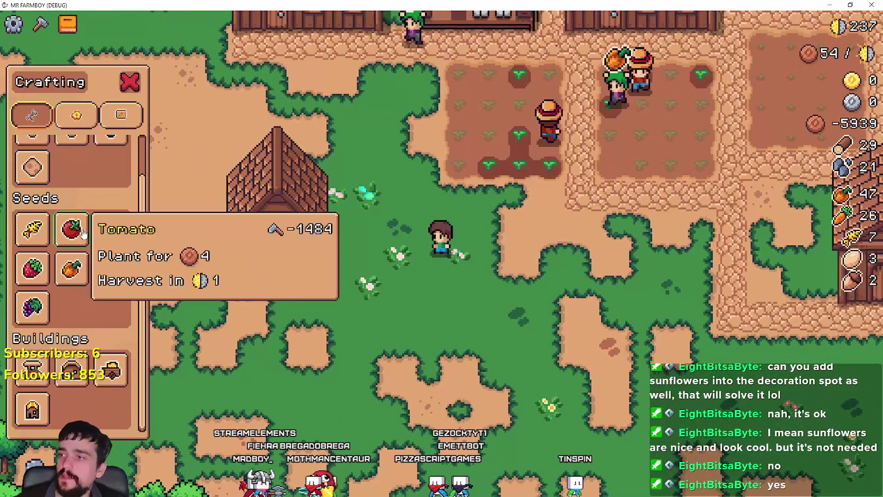
scroll(108, 207, "up", 1)
Select Wheat seeds, wander near the market, then cancel the wheat planting
key("d")
key("s")
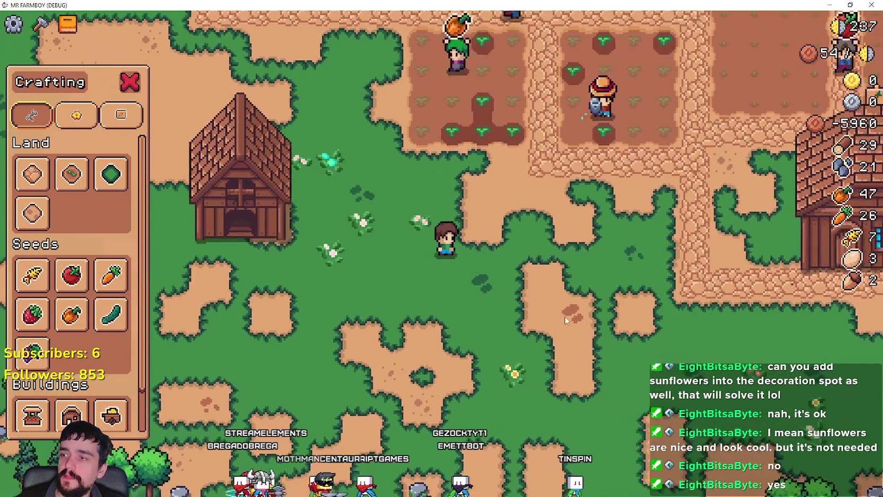
left_click(32, 274)
key("a")
key("s")
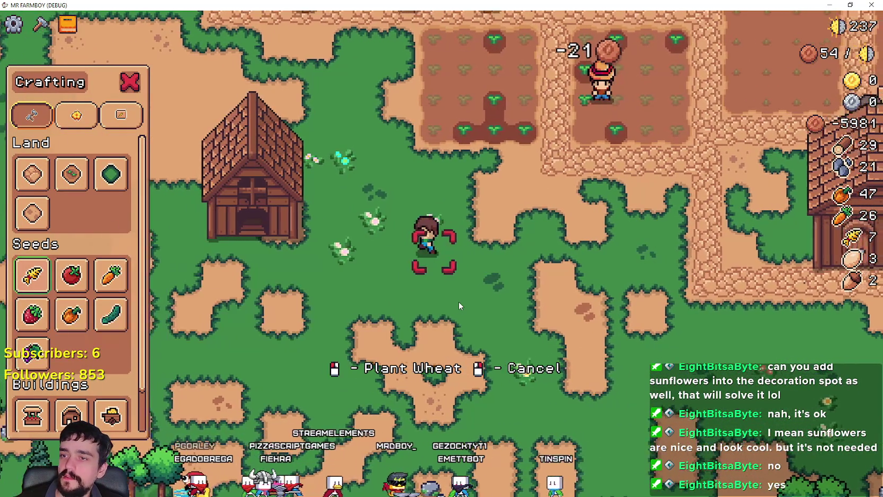
key("w")
key("d")
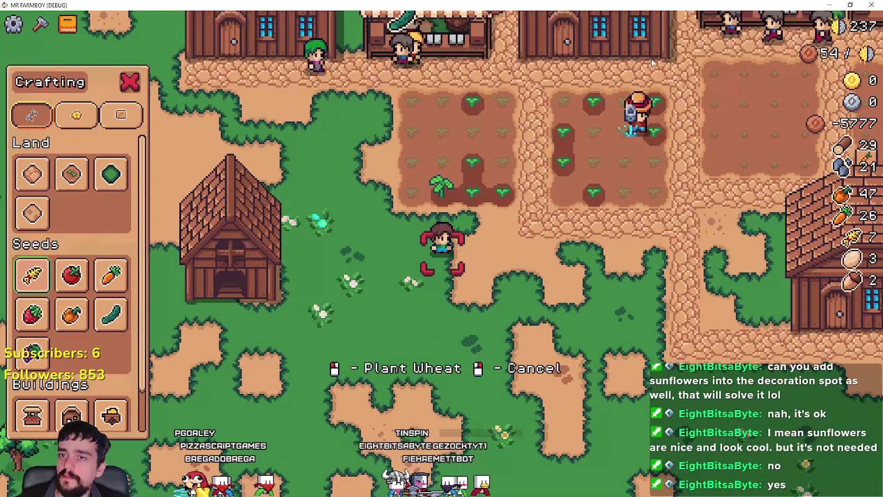
key("a")
key("s")
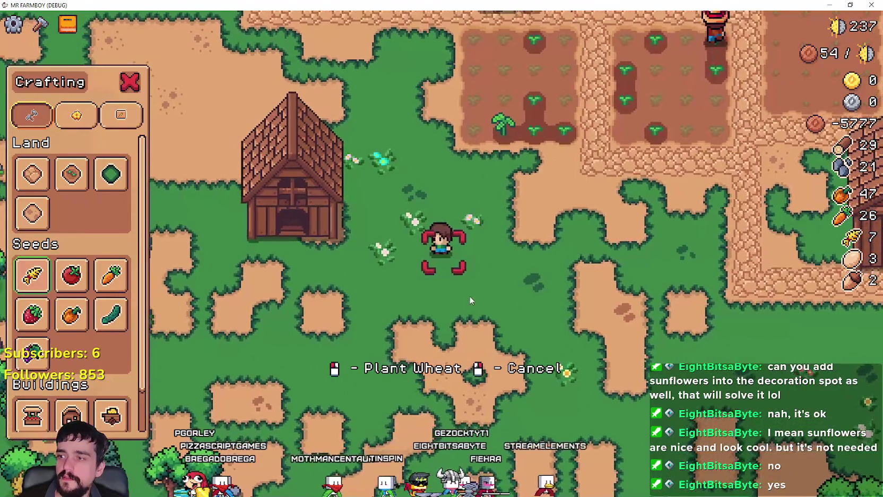
key("d")
key("w")
right_click(566, 304)
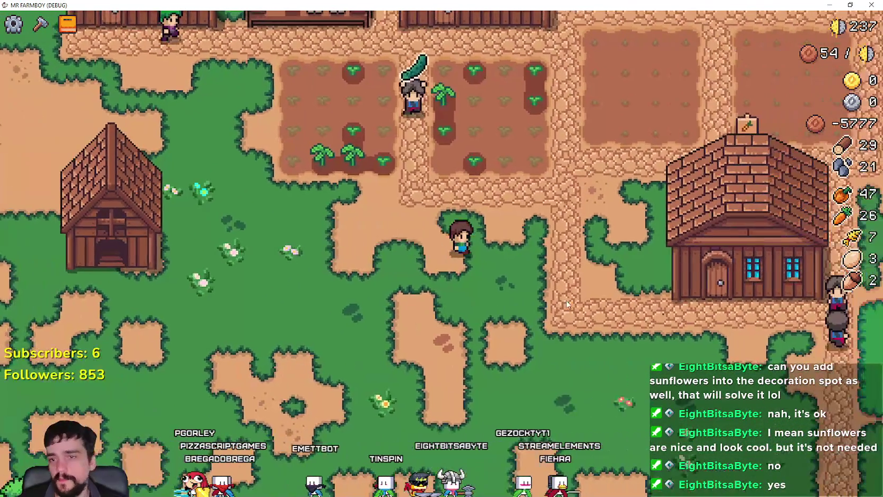
Walk east into the wheat field, harvesting wheat to 12 and replanting the cleared plot
key("w")
key("d")
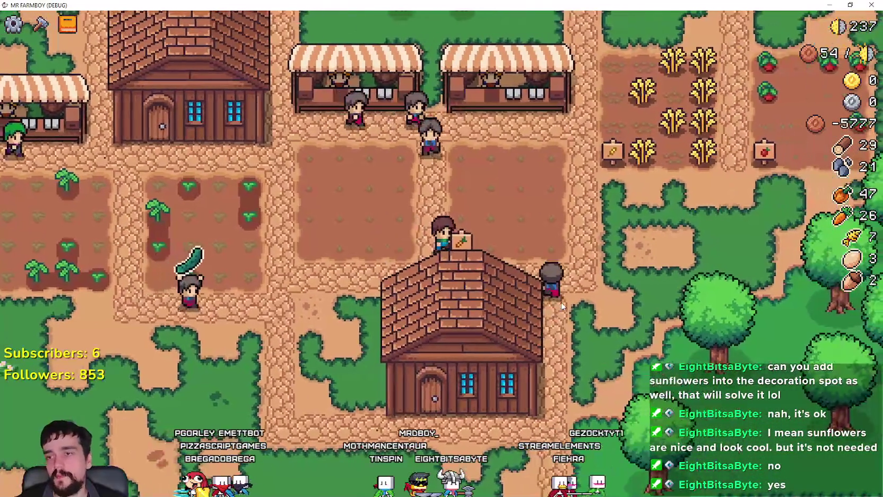
key("d")
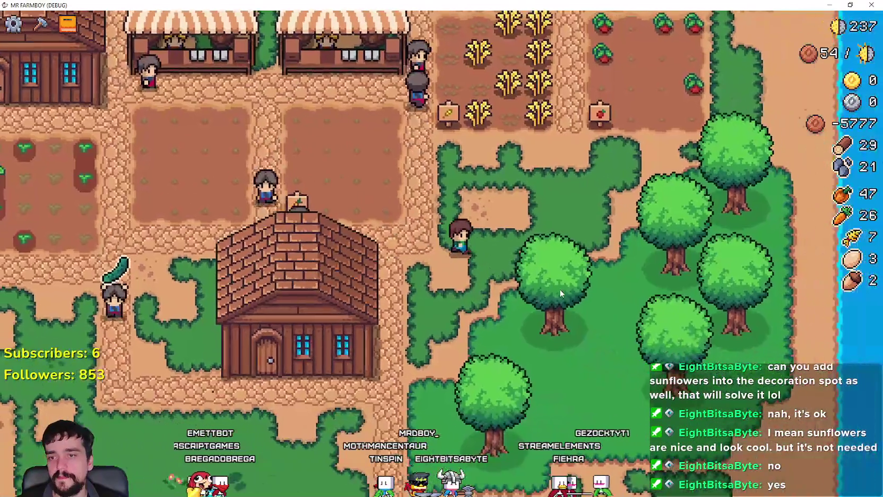
key("w")
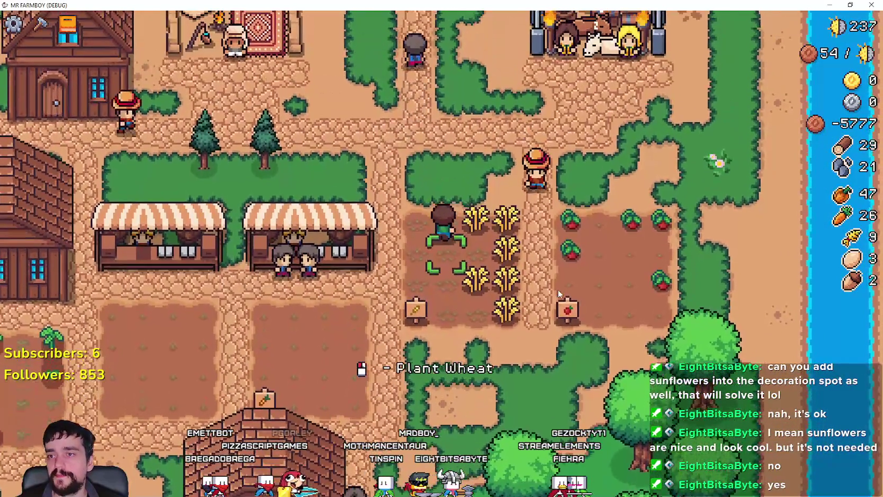
left_click(557, 290)
key("w")
key("d")
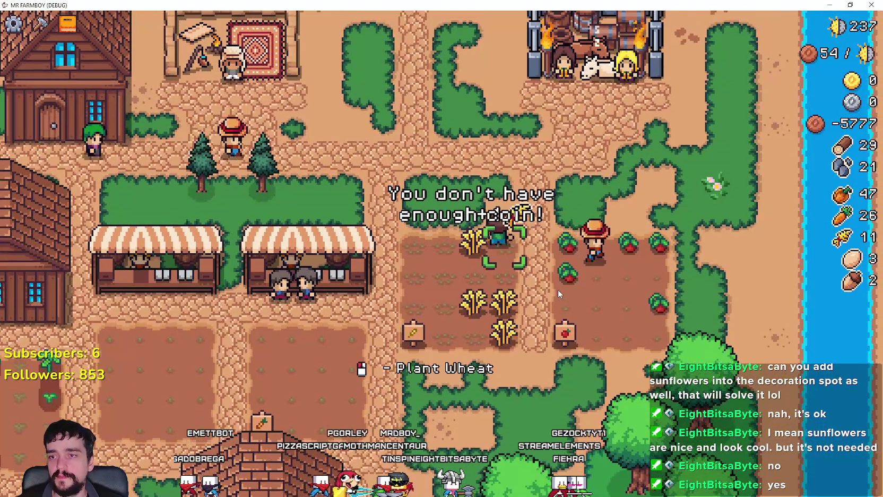
left_click(557, 289)
Walk back into the wheat field and harvest and replant one plot, reaching 13 wheat
key("w")
key("a")
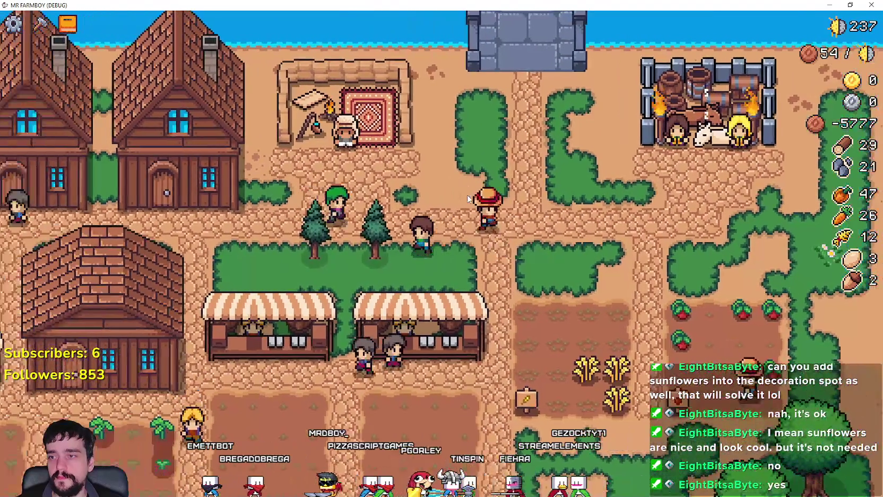
key("a")
key("s")
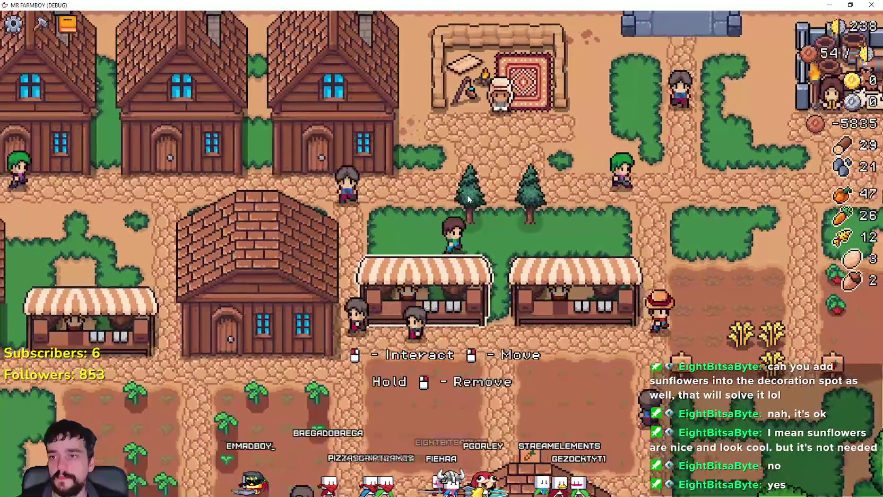
key("d")
key("d")
key("s")
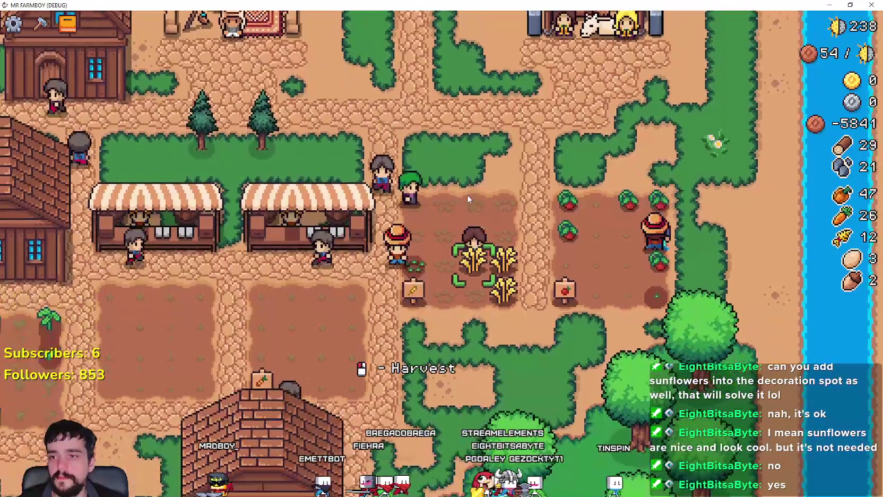
left_click(467, 199)
Glance at the advancements overview, then open Crafting on the Decorations tab
key("w")
key("a")
key("Tab")
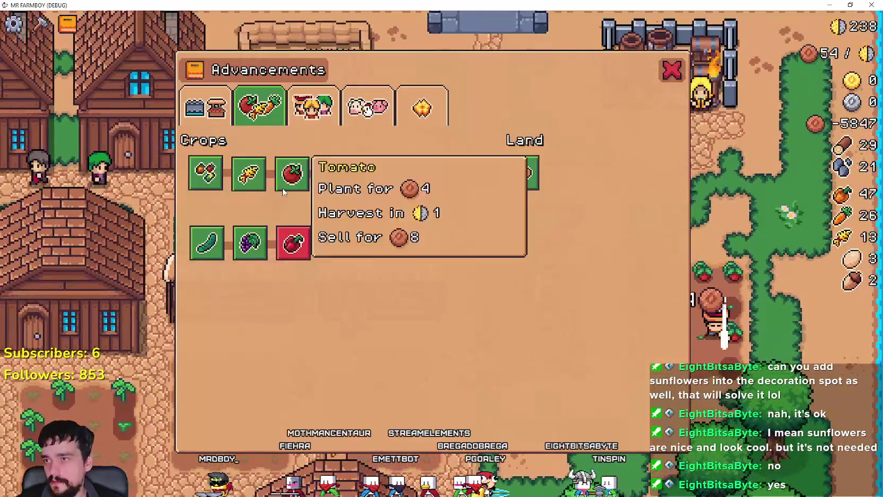
key("c")
key("w")
left_click(76, 115)
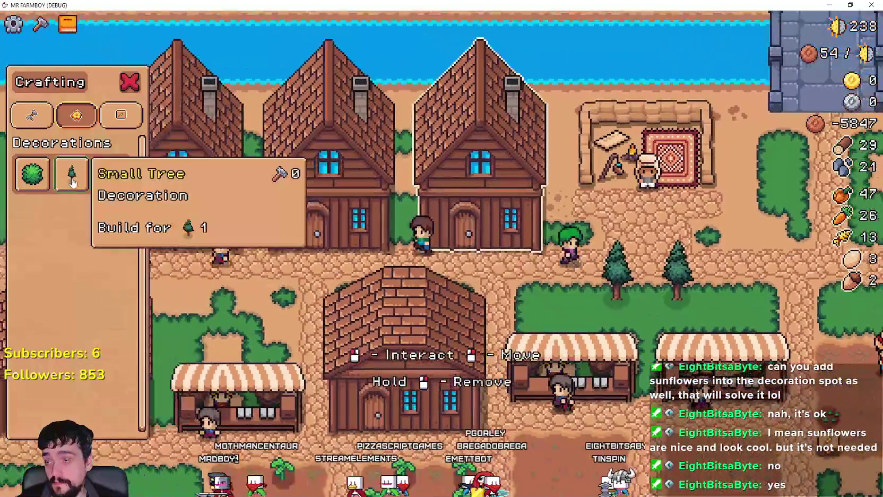
Walk the farmer through the village and past the farm plots onto the cobblestone path
key("a")
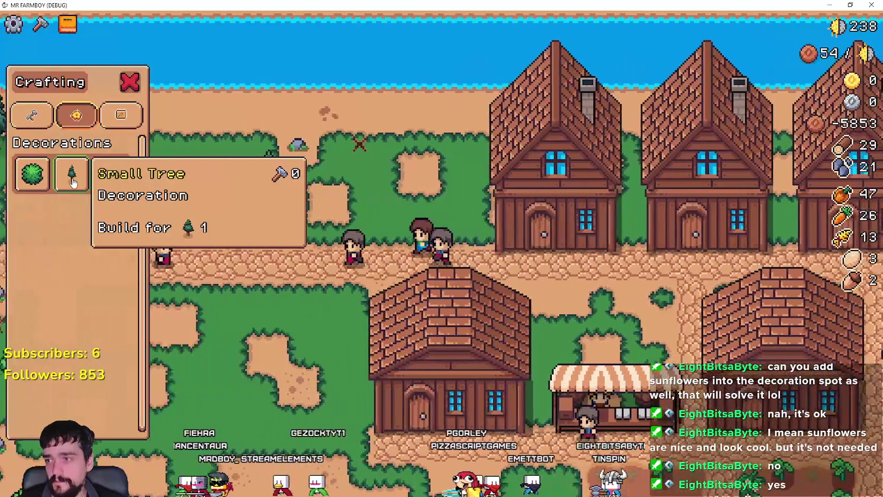
key("s")
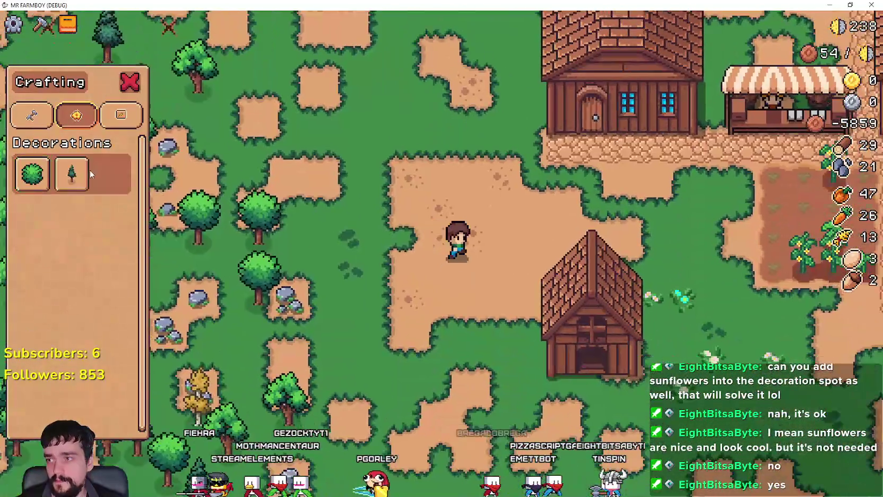
key("d")
mouse_move(83, 179)
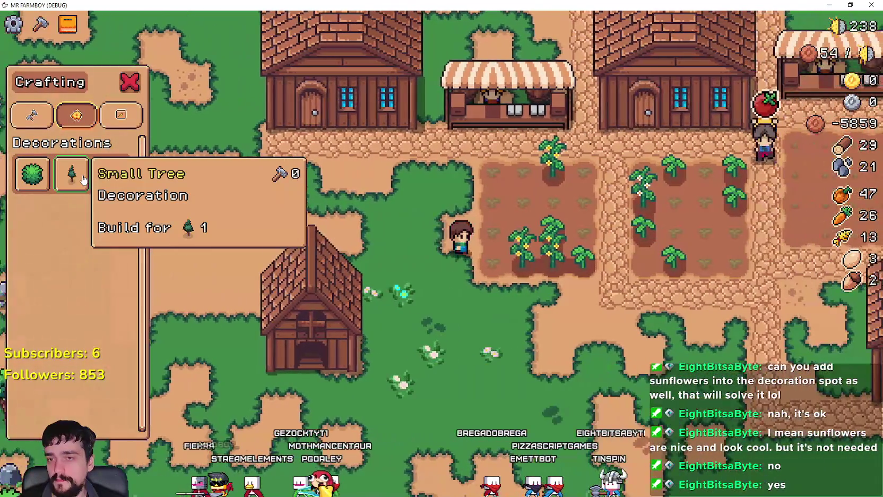
key("d")
key("s")
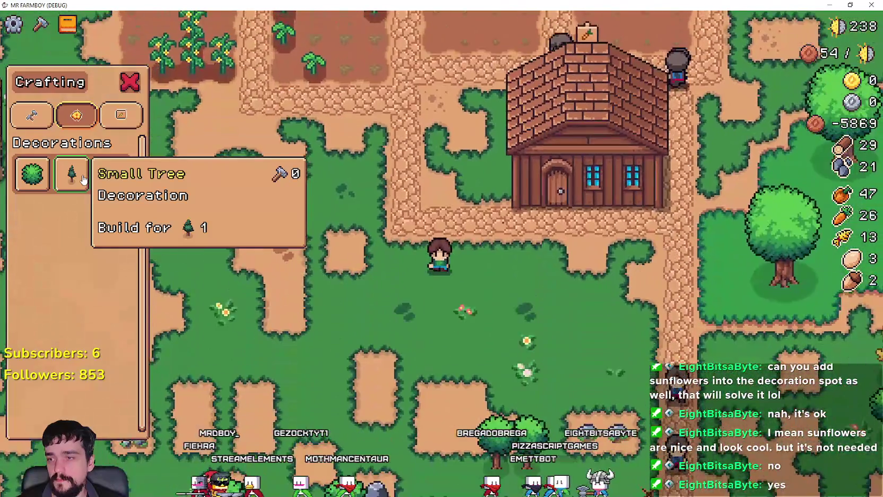
key("a")
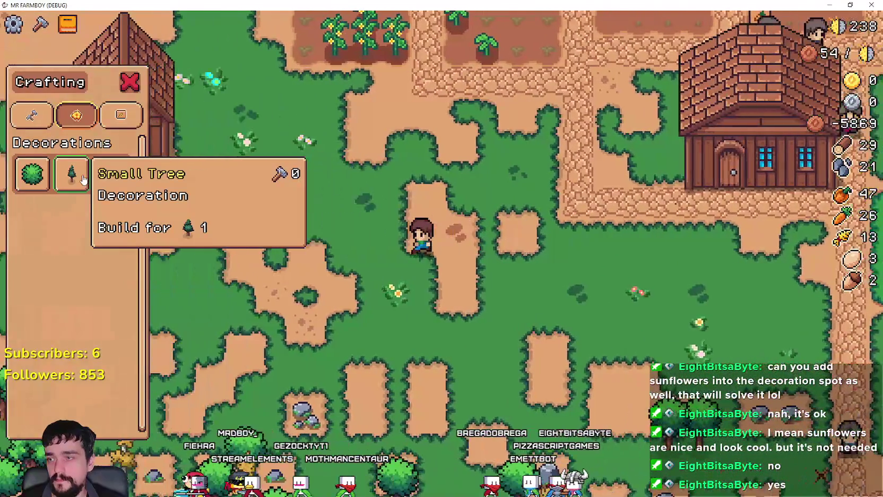
key("a")
key("w")
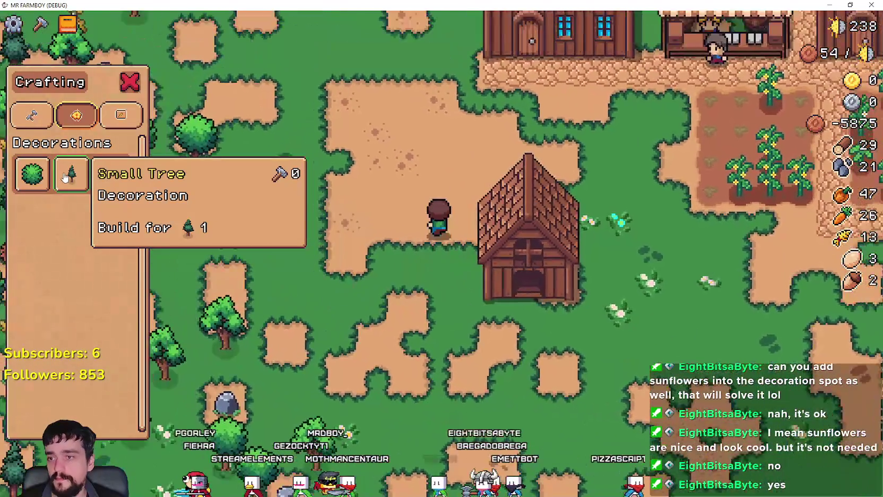
key("w")
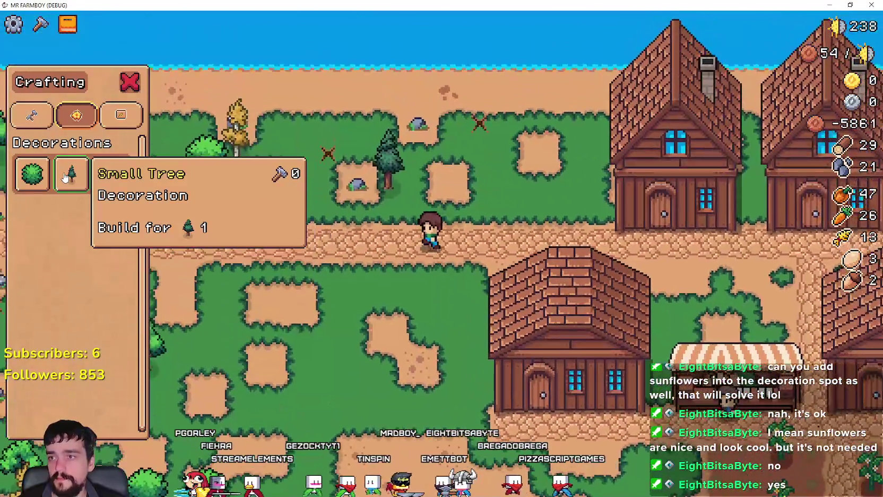
key("a")
key("w")
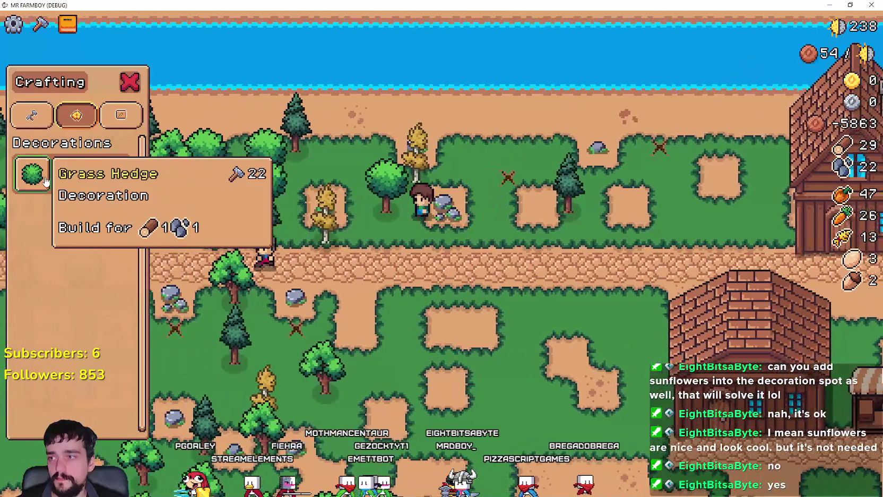
Mine two nearby rocks, raising stone from 25 to 26
key("a")
key("d")
key("w")
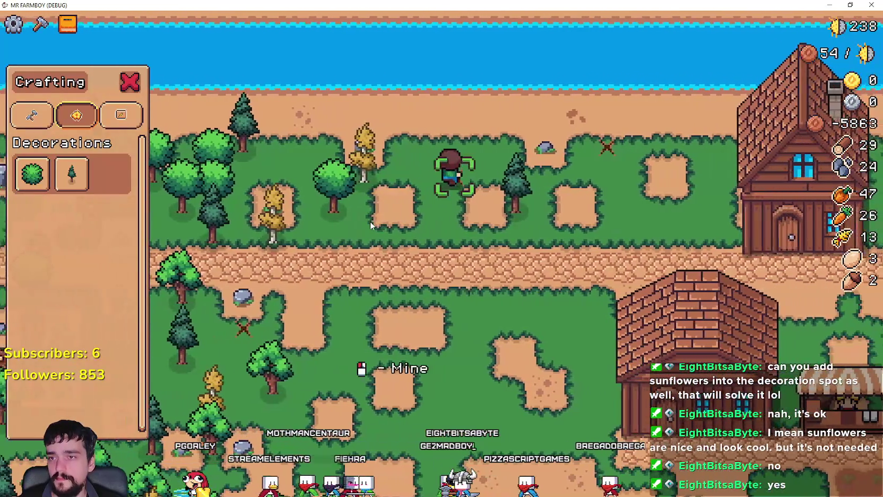
left_click(370, 221)
key("w")
key("d")
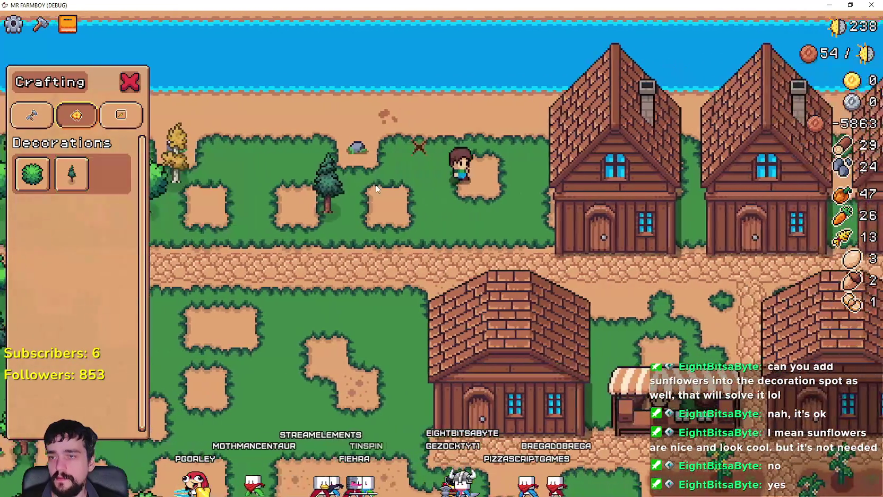
key("a")
left_click(356, 204)
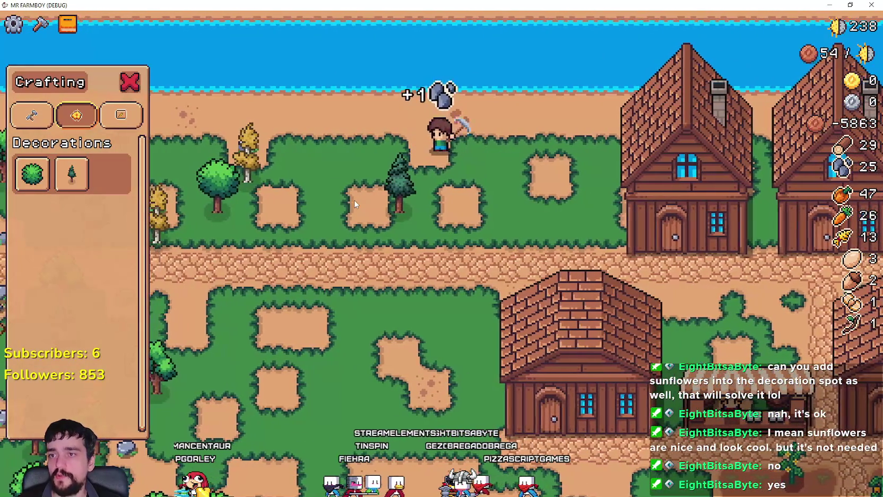
Walk past the shore, houses and market to the wheat field, harvesting wheat
key("s")
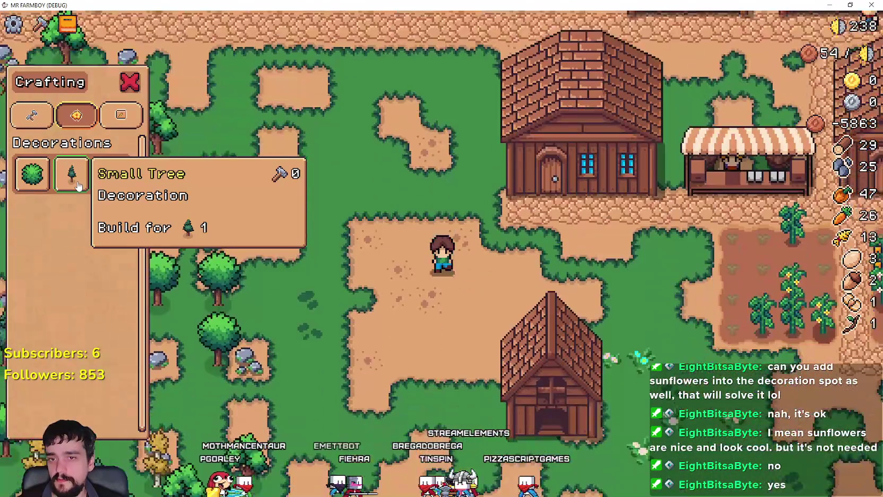
key("d")
key("d")
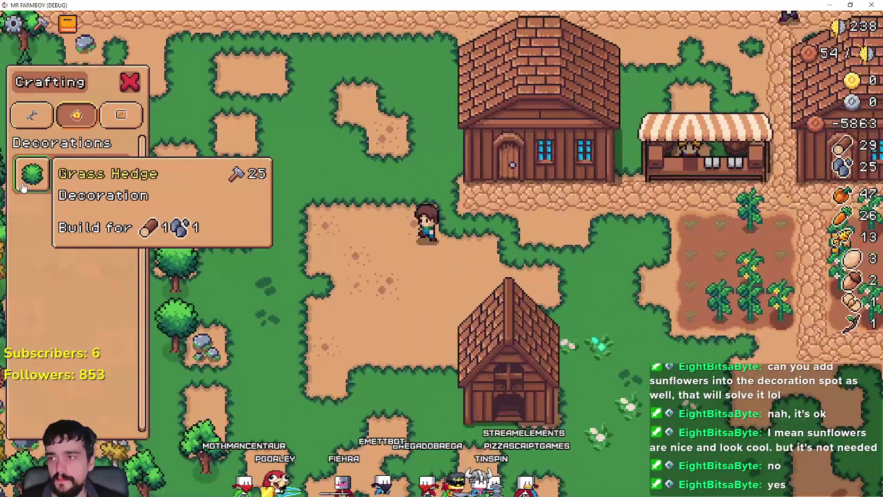
key("a")
key("w")
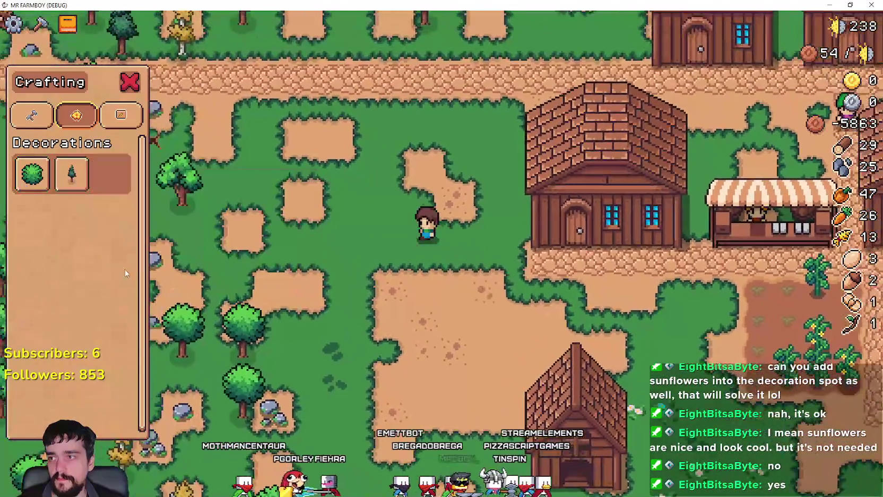
key("s")
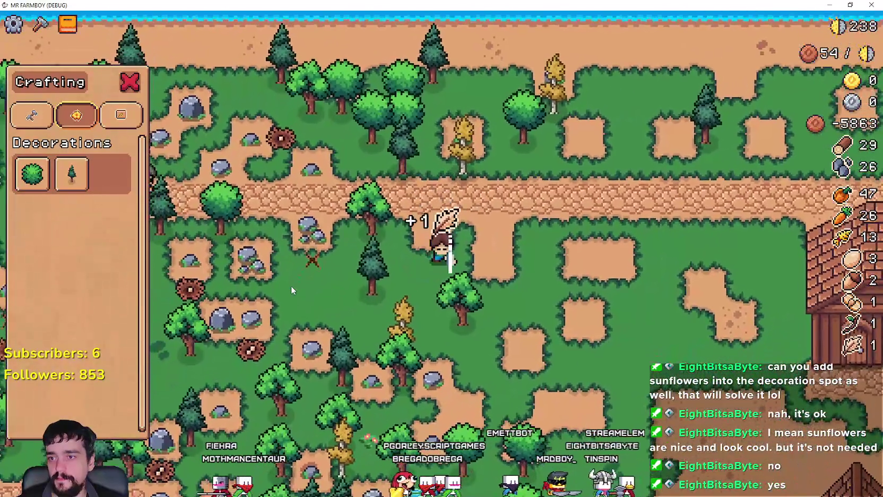
mouse_move(38, 181)
key("d")
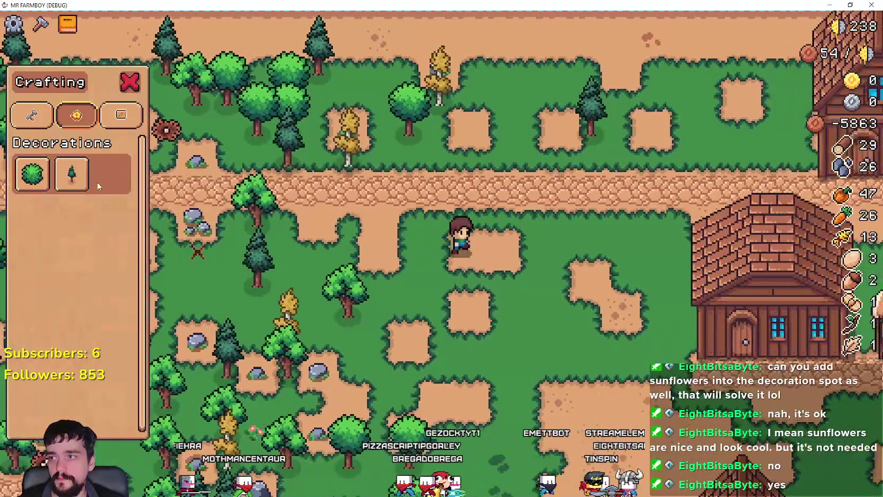
key("a")
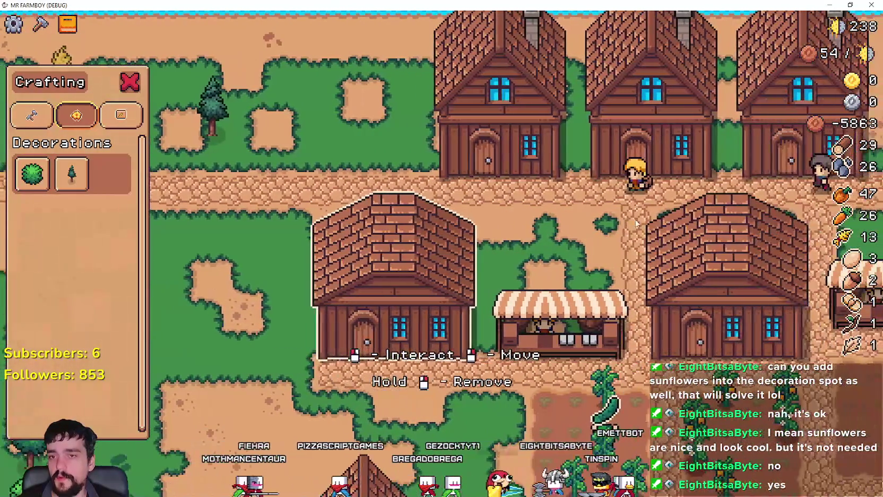
key("s")
key("d")
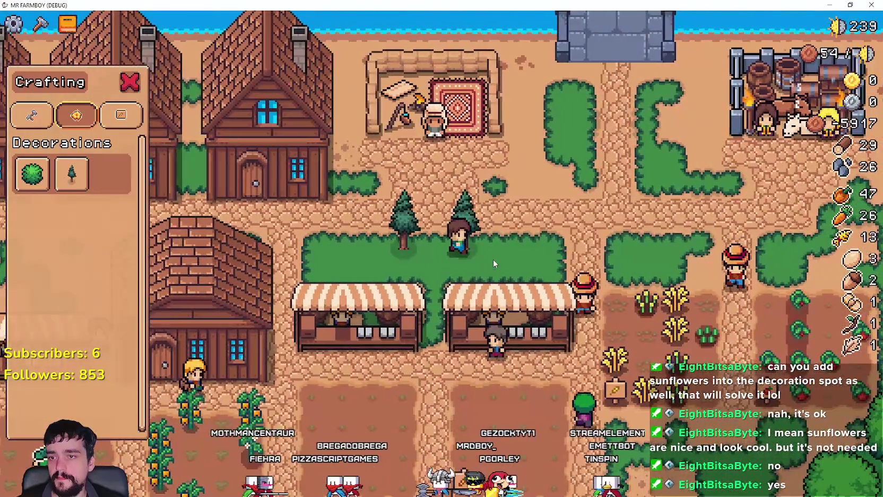
key("d")
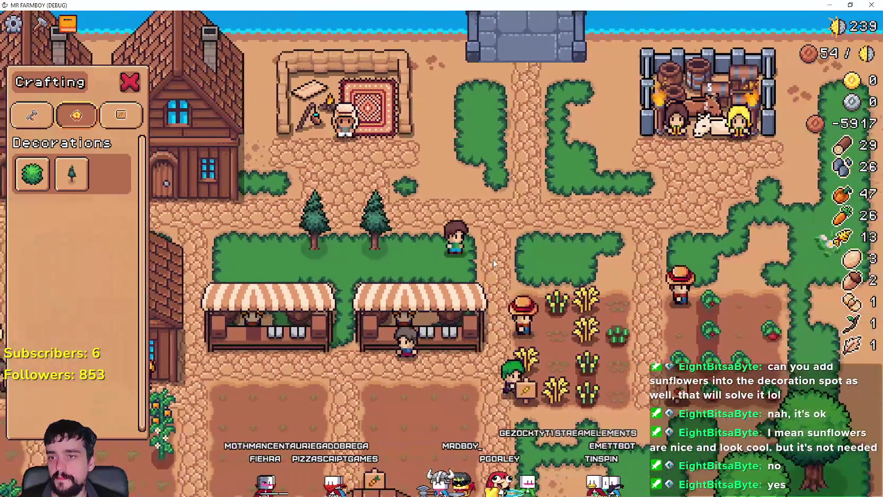
key("s")
key("s")
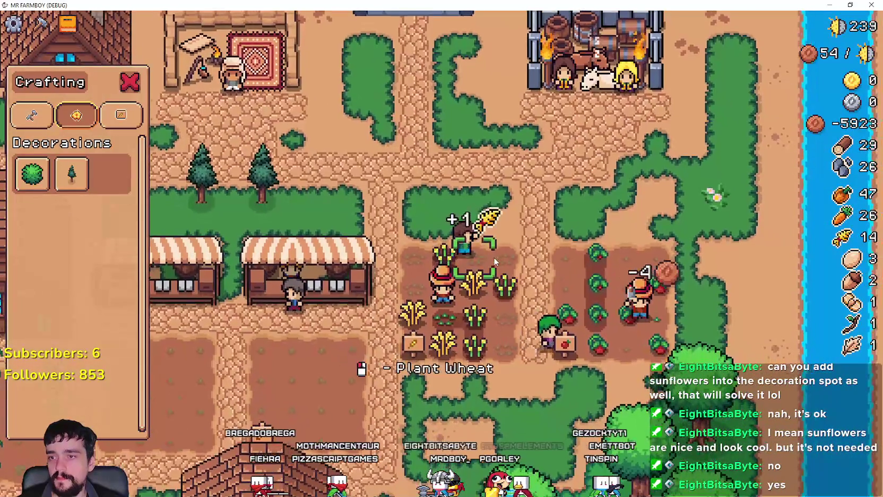
key("s")
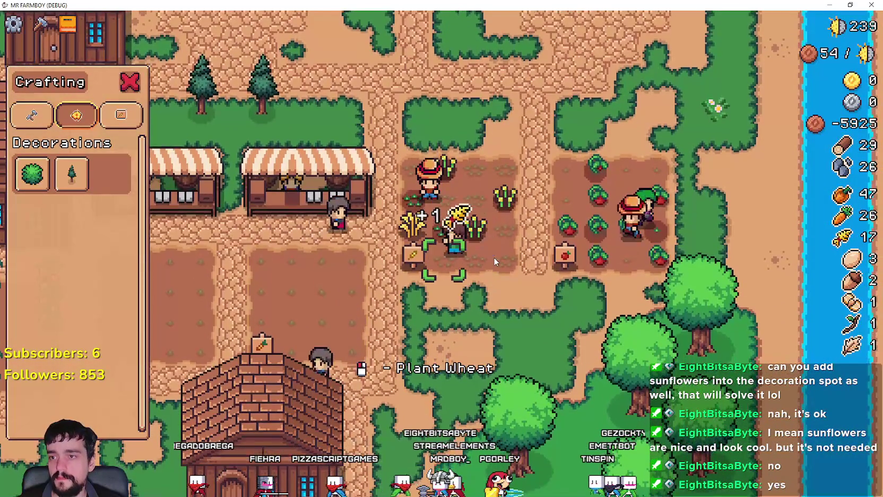
Enter the pepper field and switch the Crafting panel between Decorations and the Signs category
key("a")
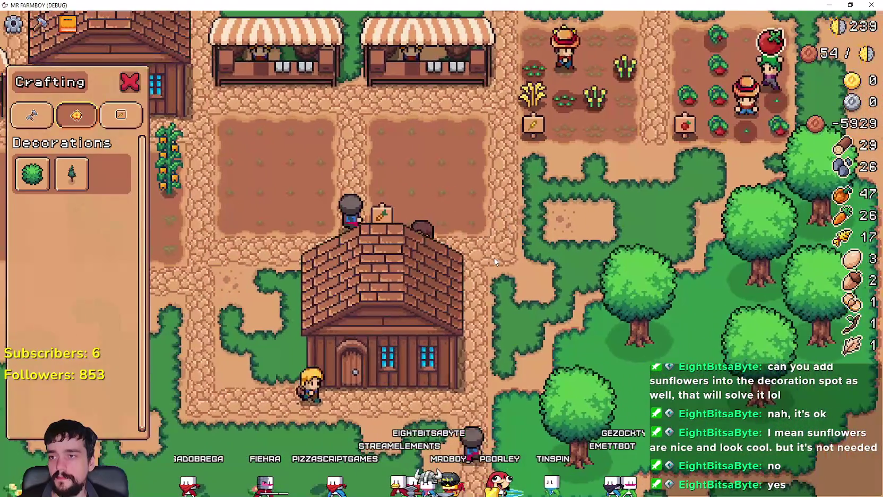
key("a")
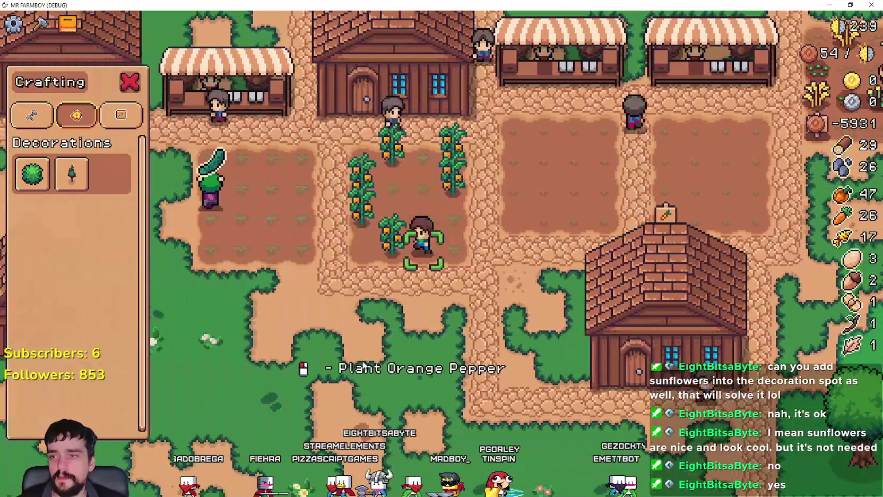
left_click(365, 359)
key("a")
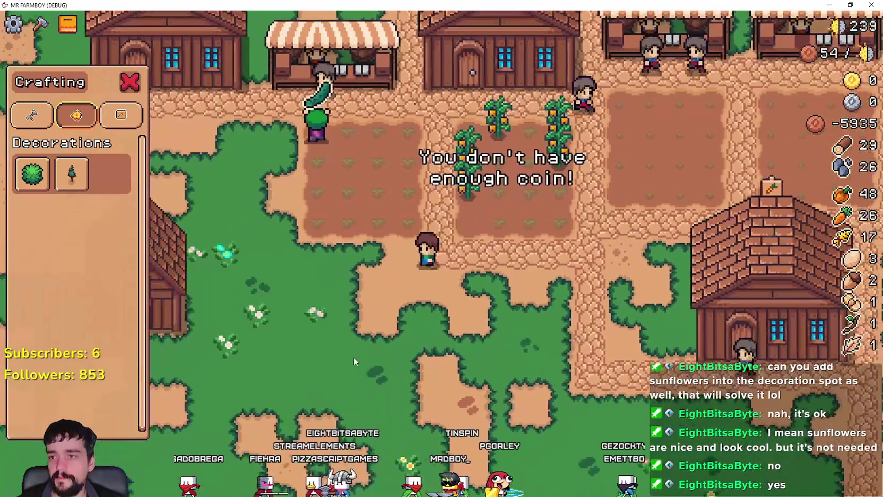
left_click(121, 114)
key("w")
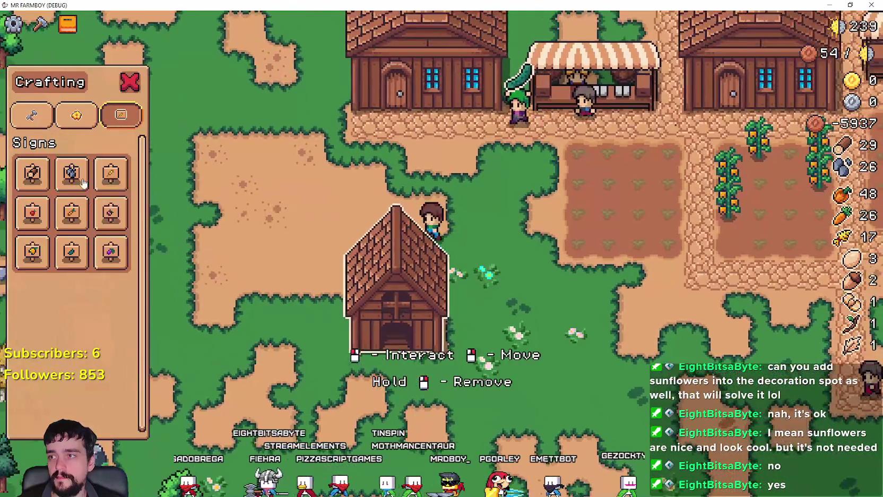
key("a")
left_click(93, 120)
key("w")
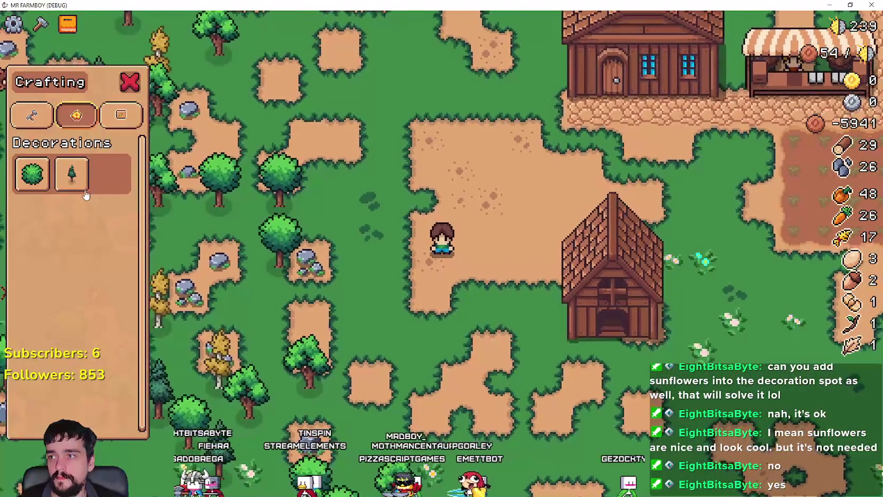
left_click(121, 115)
key("d")
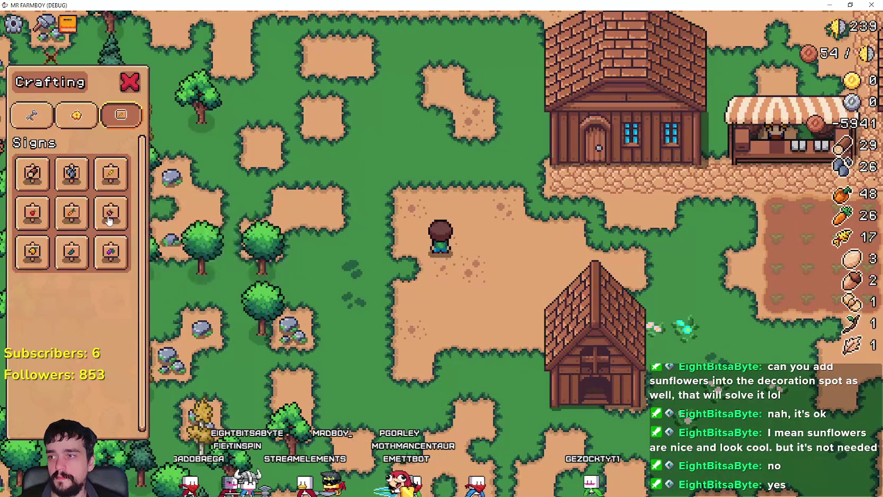
Walk up-left across the farm and chop a tree, bringing wood to 32
key("w")
key("a")
key("a")
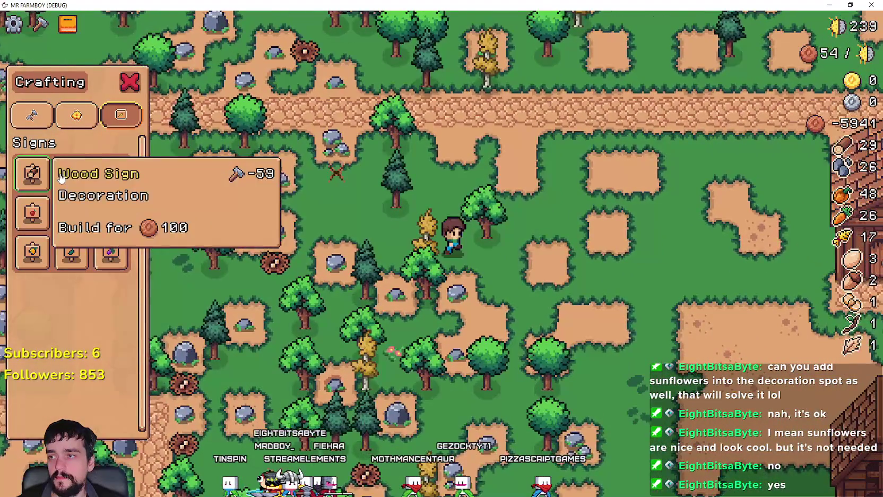
key("s")
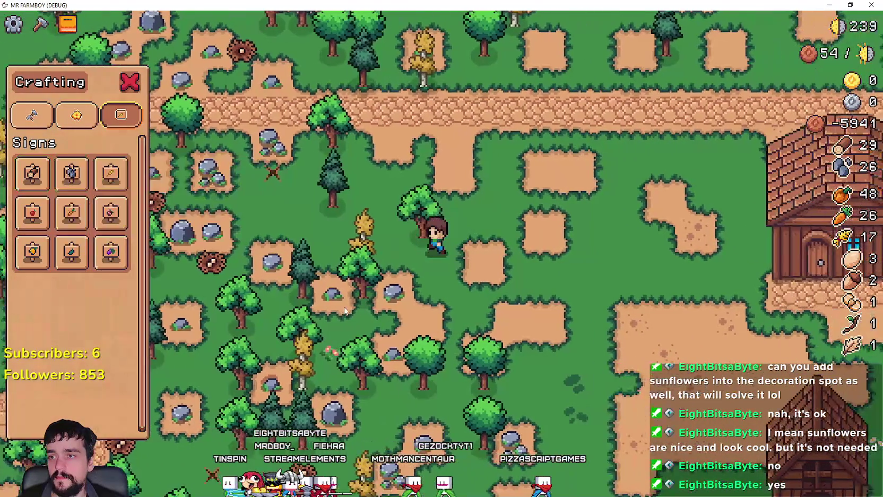
key("space")
Walk right past the houses and fields to the market stall and around the house
key("d")
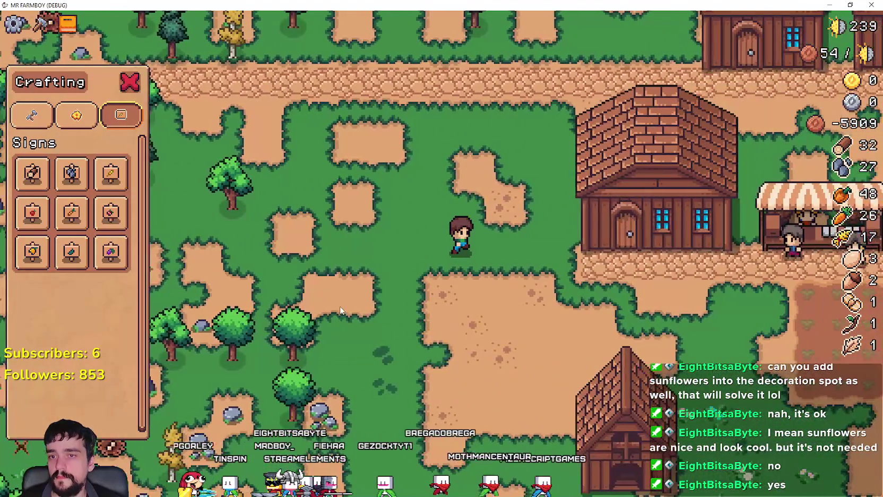
key("d")
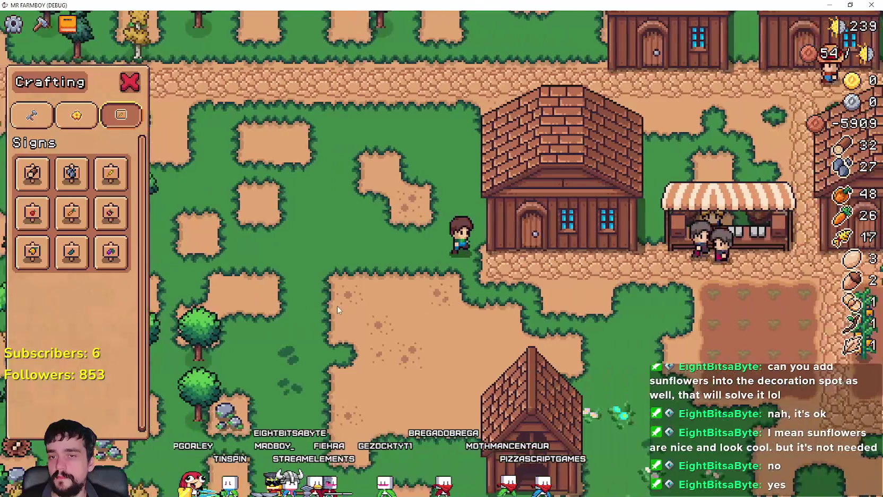
key("s")
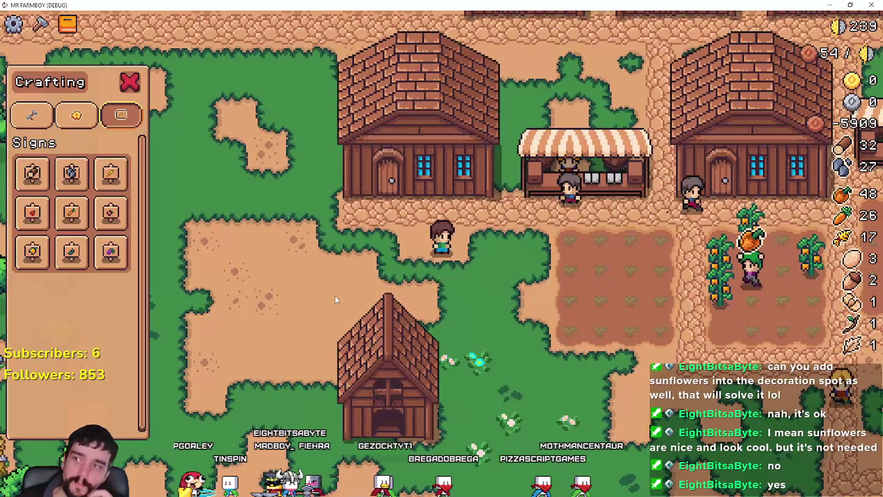
key("d")
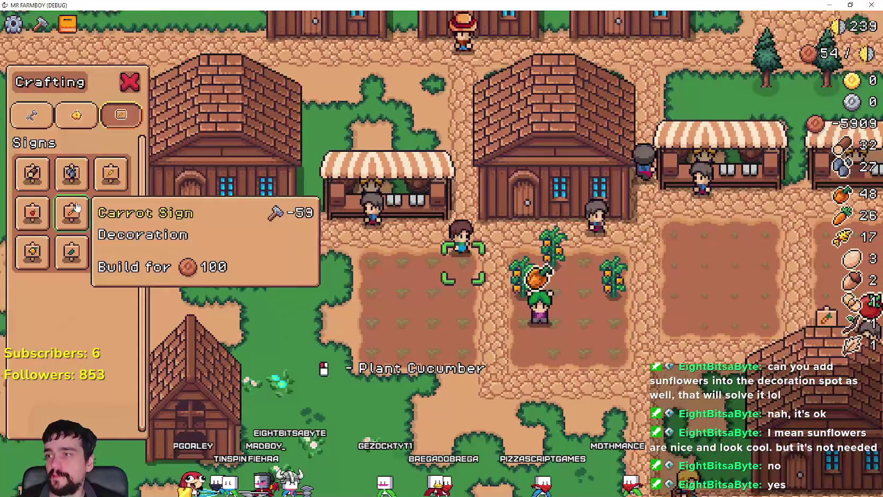
key("s")
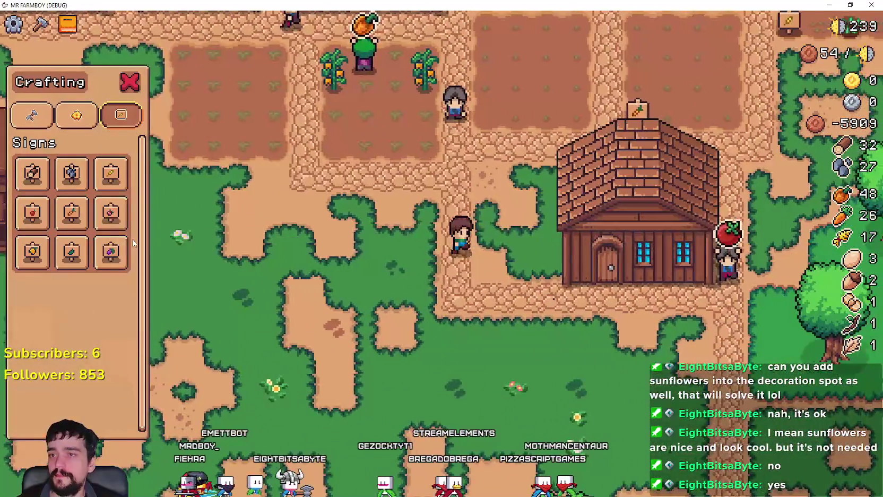
key("d")
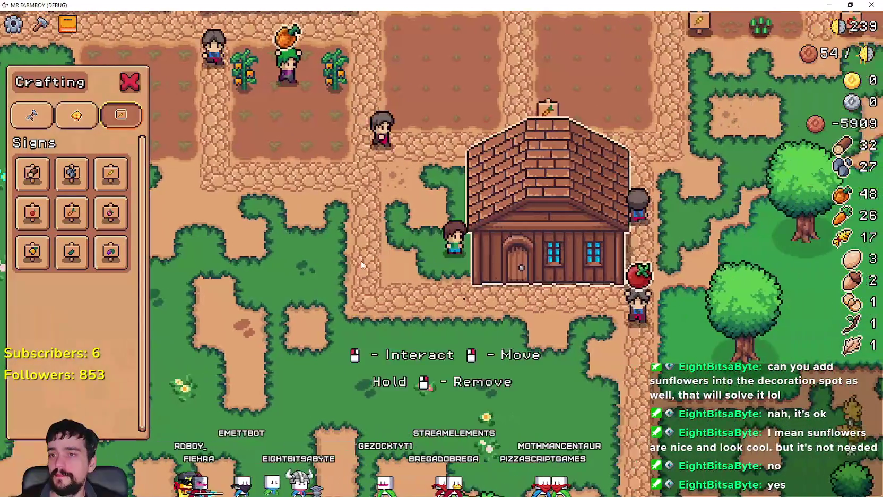
key("a")
key("w")
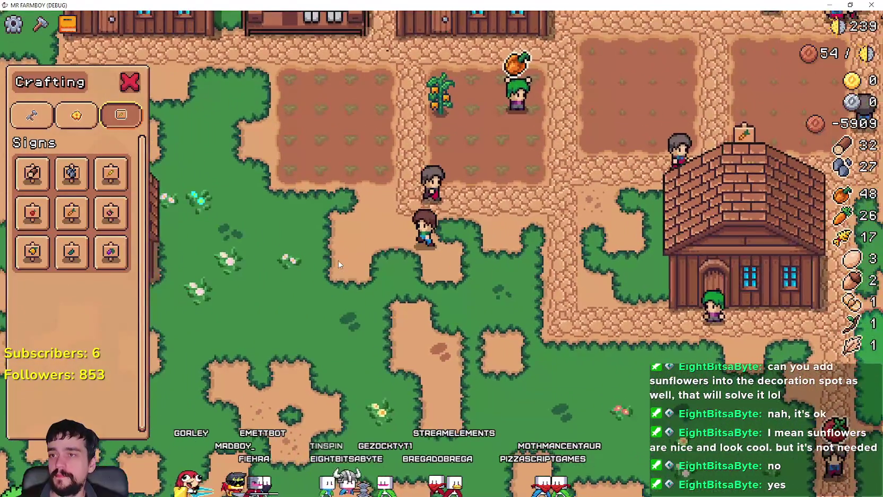
Walk up-left across the grass toward the trees and along the road
key("a")
key("w")
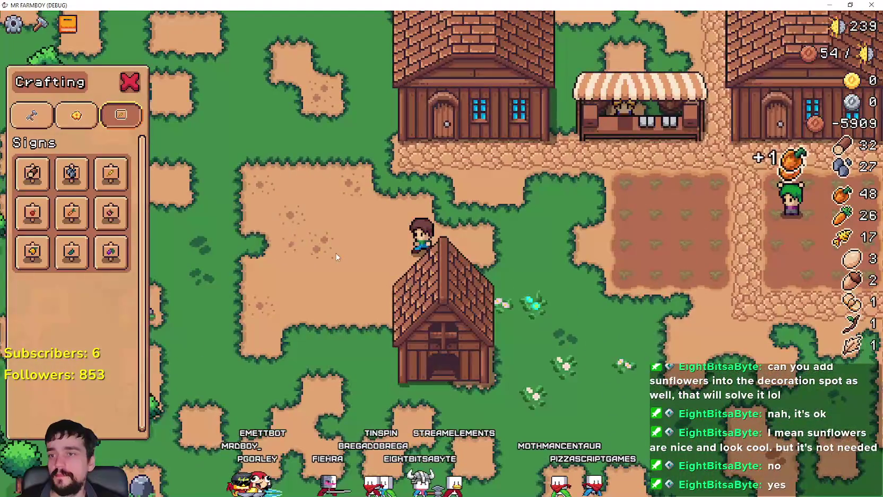
key("a")
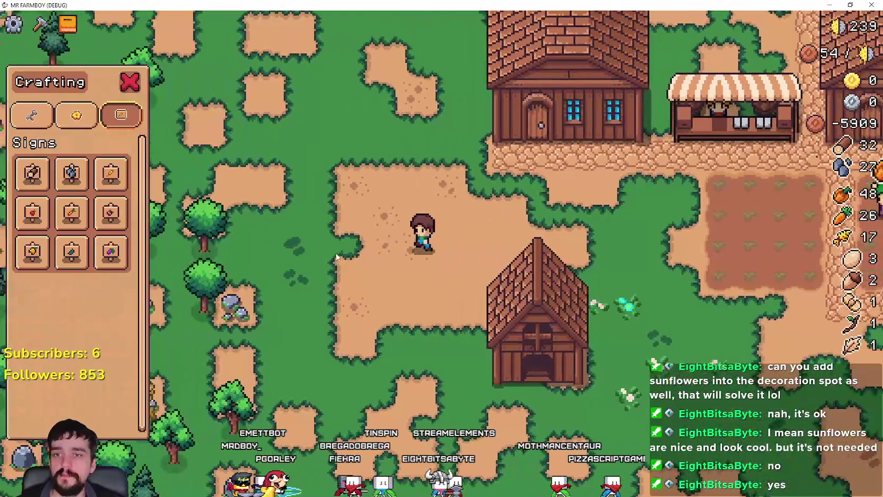
key("w")
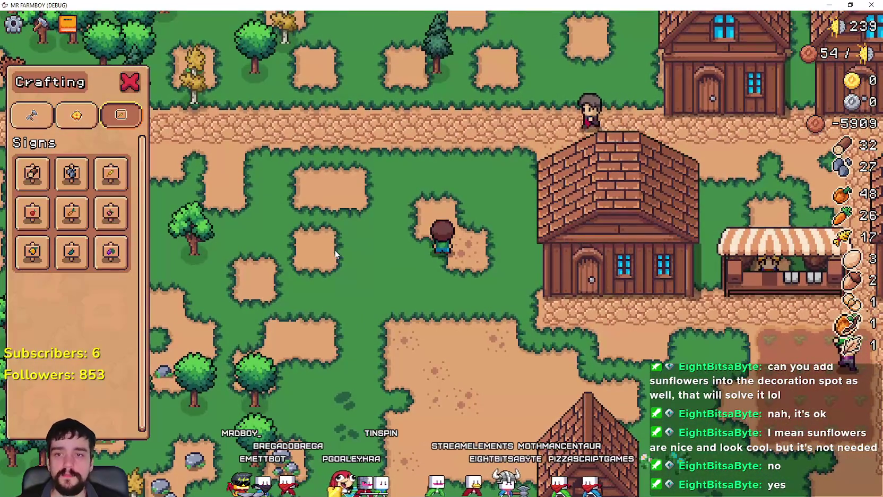
key("a")
key("w")
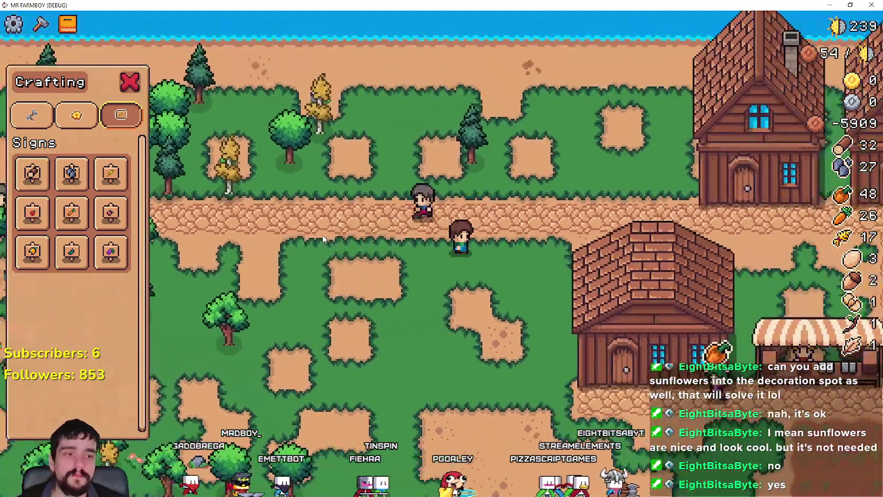
key("d")
key("s")
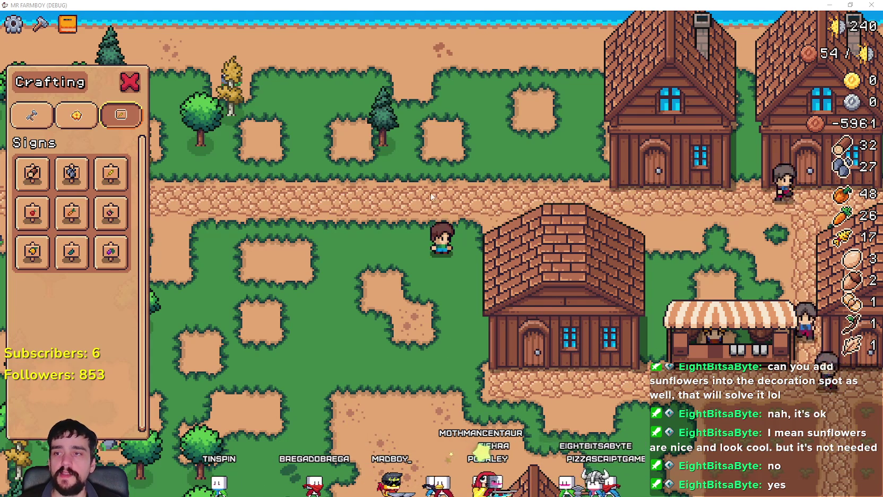
Check the Advancements crop unlocks, then drag the shared large-farm screenshot over the game
key("Tab")
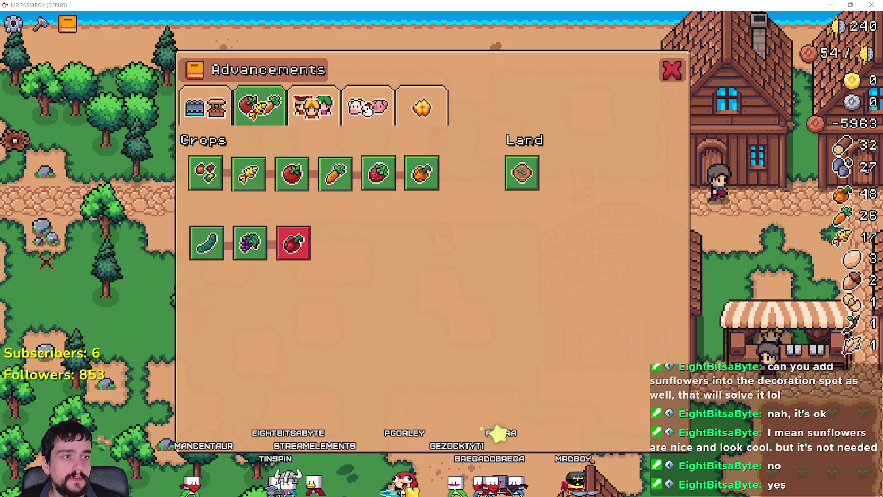
mouse_move(882, 96)
left_mouse_down()
mouse_move(457, 34)
mouse_move(700, 37)
left_mouse_up()
Maximize the farm screenshot, zoom in and pan toward the village and sunflower patch
double_click(700, 36)
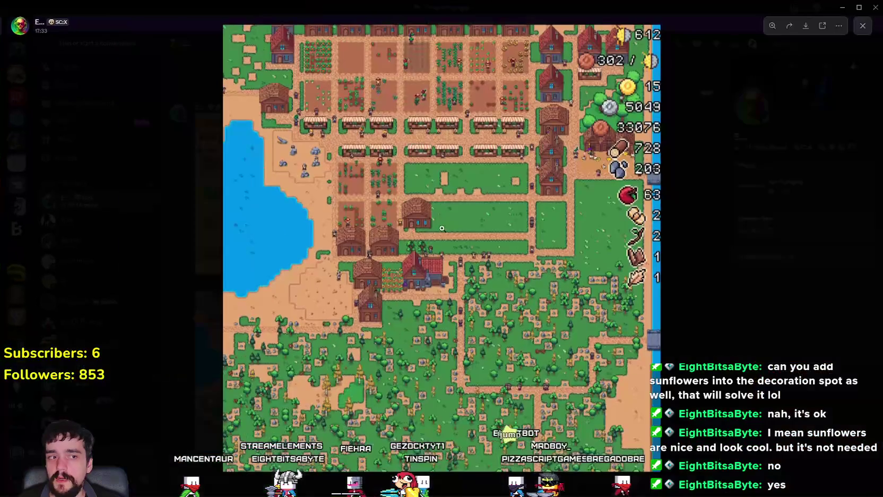
left_click(517, 102)
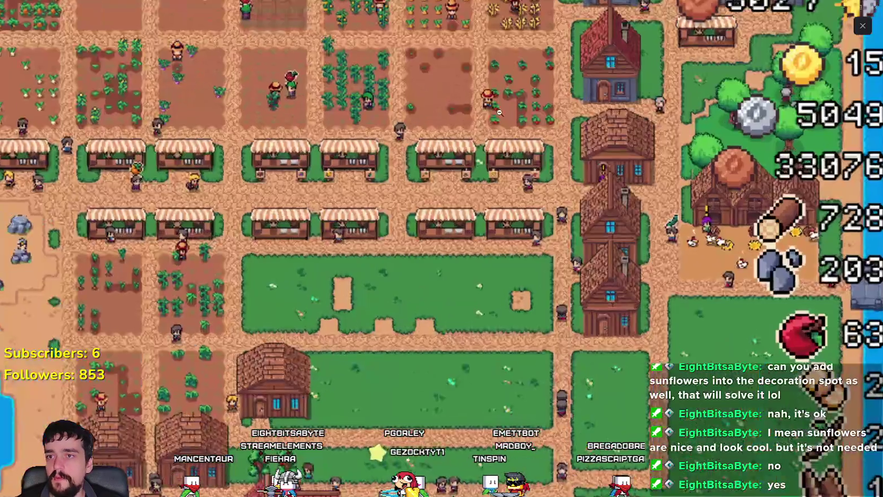
left_click_drag(517, 102, 590, 280)
scroll(590, 281, "right", 5)
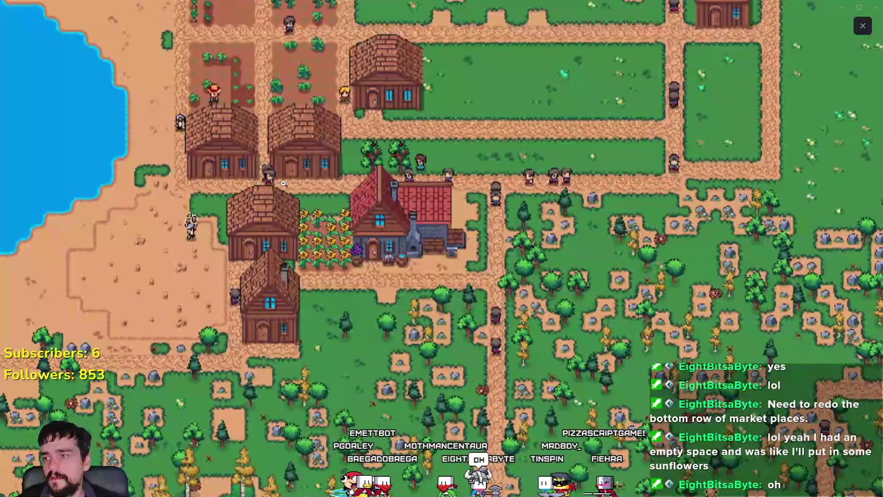
Pan the screenshot from the southern woods up over the fields to the village buildings
mouse_move(227, 415)
left_mouse_down()
mouse_move(281, 276)
mouse_move(299, 255)
left_mouse_up()
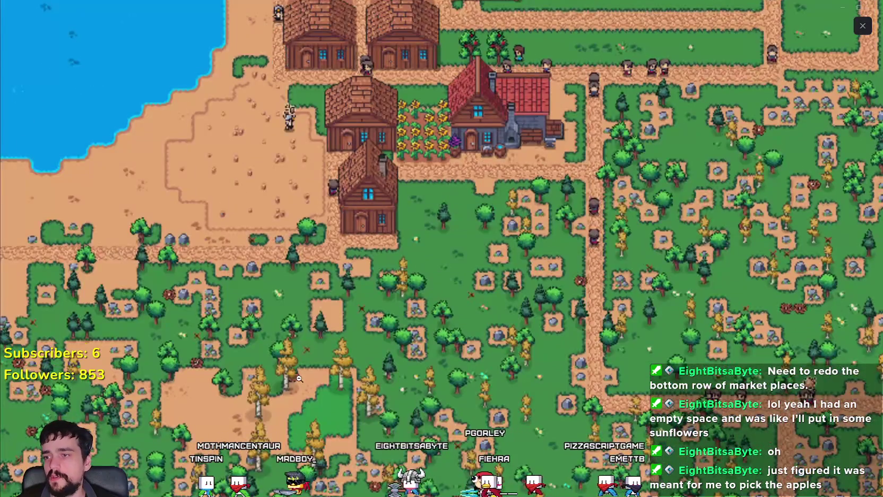
left_click_drag(299, 379, 338, 266)
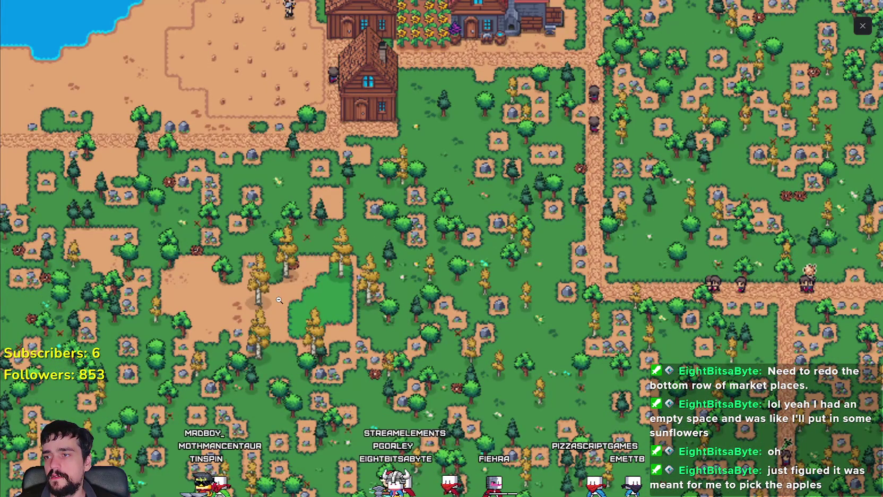
mouse_move(280, 300)
left_mouse_down()
mouse_move(548, 416)
mouse_move(439, 205)
left_mouse_up()
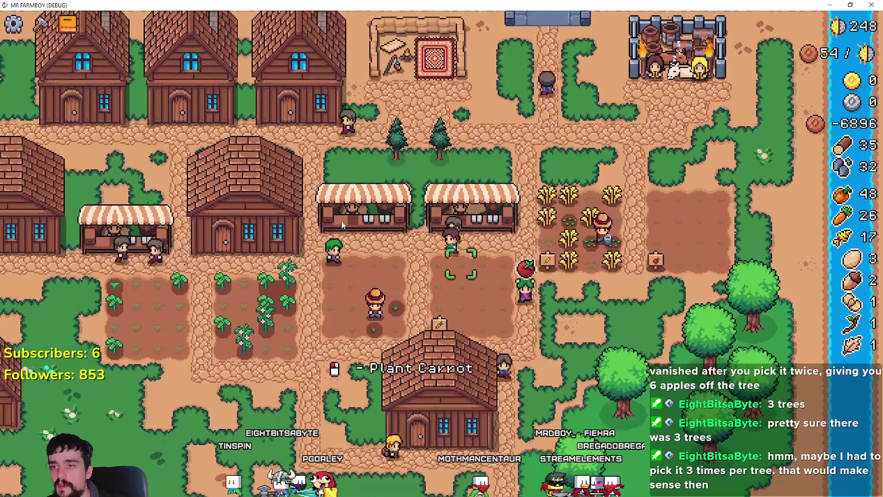
Inspect a market stall's trade panel and a warehouse's stock panel
scroll(301, 279, "down", 5)
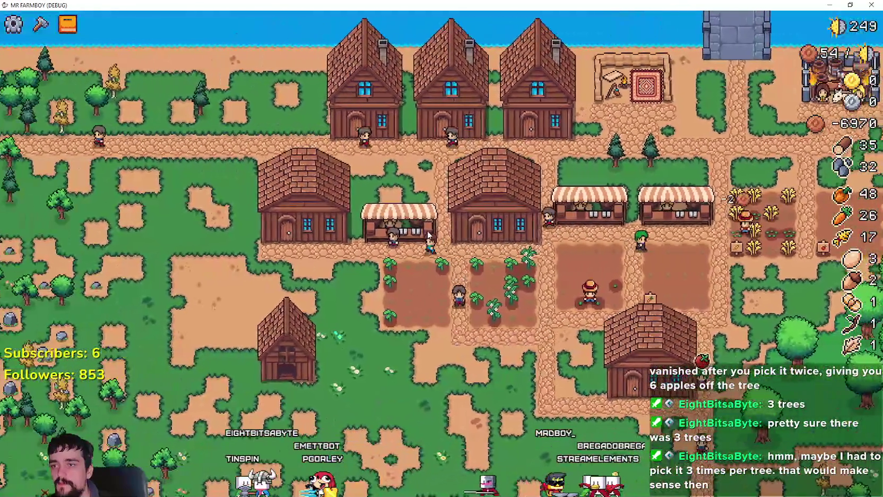
left_click(428, 236)
left_click(417, 355)
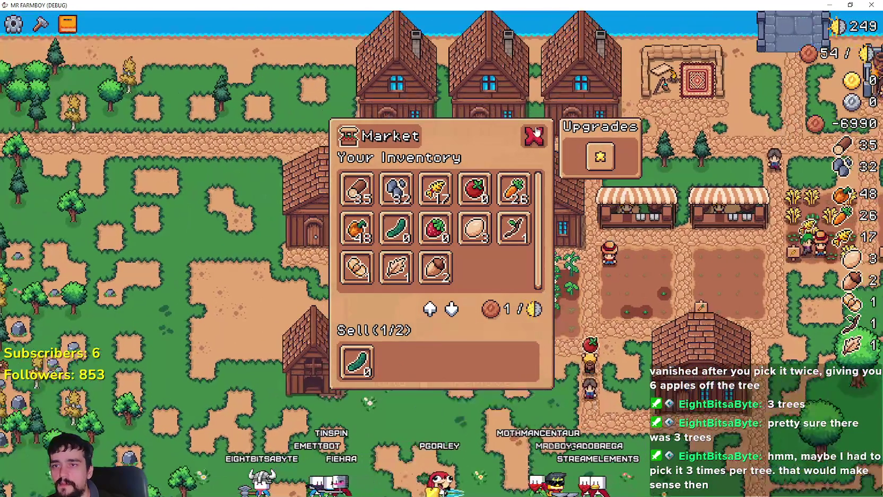
left_click(534, 136)
left_click(312, 358)
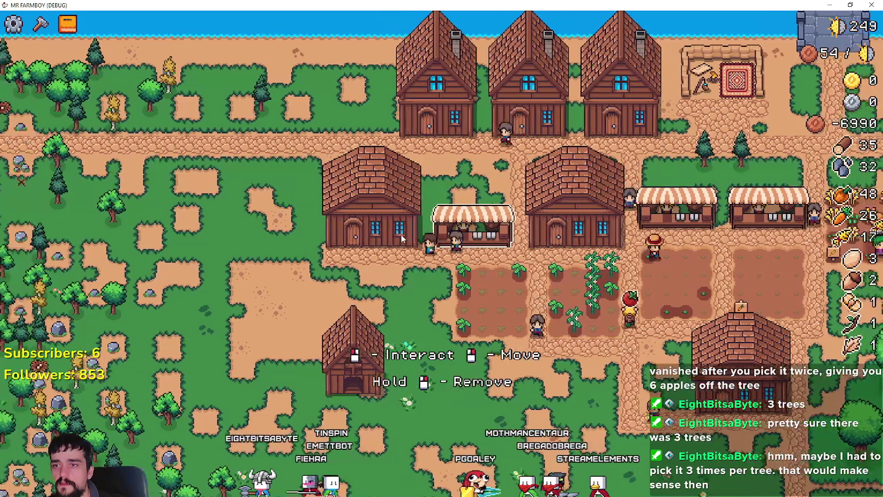
left_click(404, 355)
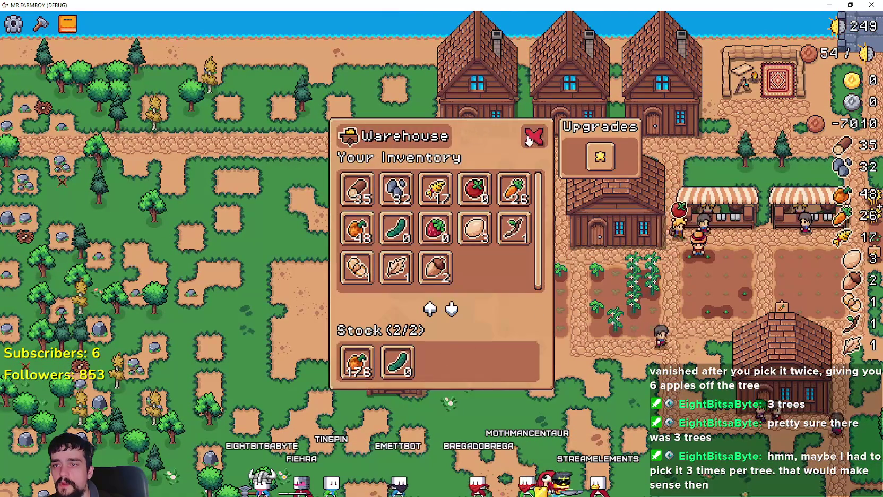
left_click(528, 139)
Clear the other market stall's sell list and put leaves up for sale
left_click(458, 223)
left_click(371, 321)
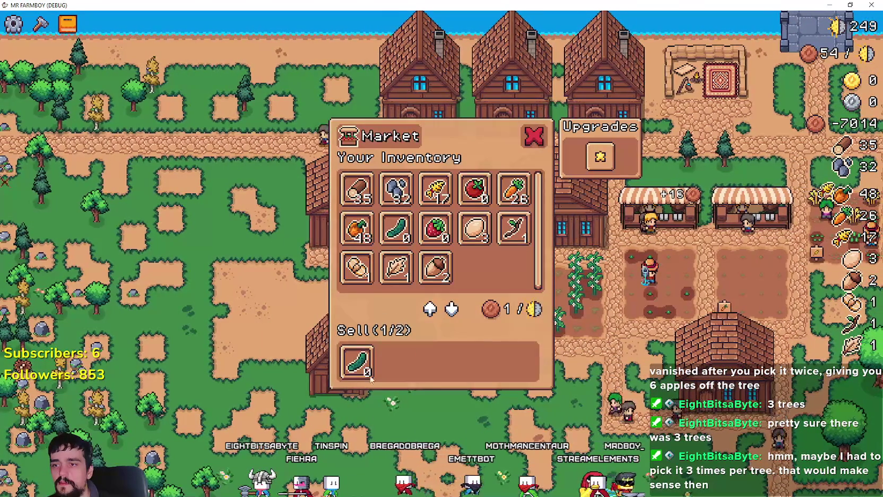
mouse_move(363, 365)
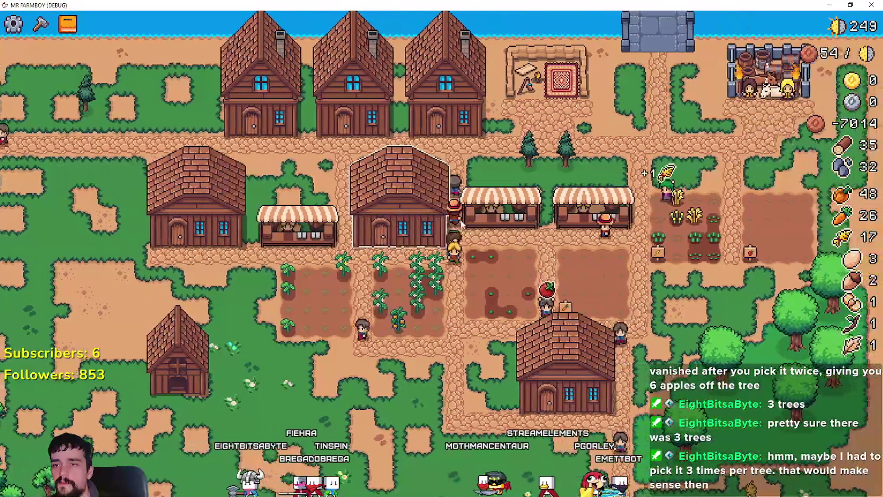
mouse_move(475, 230)
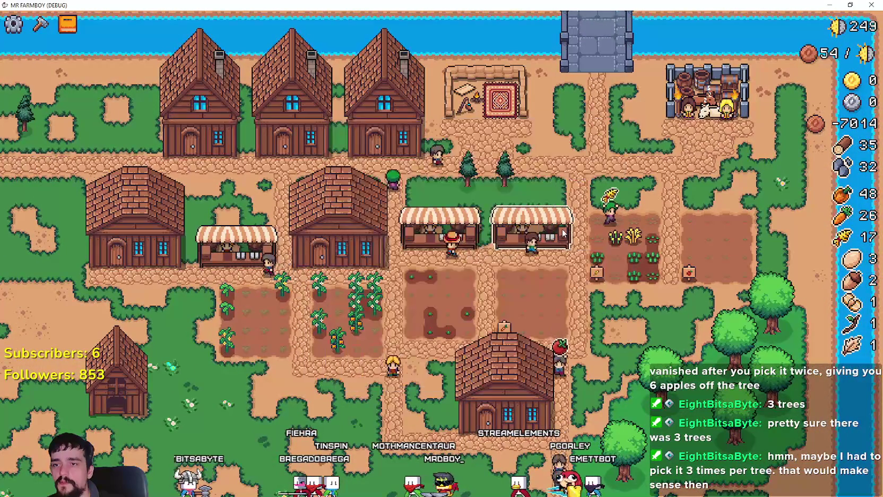
left_click(356, 362)
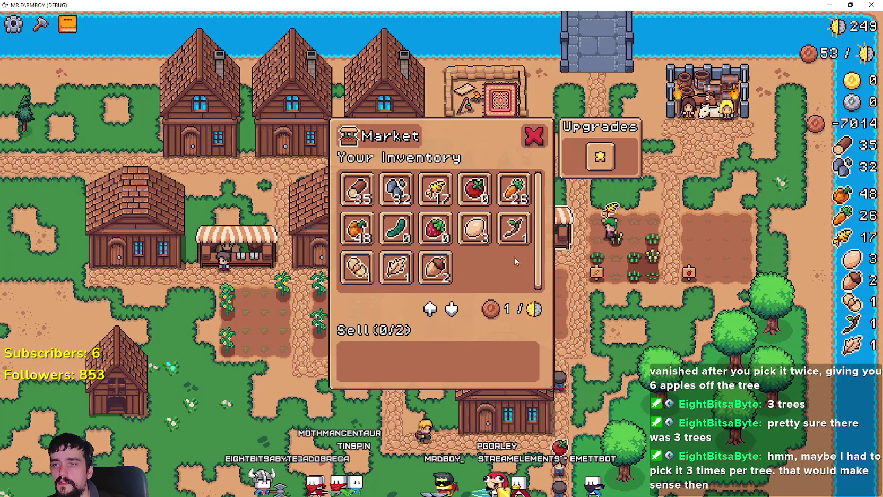
left_click(380, 277)
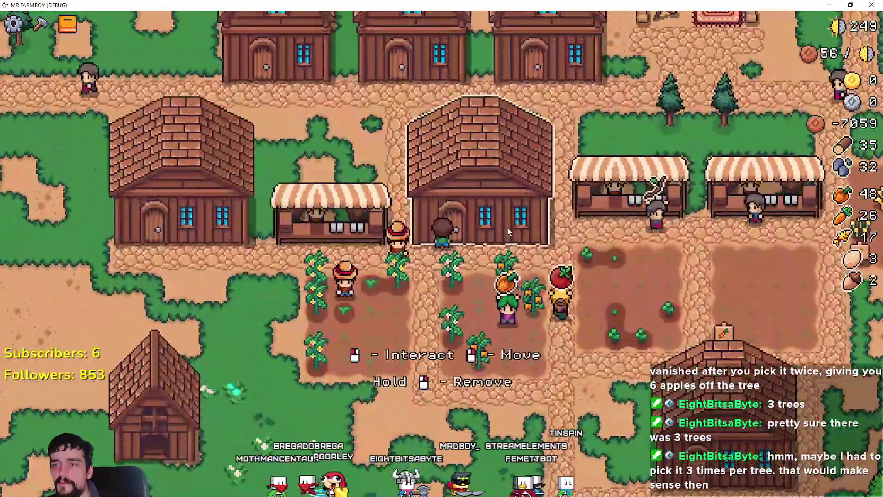
Collect the warehouses' wheat, carrot, orange pepper and strawberry stock into the inventory
left_click(508, 232)
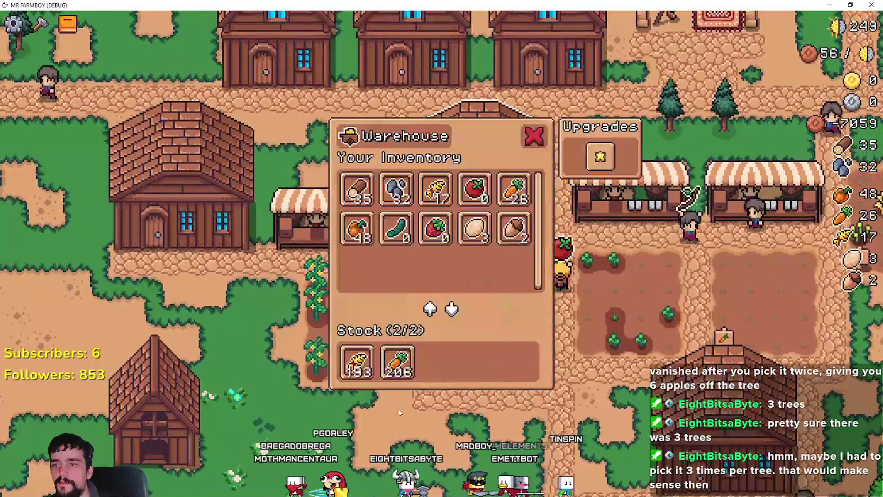
left_click(368, 375)
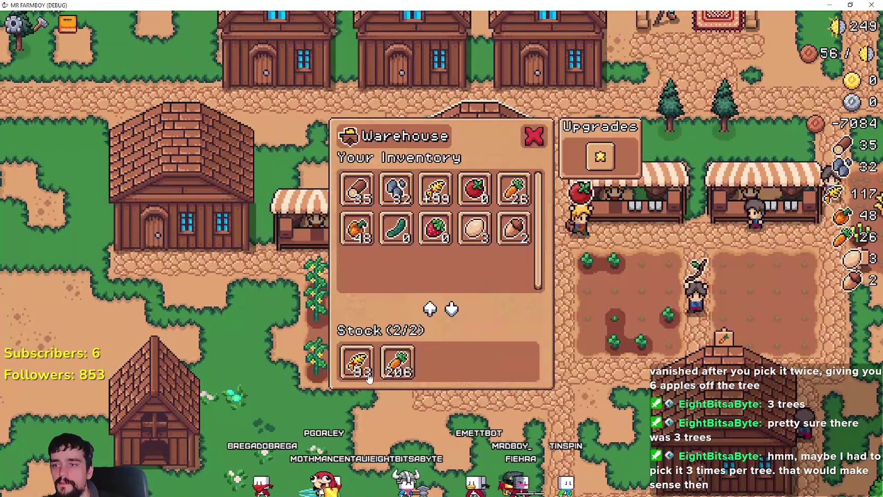
left_click(403, 381)
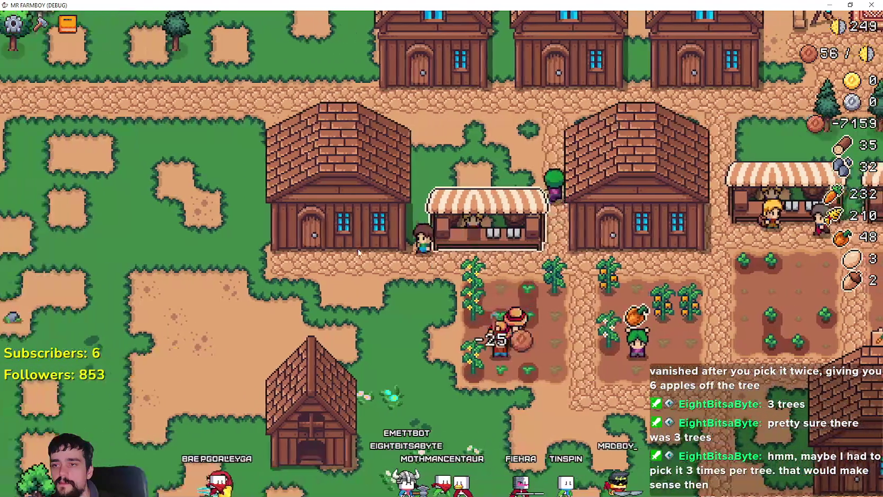
left_click(358, 253)
left_click(356, 361)
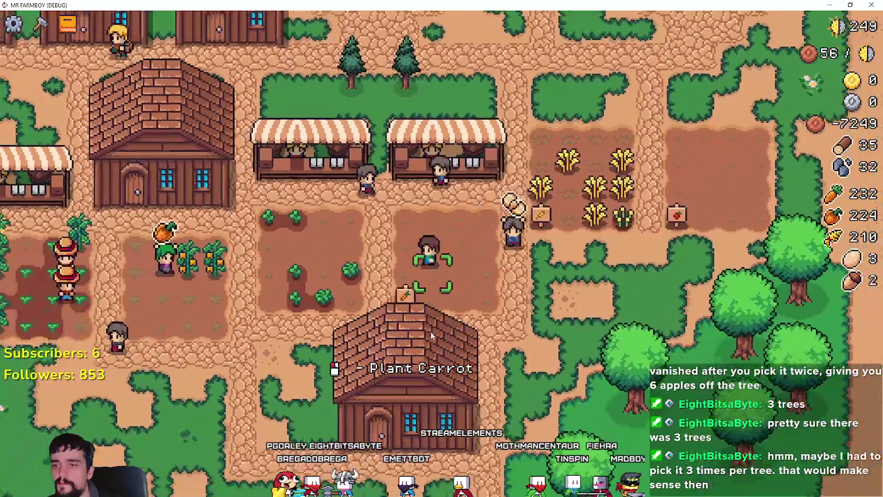
left_click(431, 335)
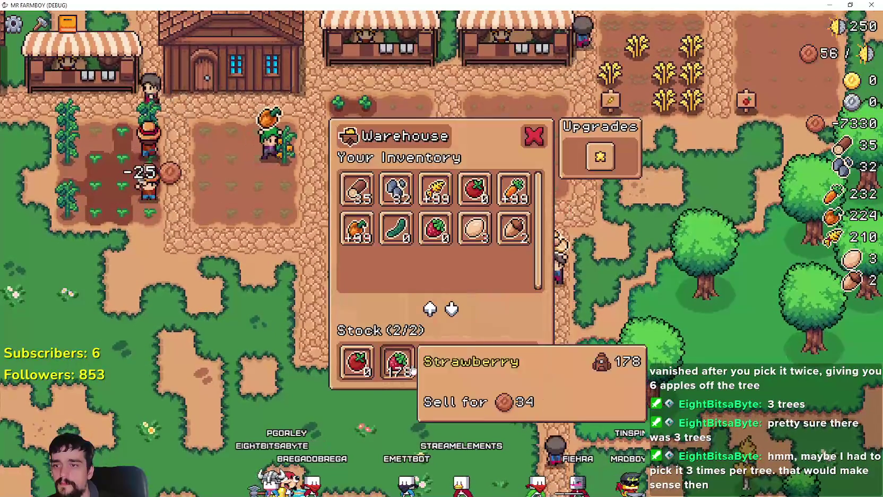
left_click(412, 370)
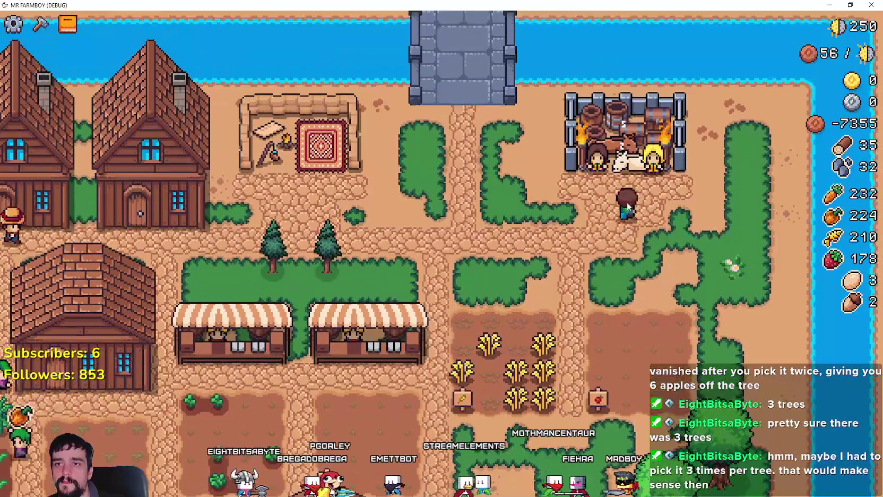
Put orange peppers and wheat toward the Royal's Envoy task
left_click(592, 179)
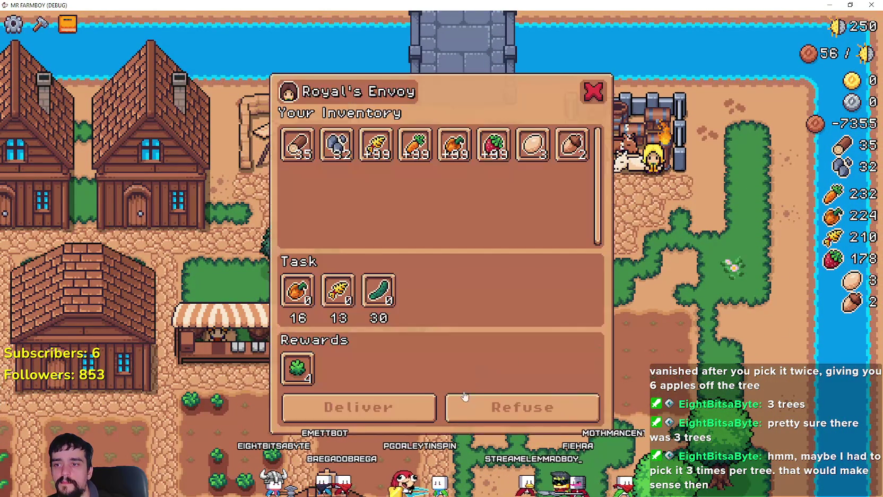
left_click(454, 149)
left_click(376, 146)
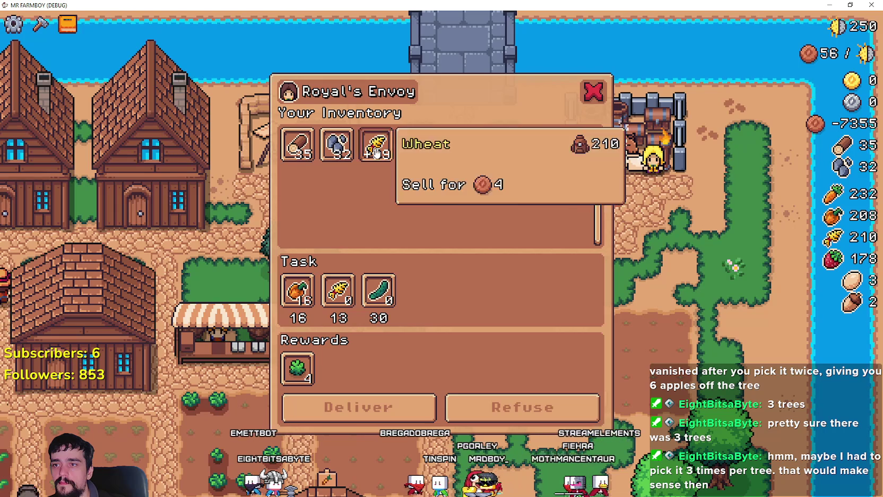
Walk the farmer to the warehouses and check their stock, including cucumbers
right_click(359, 279)
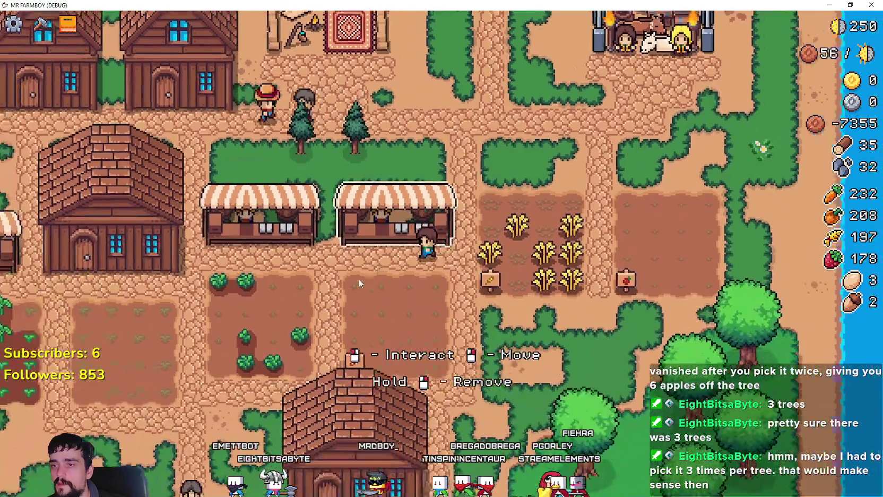
right_click(359, 284)
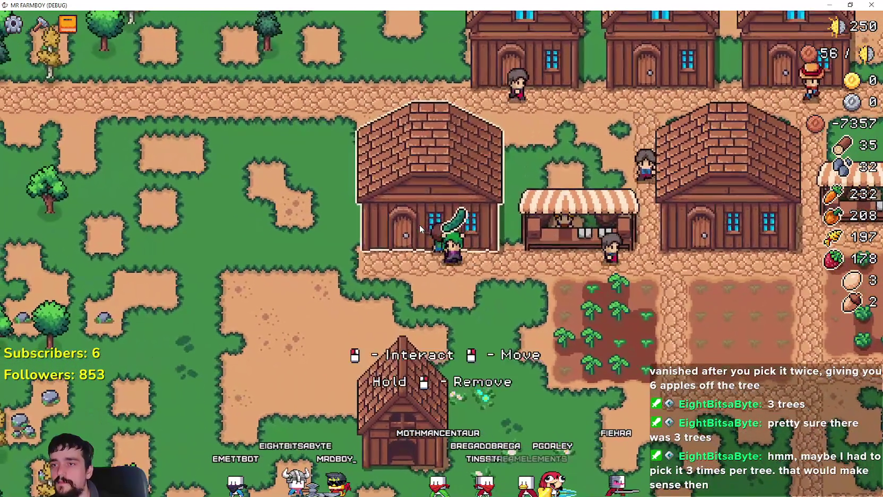
left_click(420, 224)
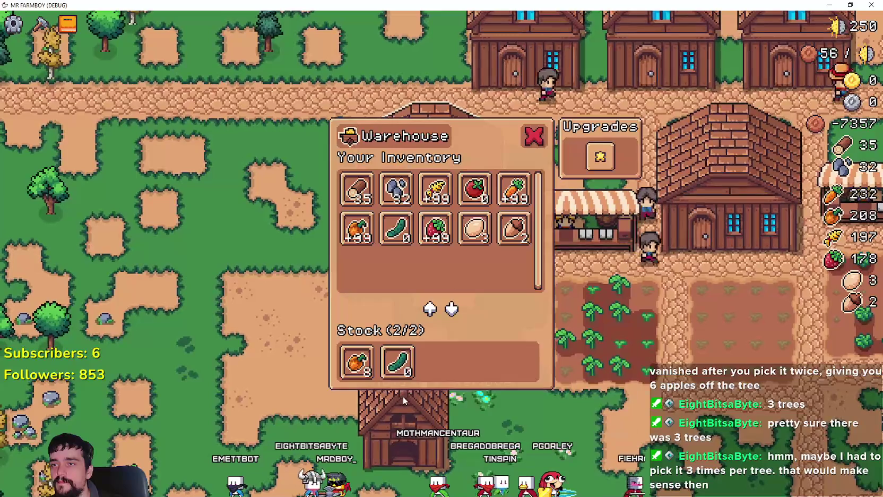
key("Escape")
left_click(455, 232)
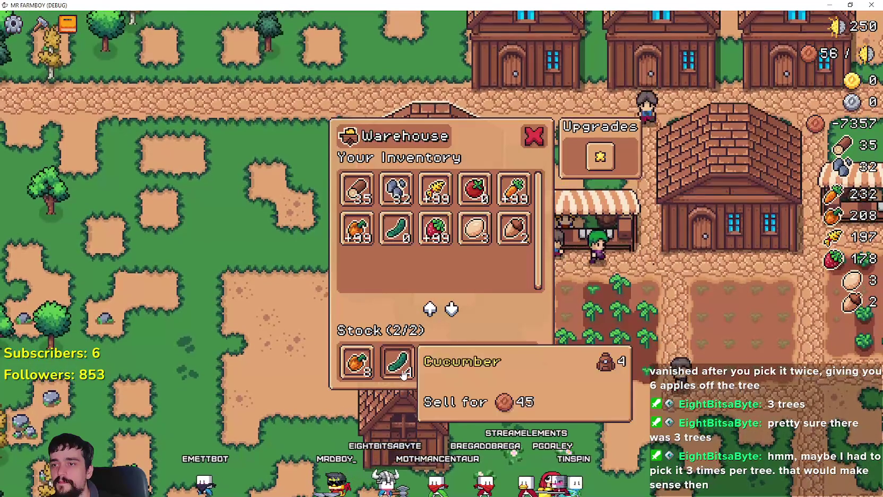
key("Escape")
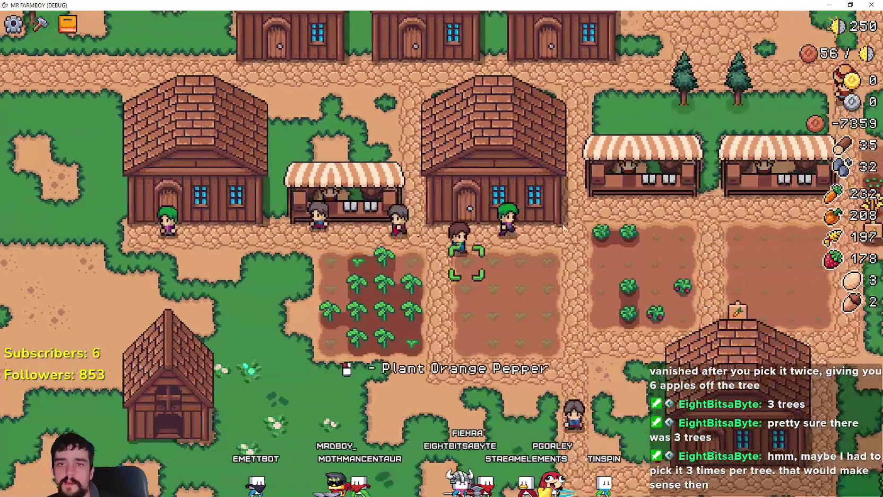
Walk up to the Royal's Envoy, refuse its request, and bring up the King's Envoy request
key("d")
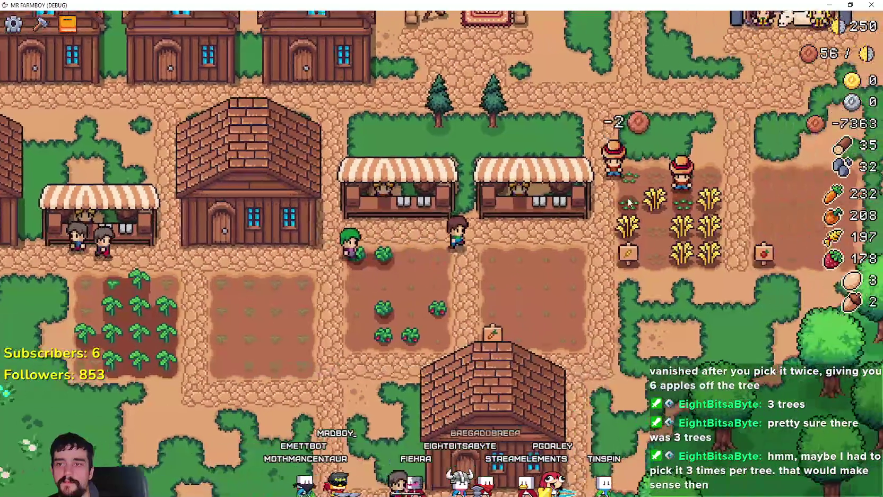
key("w")
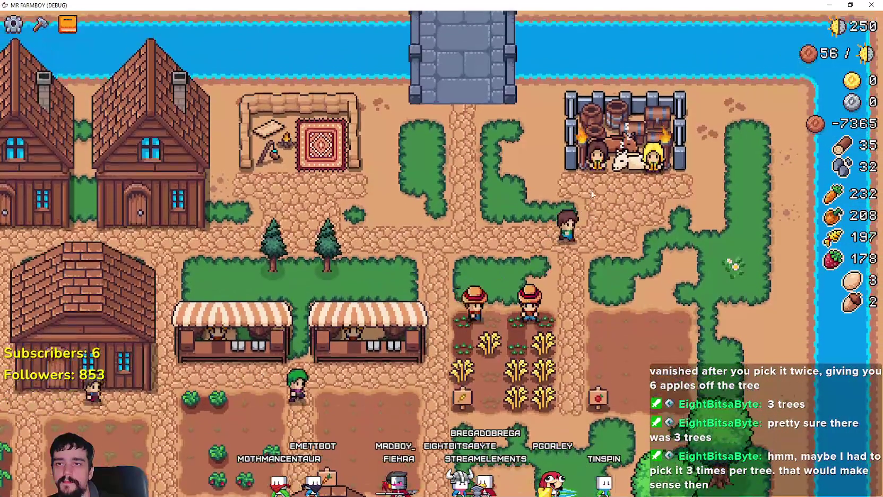
key("e")
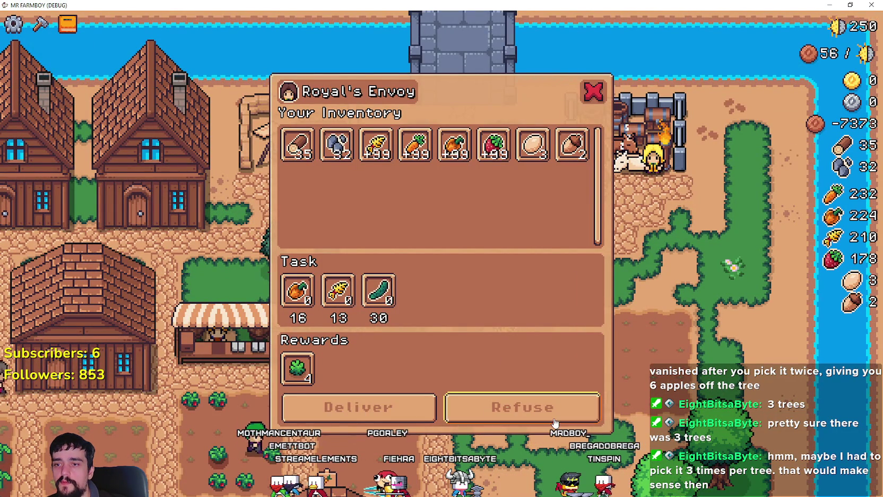
left_click(508, 410)
left_click(651, 175)
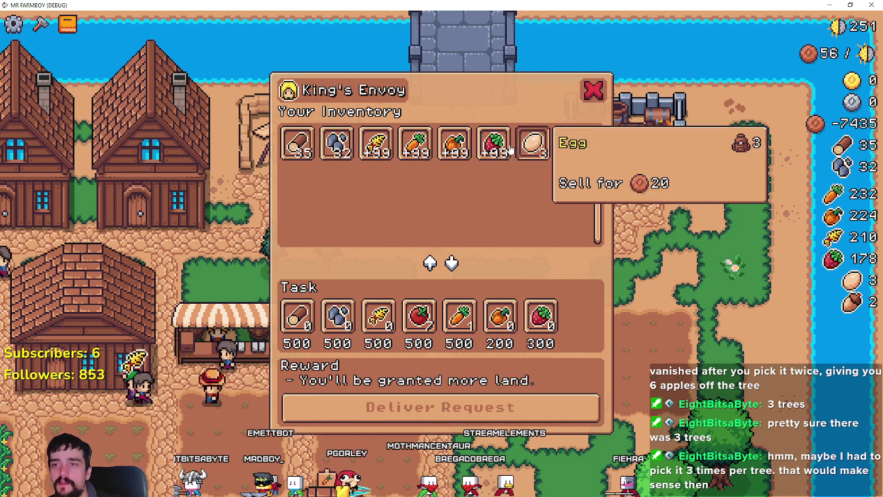
Give 100 orange peppers to the King's Envoy task, then list orange peppers for sale at the market
left_click(451, 143)
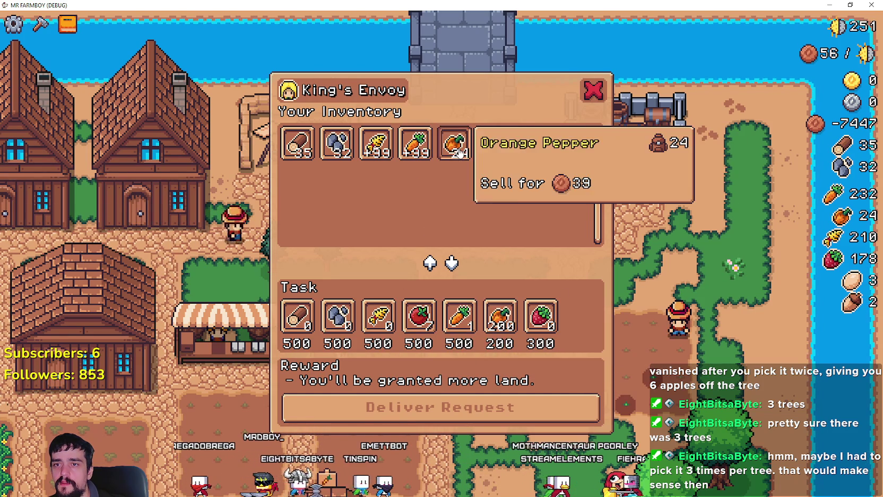
key("Escape")
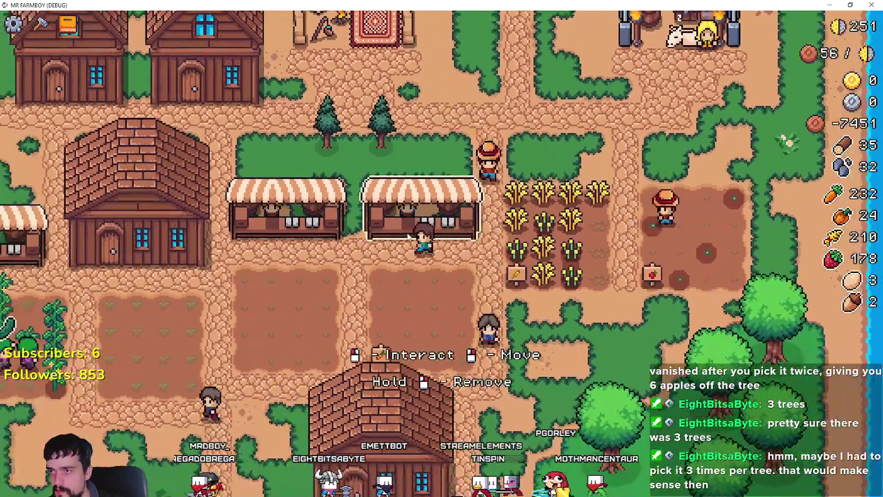
left_click(409, 236)
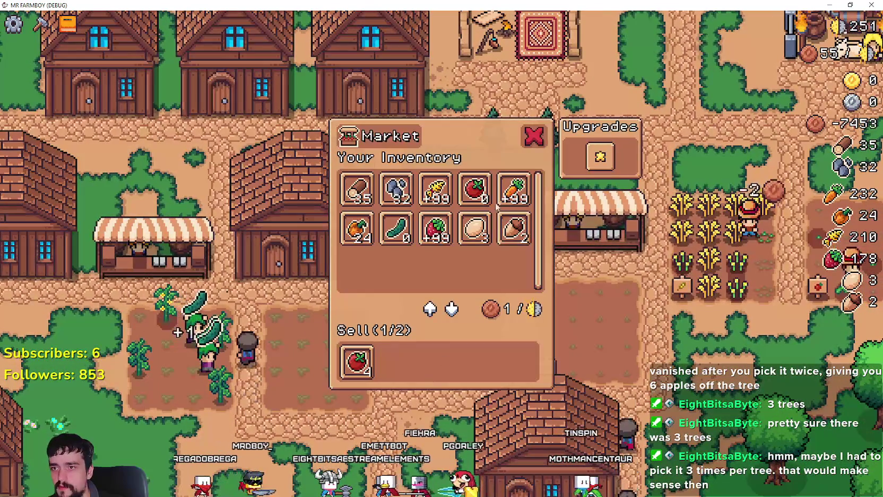
left_click(357, 230)
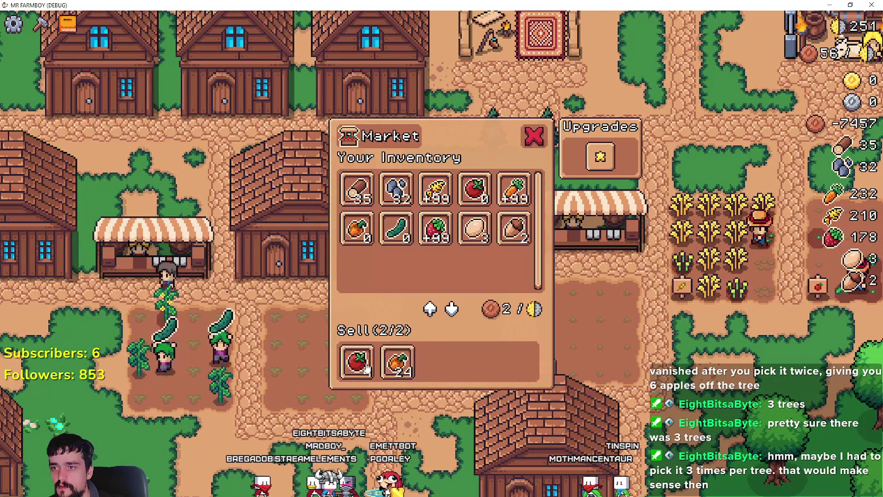
left_click(355, 365)
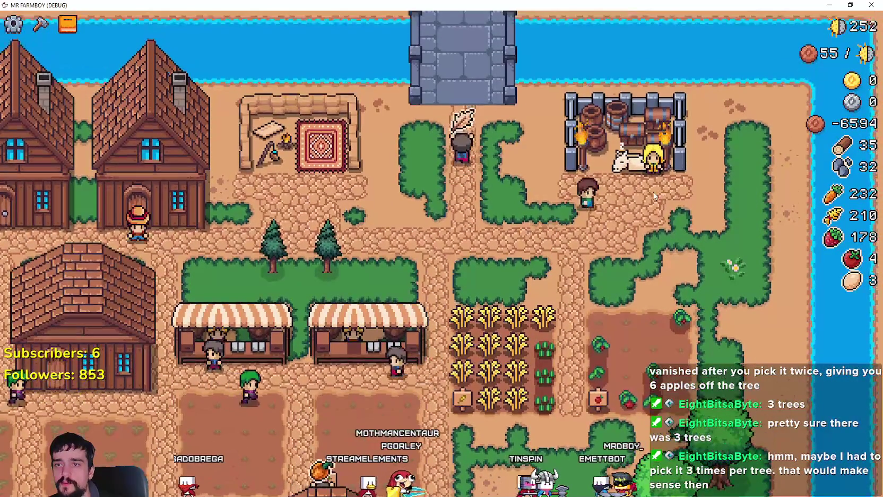
Contribute the 4 apples to the King's Envoy delivery task
left_click(648, 177)
left_click(417, 153)
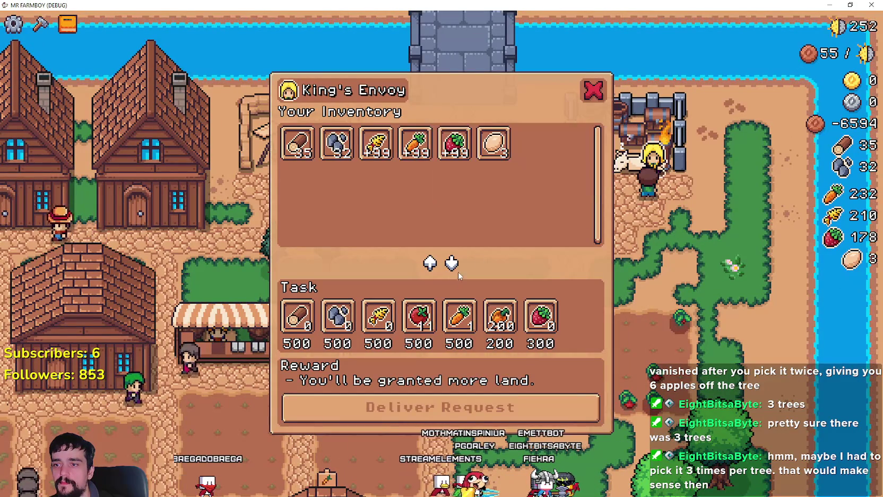
left_click(593, 91)
Walk the farmer across the farm checking warehouse stock, then restore the game window
left_click(471, 280)
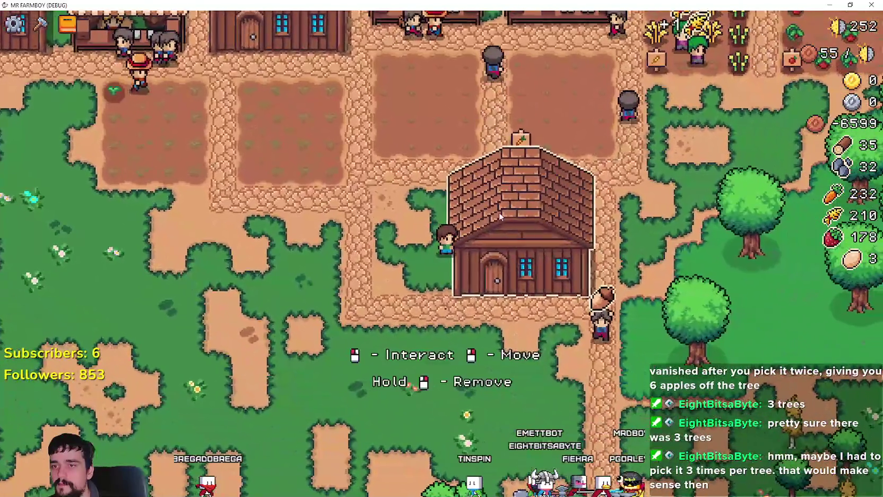
left_click(499, 212)
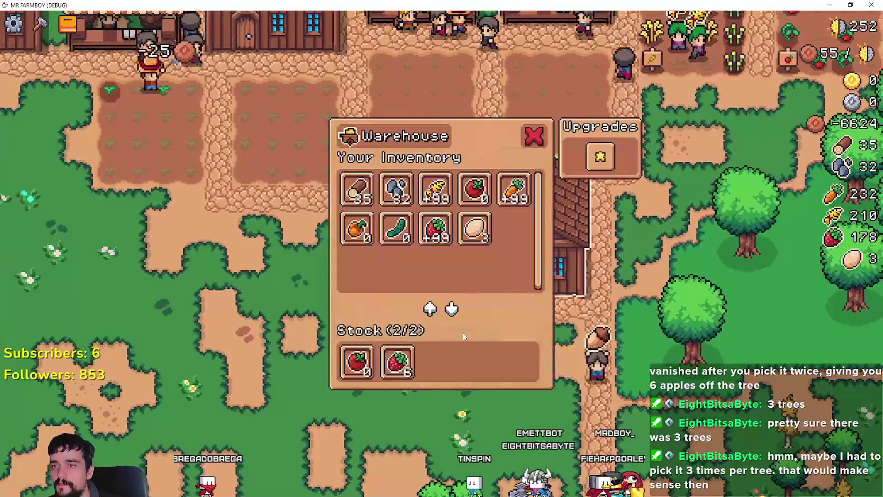
left_click(384, 318)
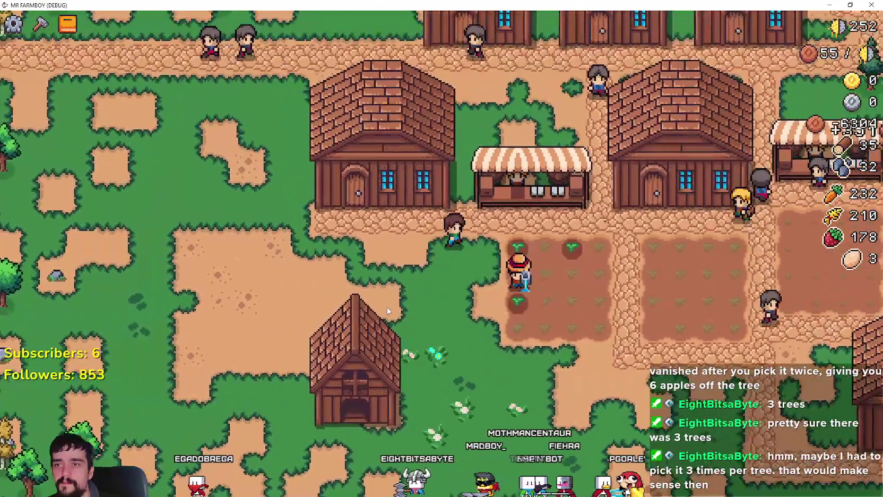
left_click(851, 5)
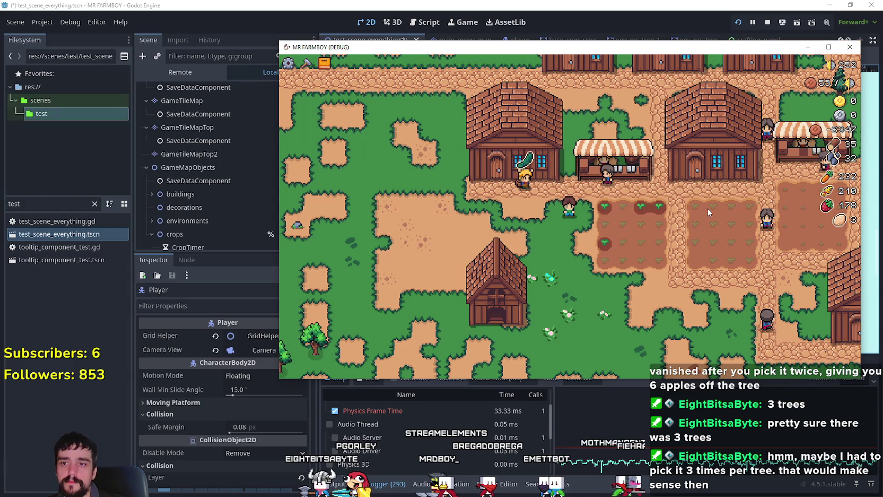
Stop the running game with F8 and save test_scene_everything.tscn
key("F8")
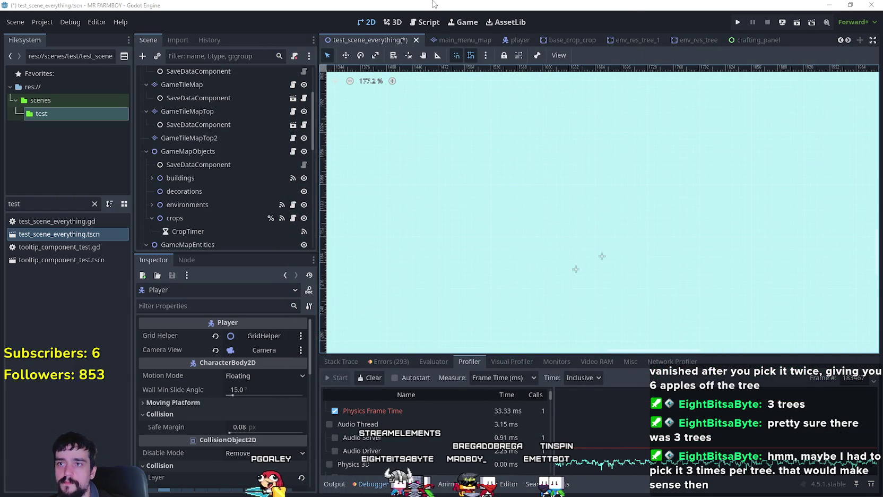
key("ctrl+s")
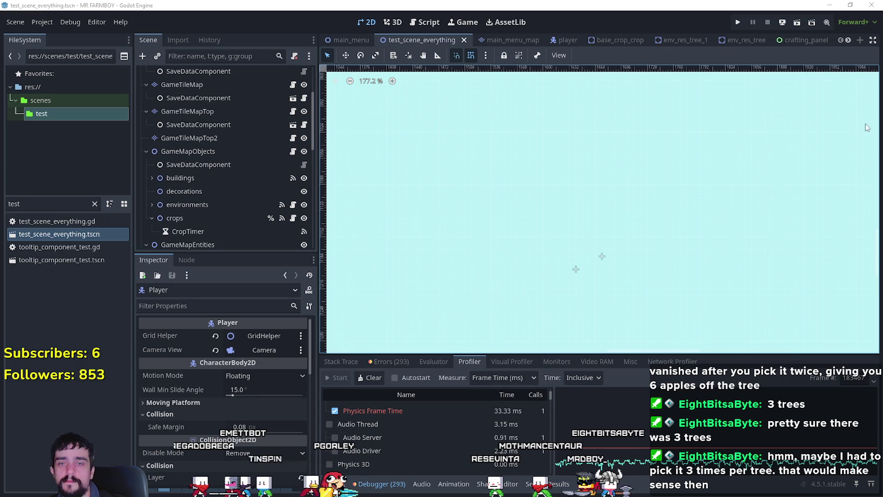
Export the project with the Windows Desktop preset
left_click(42, 21)
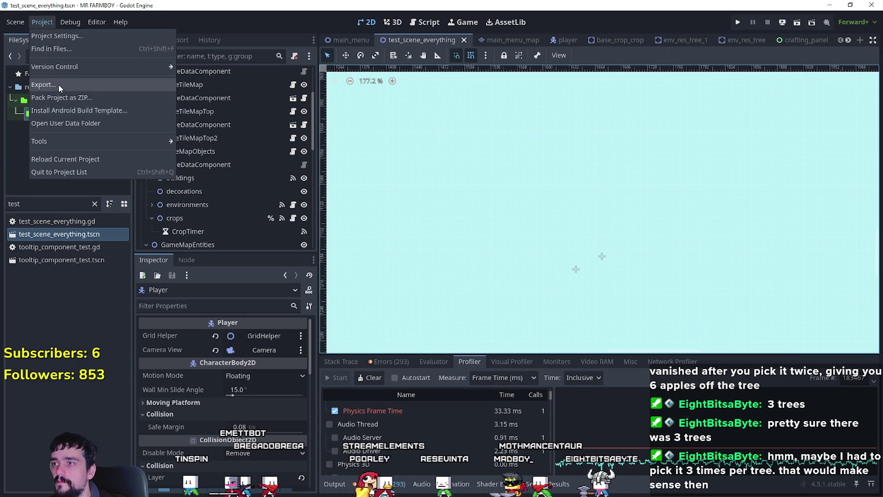
left_click(58, 84)
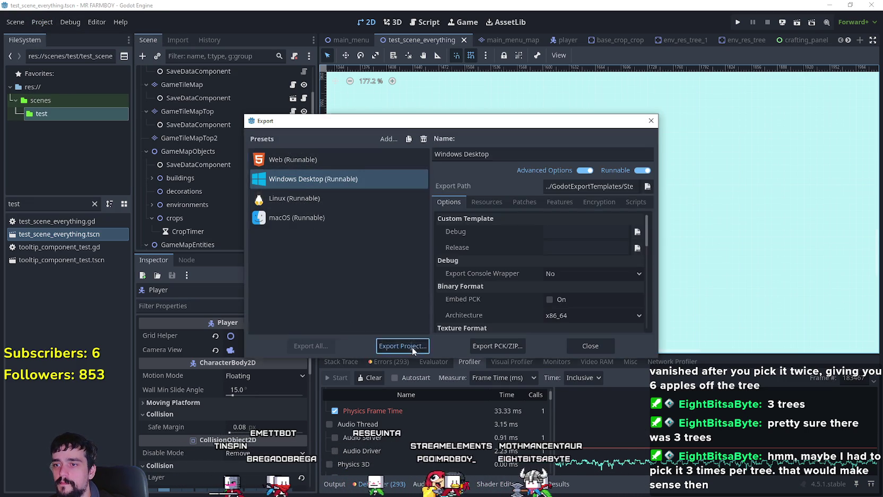
left_click(412, 347)
left_click(354, 396)
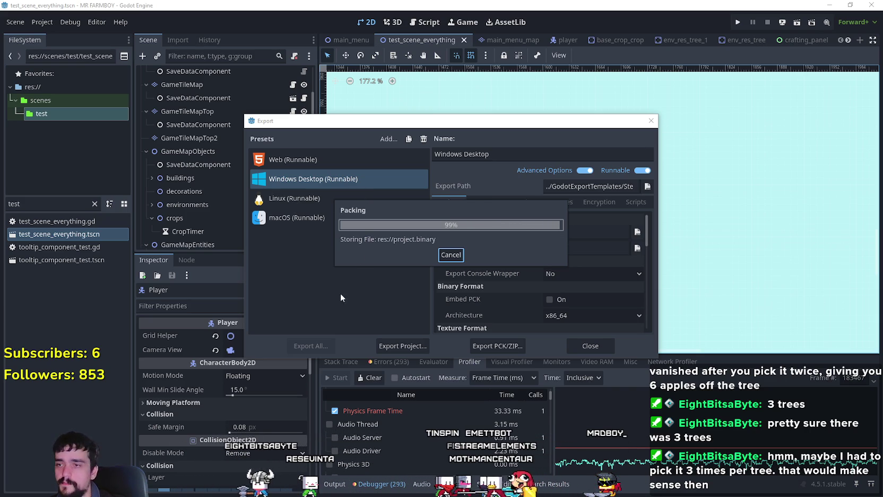
Export the Linux preset as mrfarmboyLinux.x86_64 into the NewExport folder
left_click(315, 201)
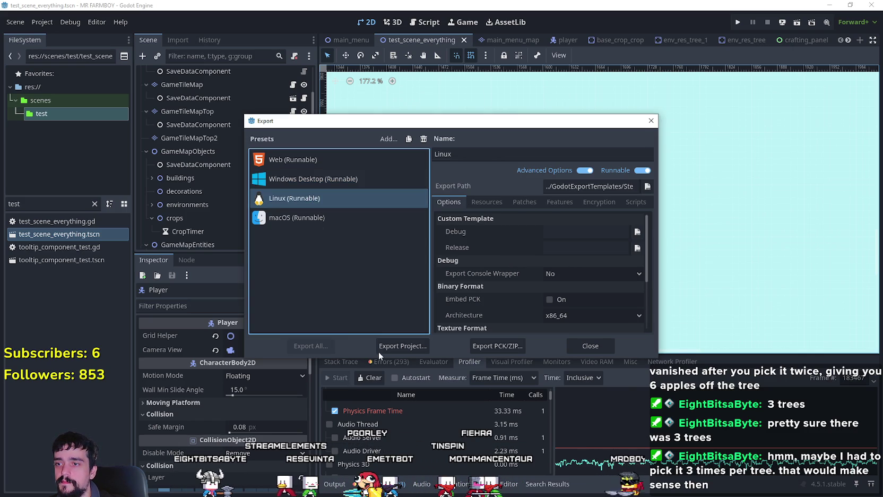
left_click(380, 348)
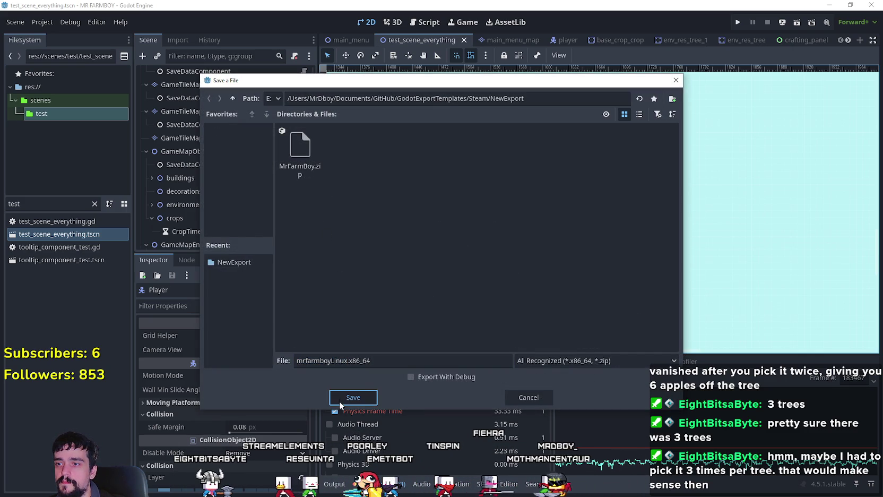
left_click(340, 401)
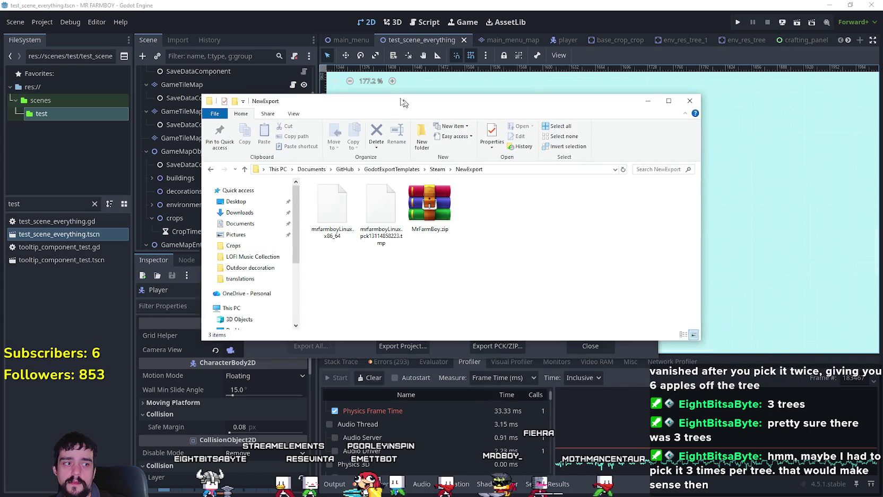
left_click_drag(402, 102, 378, 94)
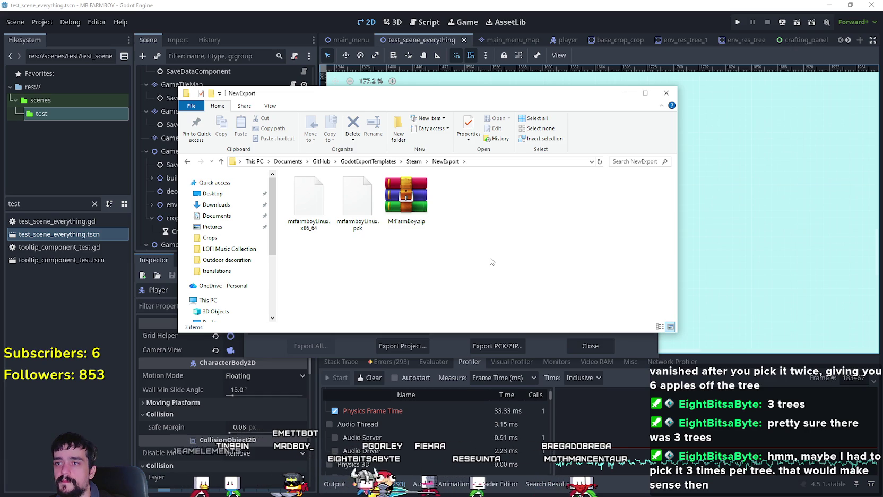
Zip mrfarmboyLinux.pck and mrfarmboyLinux.x86_64 into mrfarmboyLinux.zip with WinRAR, then close it
double_click(407, 199)
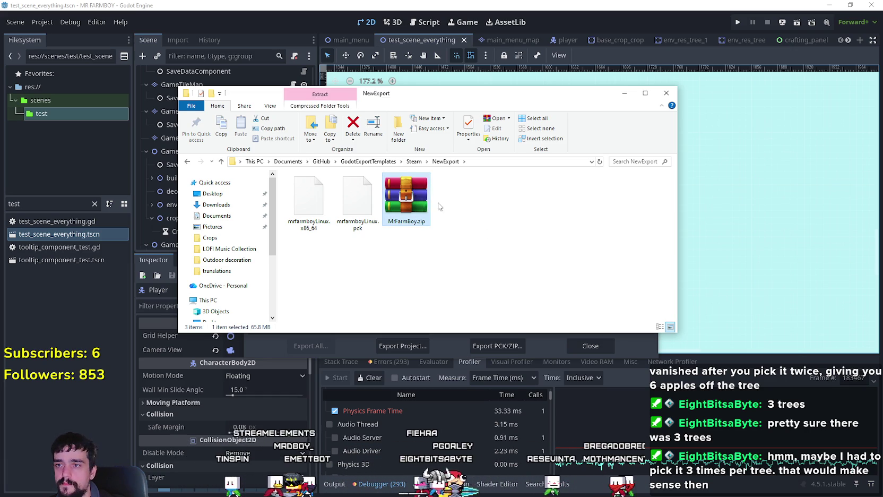
double_click(566, 246)
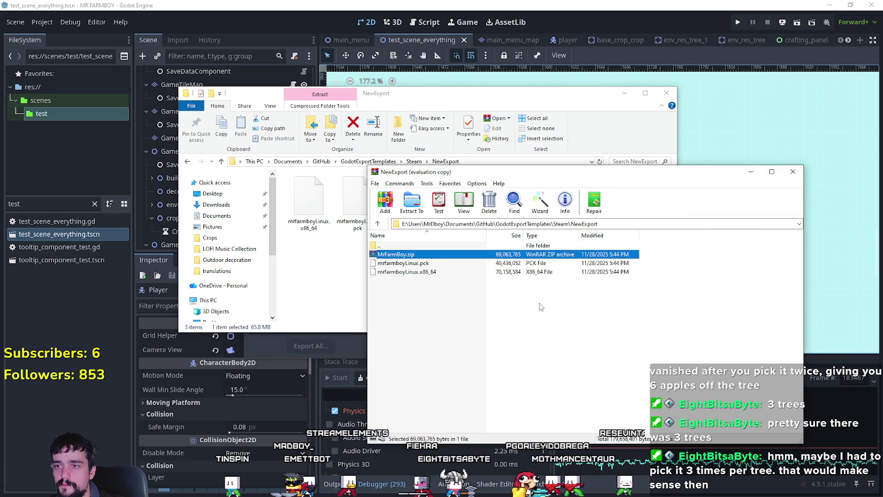
left_click(657, 271)
left_click_drag(660, 280, 621, 265)
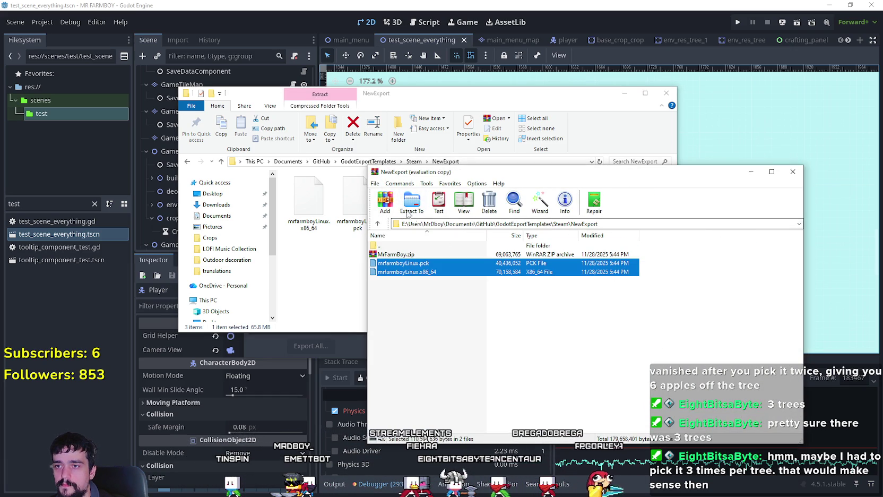
left_click(384, 202)
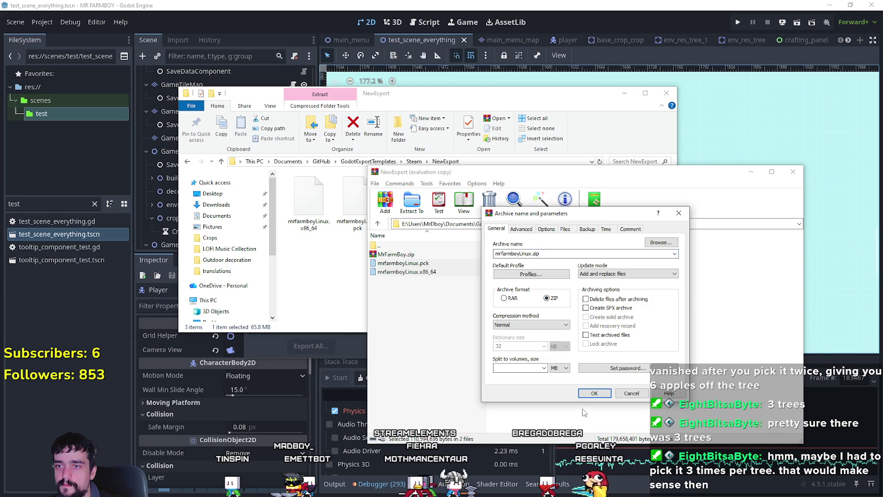
left_click(594, 394)
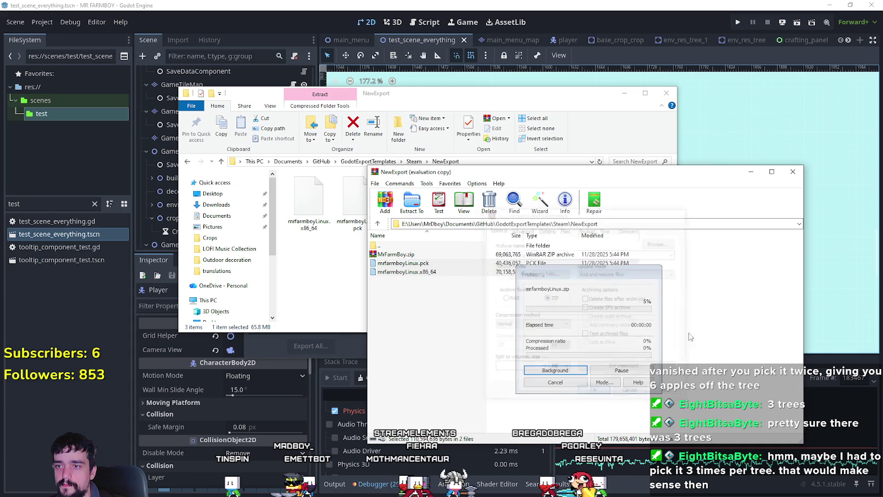
left_click(796, 172)
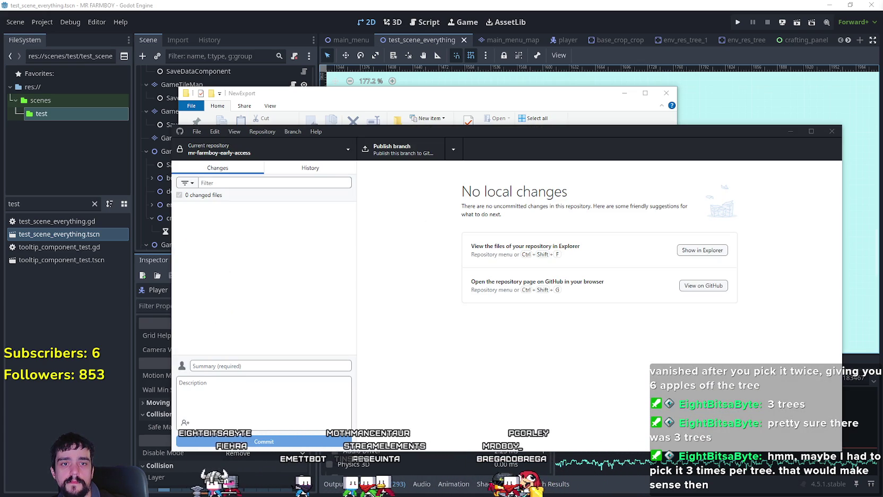
Commit the 17 changed files to main with the summary v4.0.50
left_click(285, 169)
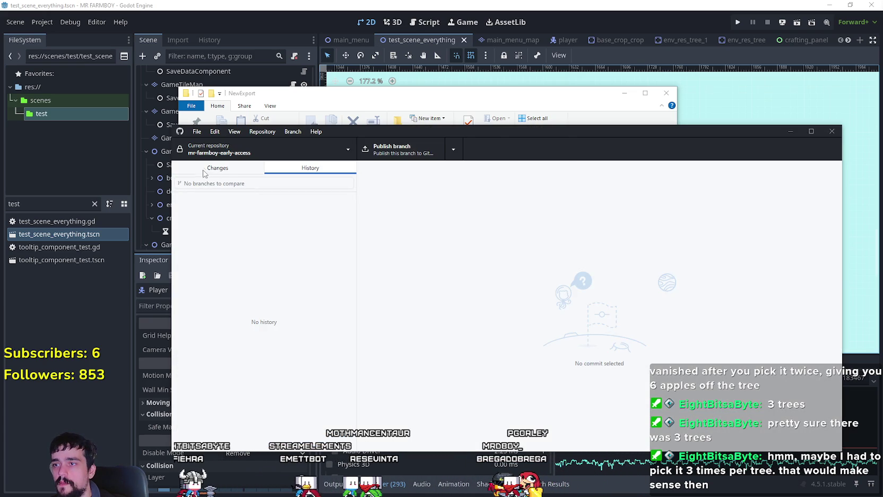
left_click(203, 170)
type("v4.0.5b")
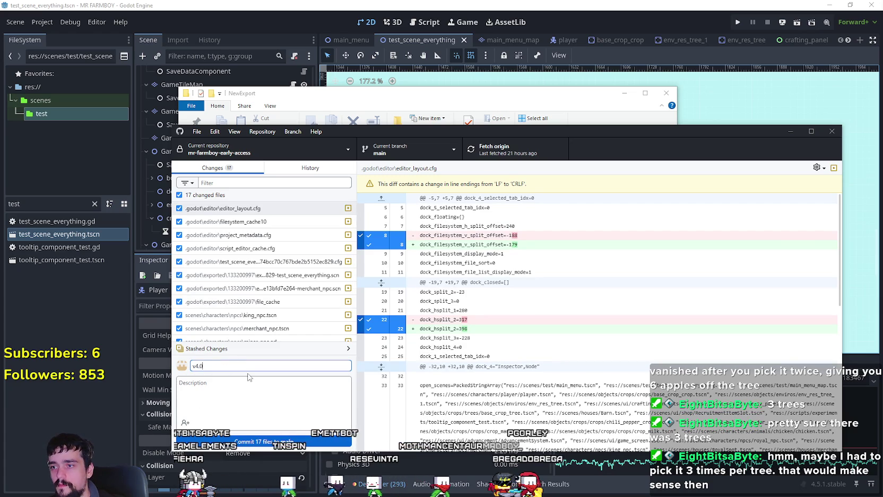
left_click(260, 442)
Push the v4.0.50 commit to origin and close GitHub Desktop
left_click_drag(621, 128, 630, 109)
key("ctrl+p")
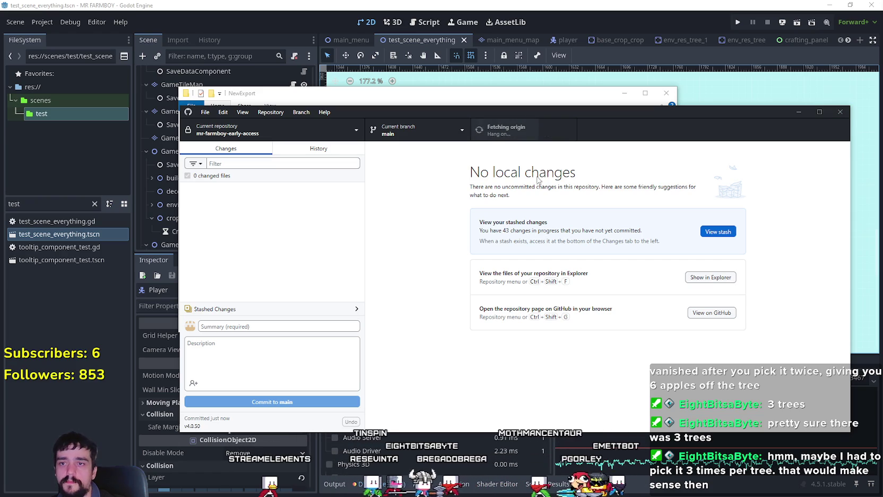
left_click(841, 112)
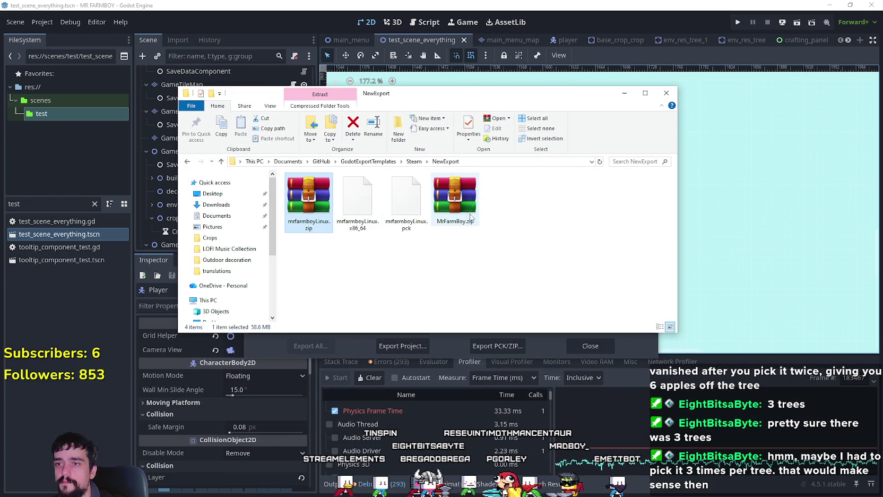
left_click(455, 205)
left_click(837, 212)
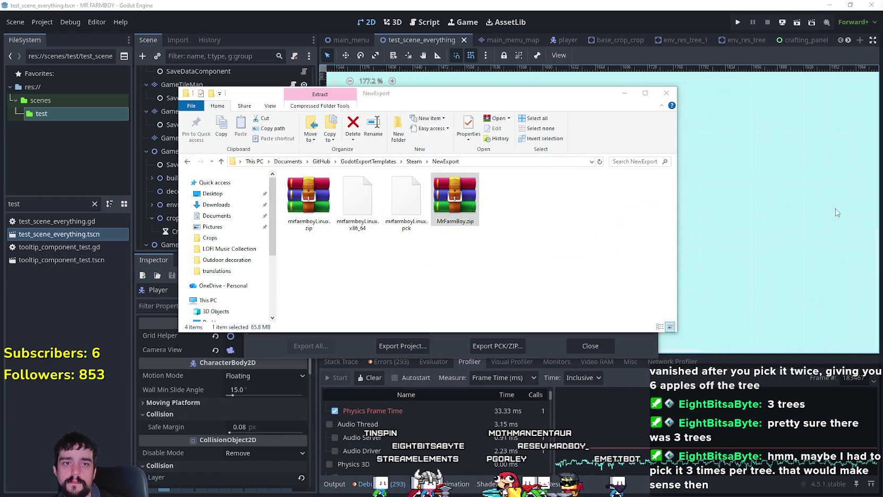
left_click(312, 204)
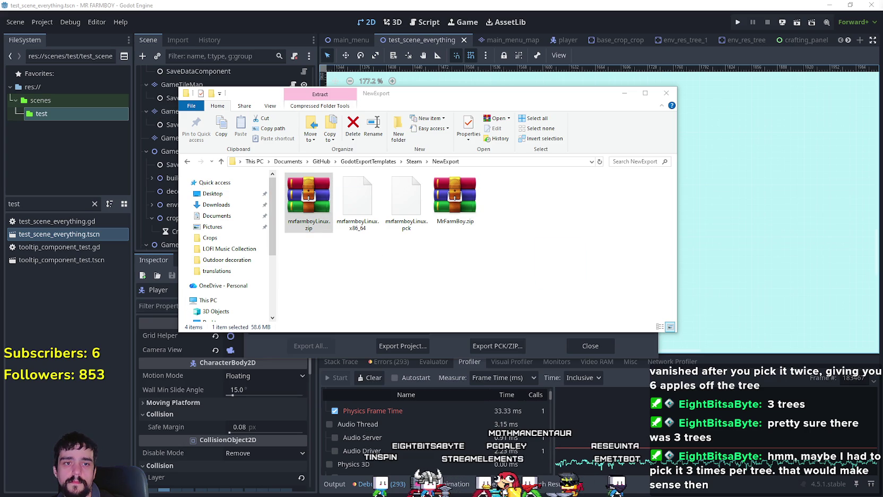
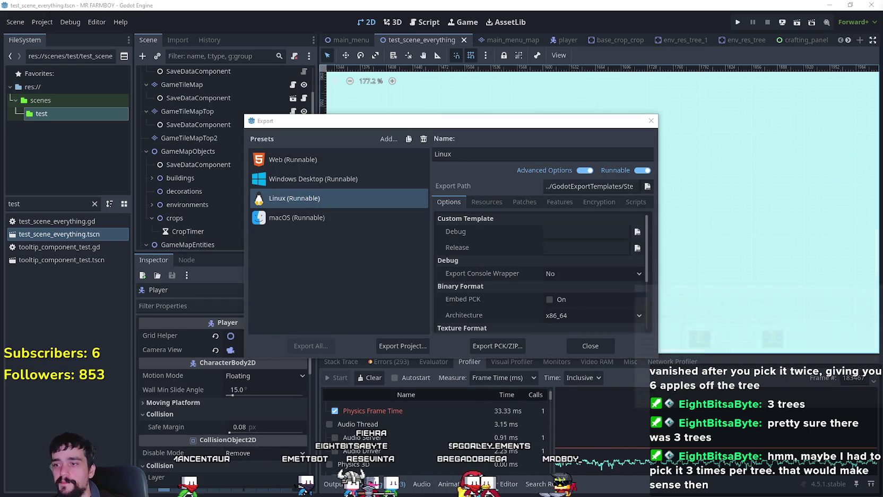
Close the Export window, clear the 'test' file filter, and select res://data/shopItems/decorations
left_click(690, 178)
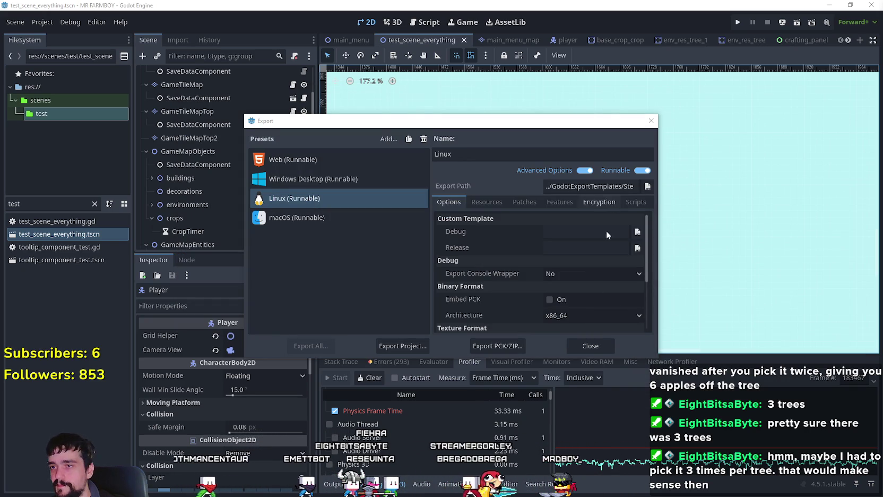
left_click(595, 349)
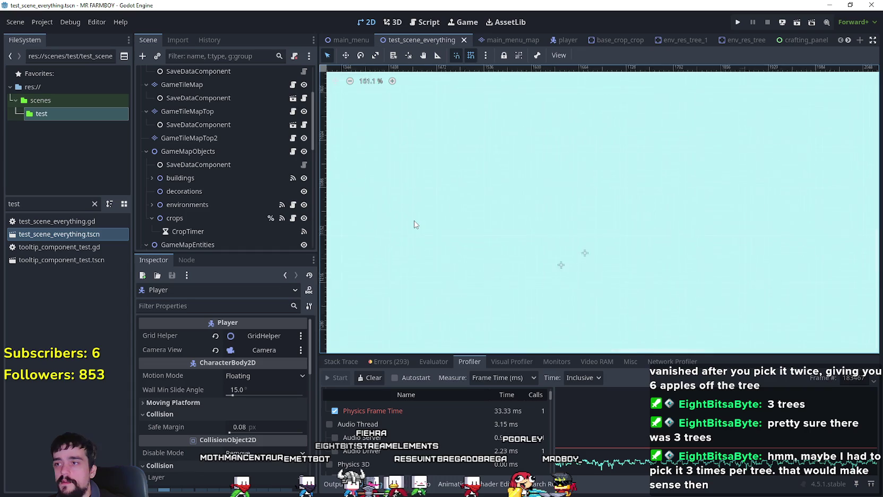
scroll(415, 219, "down", 6)
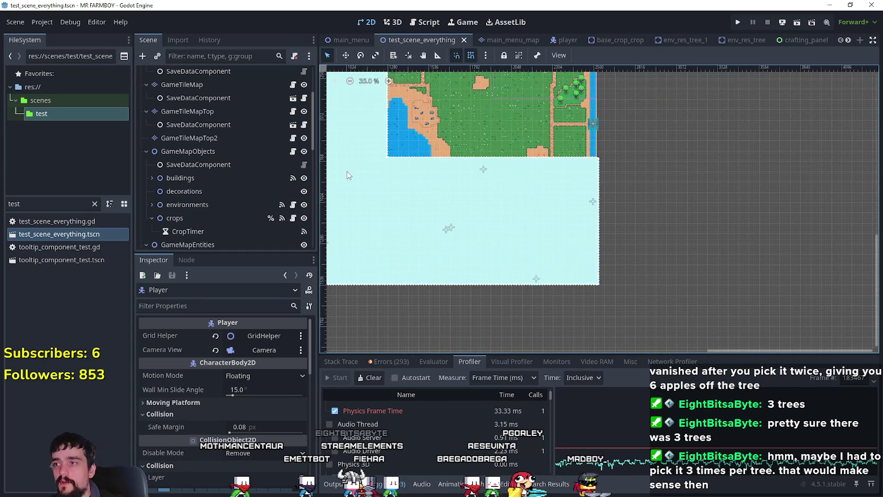
double_click(7, 203)
key("BackSpace")
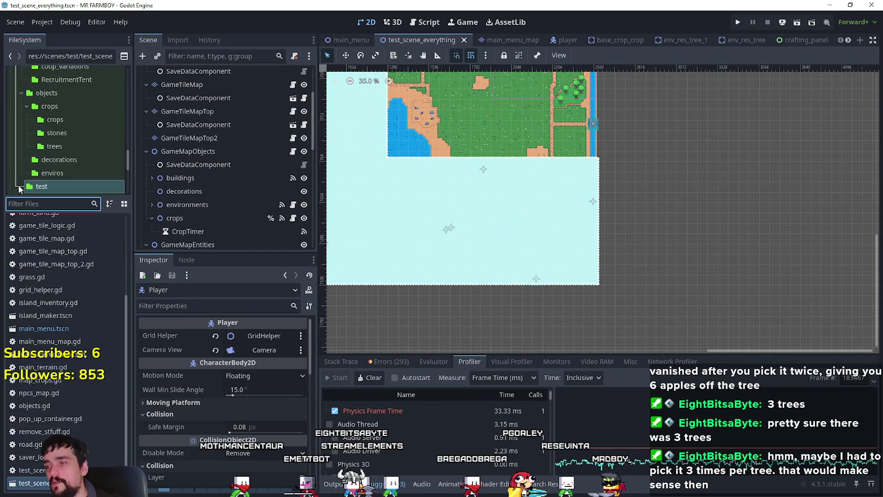
scroll(103, 173, "up", 8)
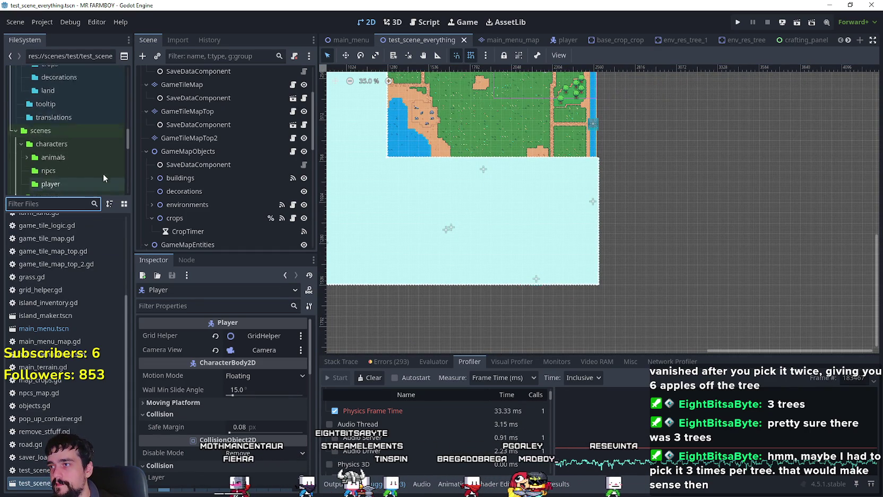
scroll(67, 162, "up", 4)
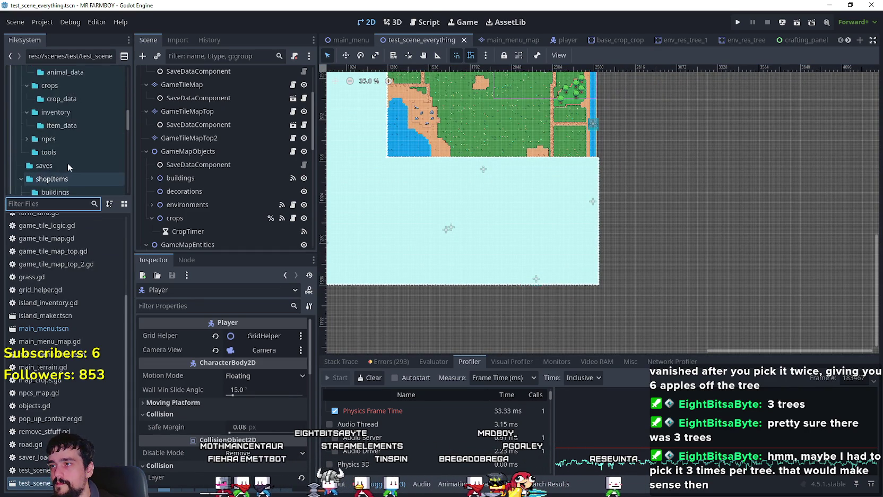
mouse_move(129, 114)
left_mouse_down()
mouse_move(124, 84)
mouse_move(132, 134)
left_mouse_up()
Start duplicating shop_barrel_1.tres, cancel, and glance at the crops folder before returning to decorations
left_click(93, 116)
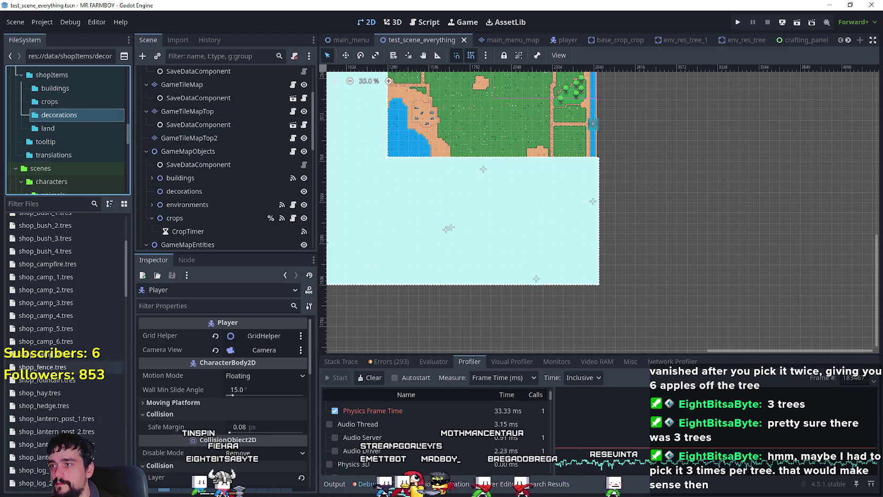
scroll(125, 267, "down", 15)
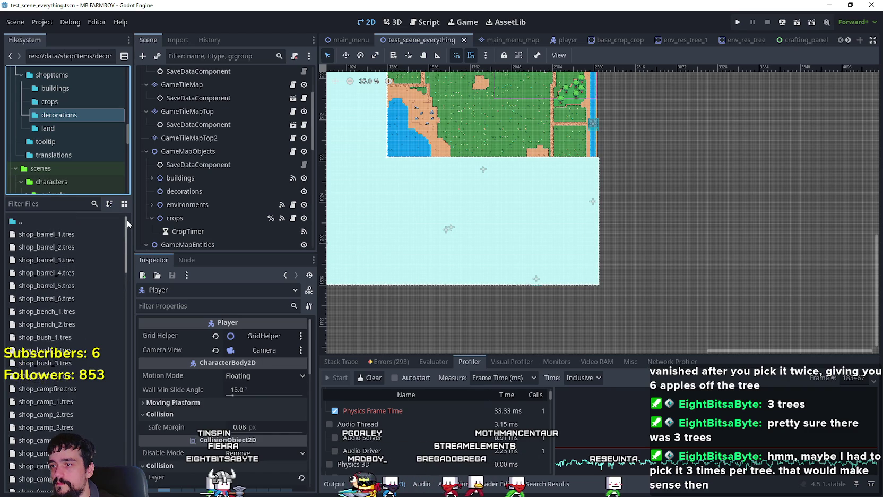
scroll(64, 319, "up", 15)
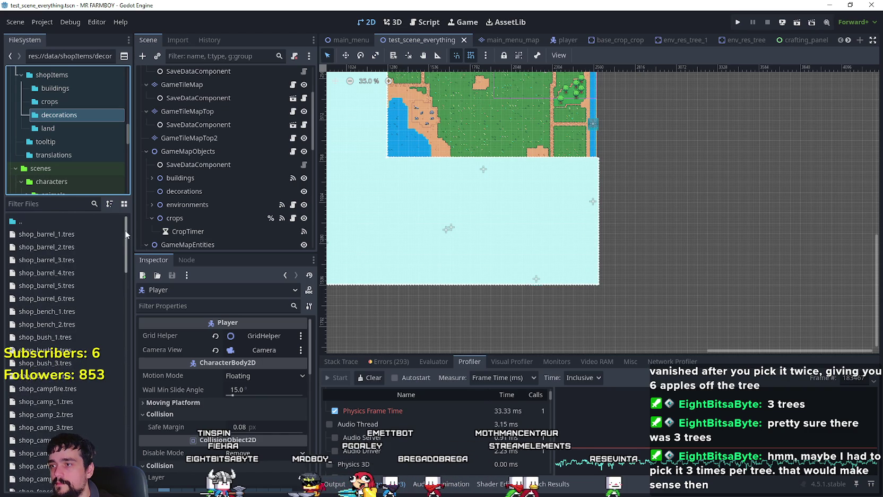
right_click(48, 237)
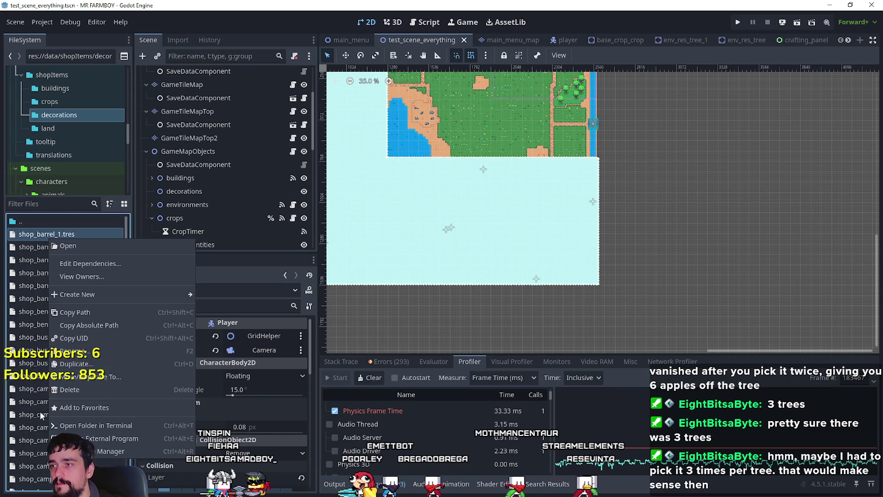
left_click(90, 365)
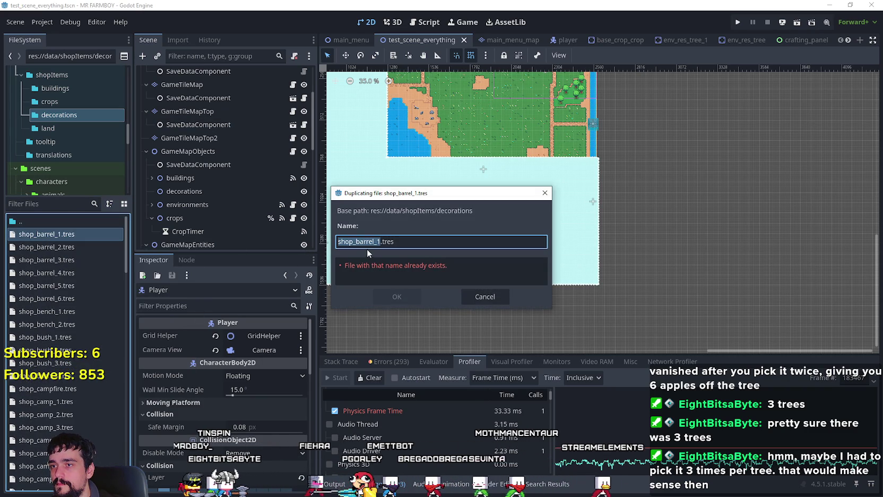
left_click(485, 297)
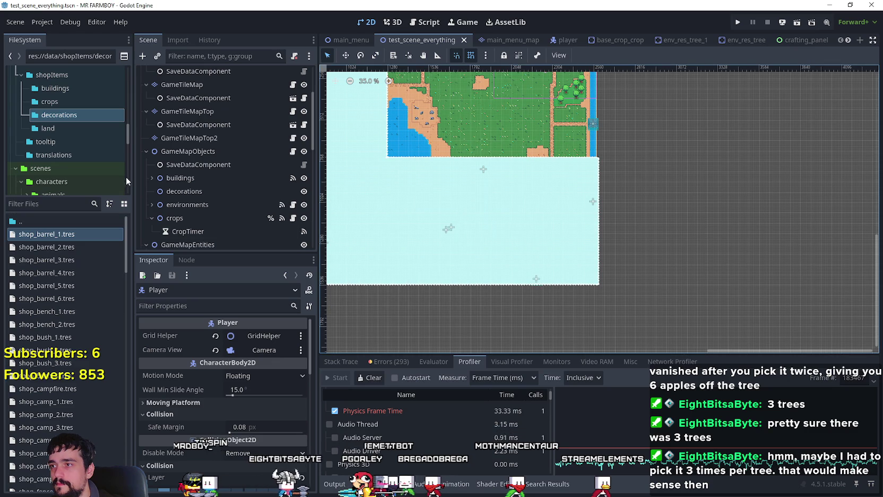
left_click(62, 102)
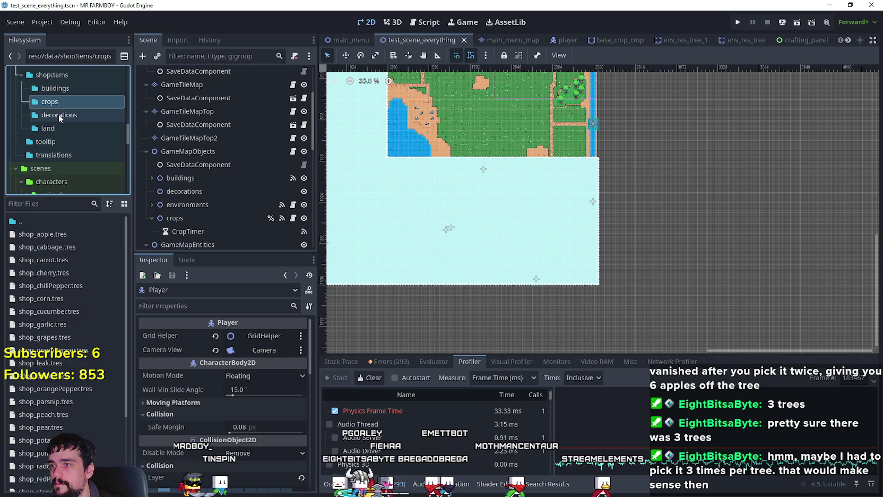
left_click(59, 114)
Duplicate shop_barrel_1.tres, replacing 'barrel_1' in the new name with 'wheat_deco'
right_click(50, 234)
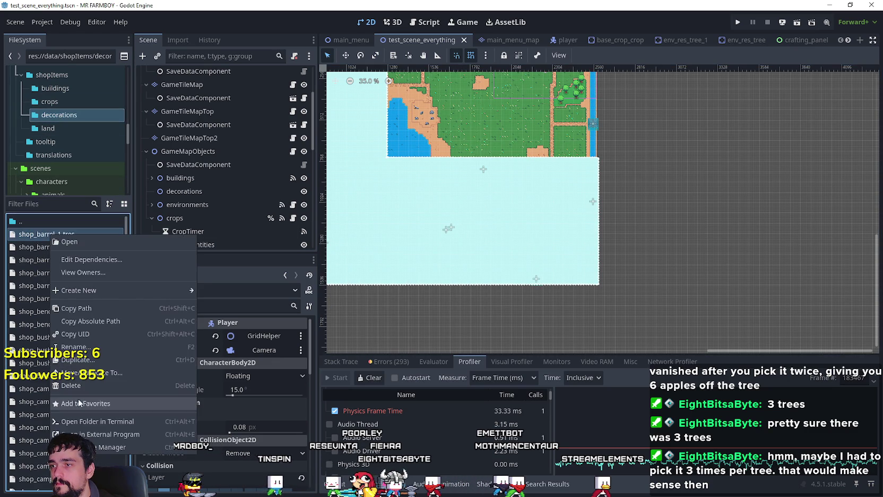
left_click(77, 360)
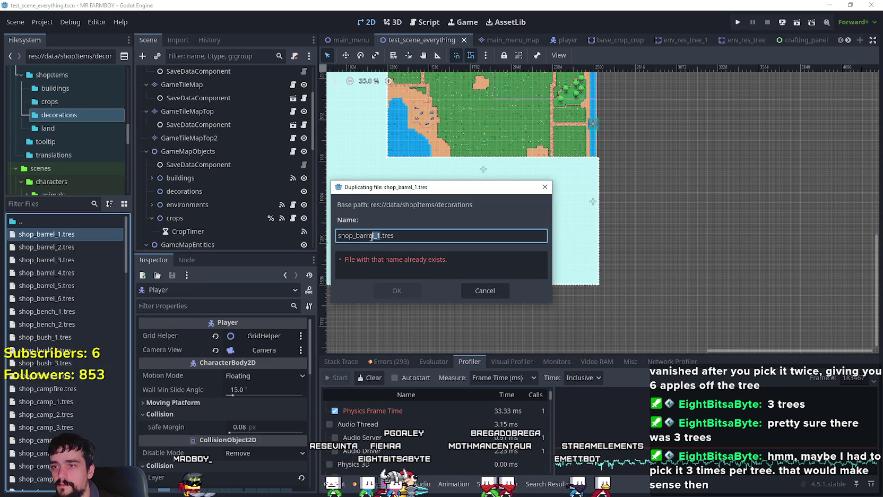
left_click_drag(382, 235, 355, 235)
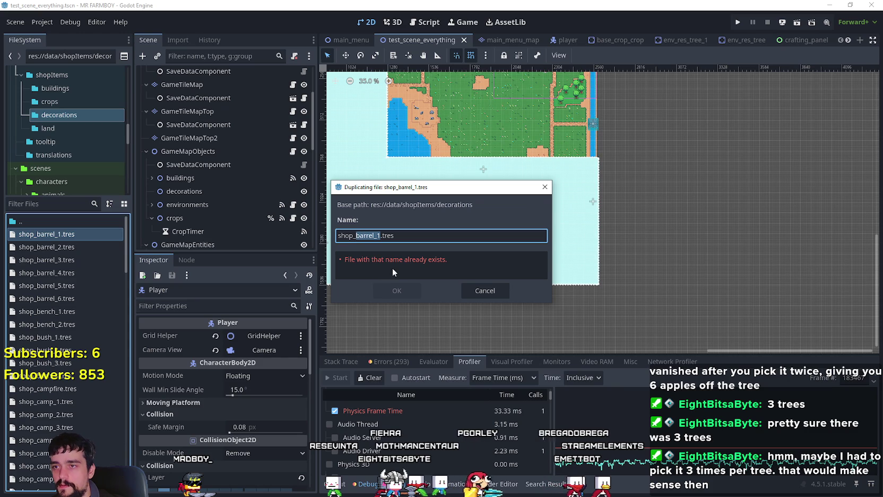
type("wheat")
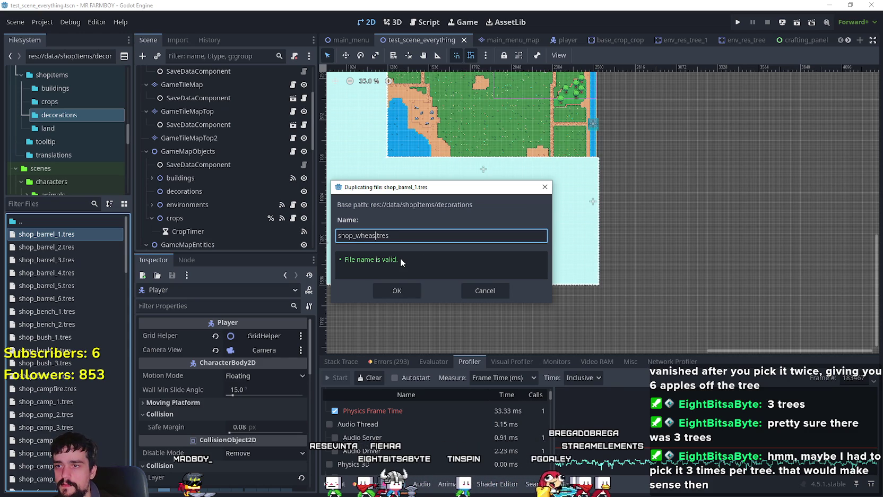
type("_decor")
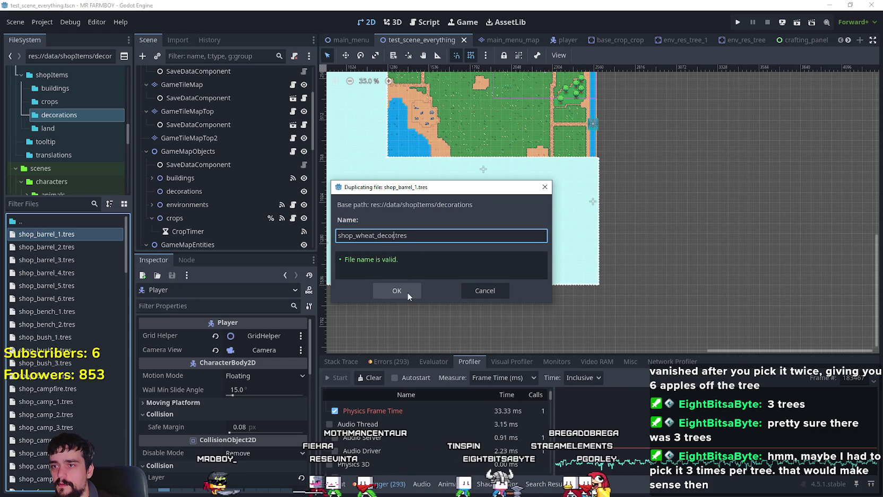
left_click(406, 291)
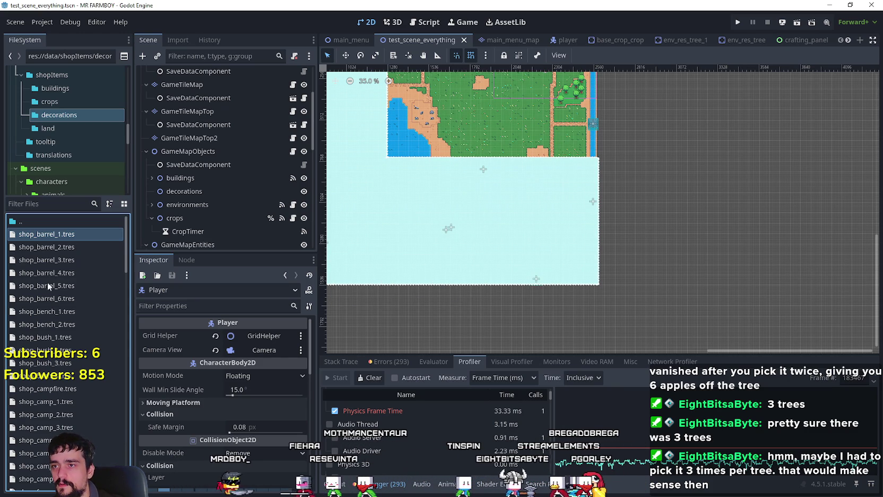
scroll(123, 244, "down", 5)
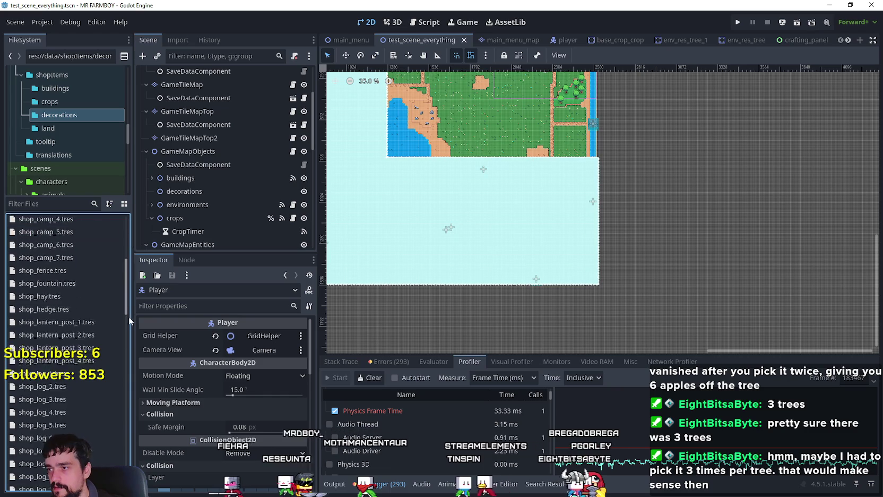
scroll(128, 316, "down", 8)
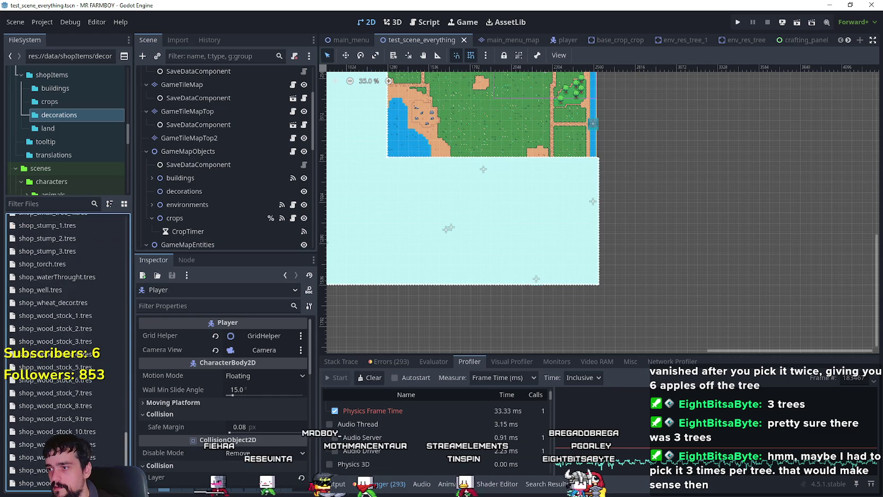
left_click(84, 307)
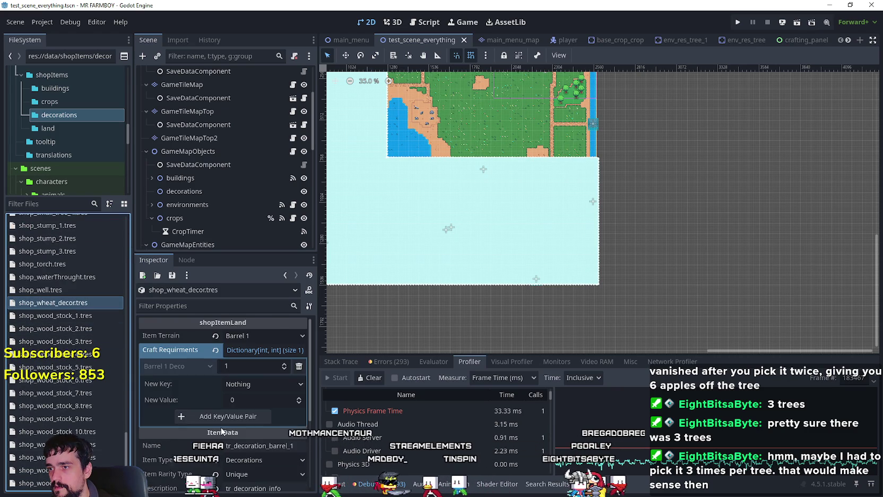
left_click(258, 337)
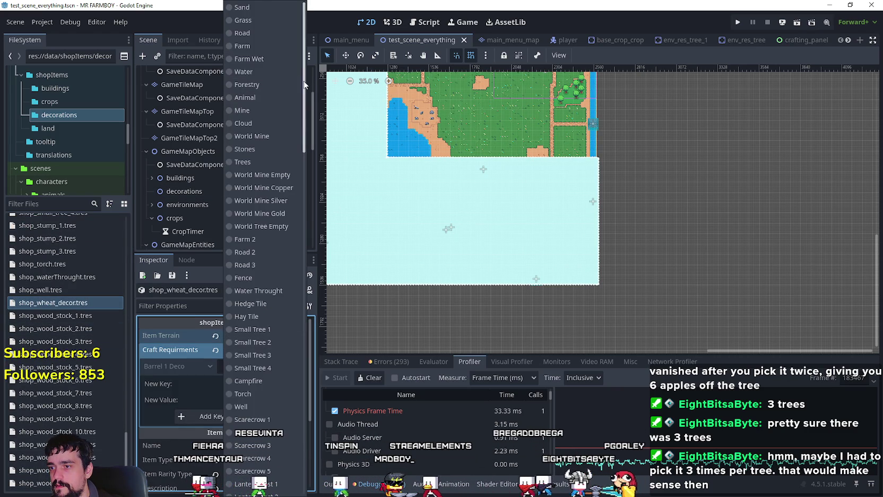
mouse_move(304, 83)
left_mouse_down()
mouse_move(313, 267)
mouse_move(318, 183)
left_mouse_up()
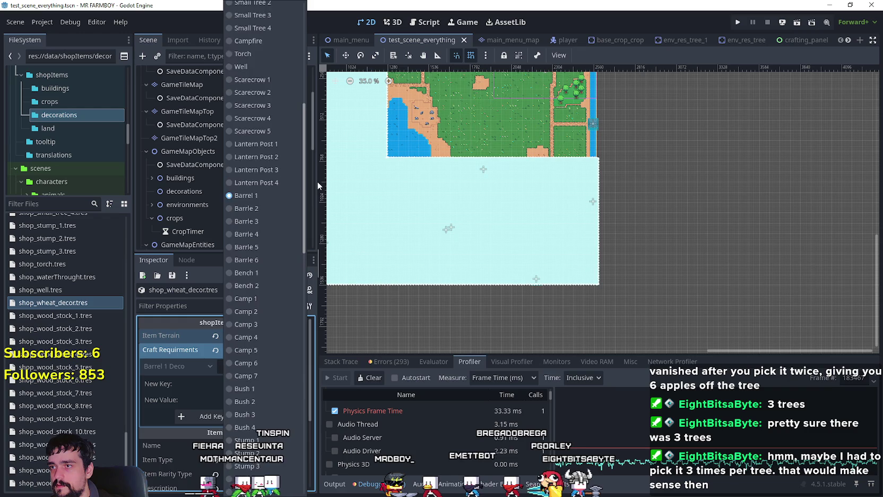
scroll(308, 153, "up", 5)
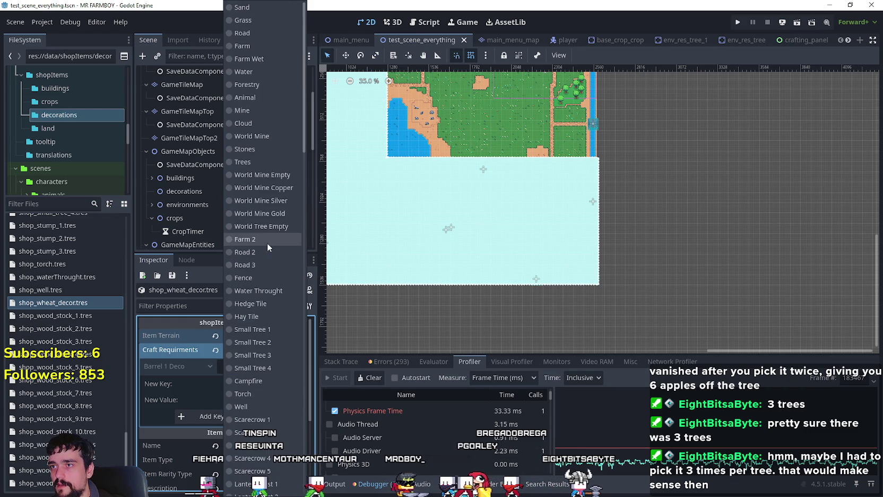
scroll(256, 345, "down", 10)
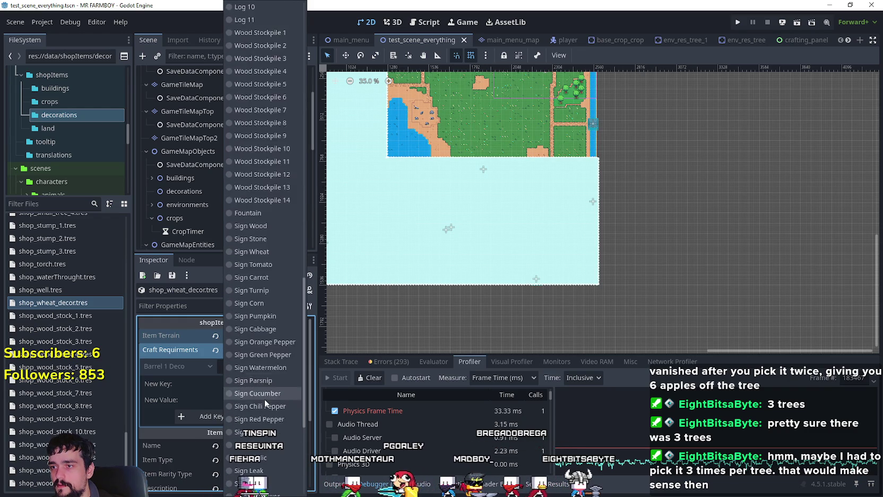
scroll(264, 399, "up", 15)
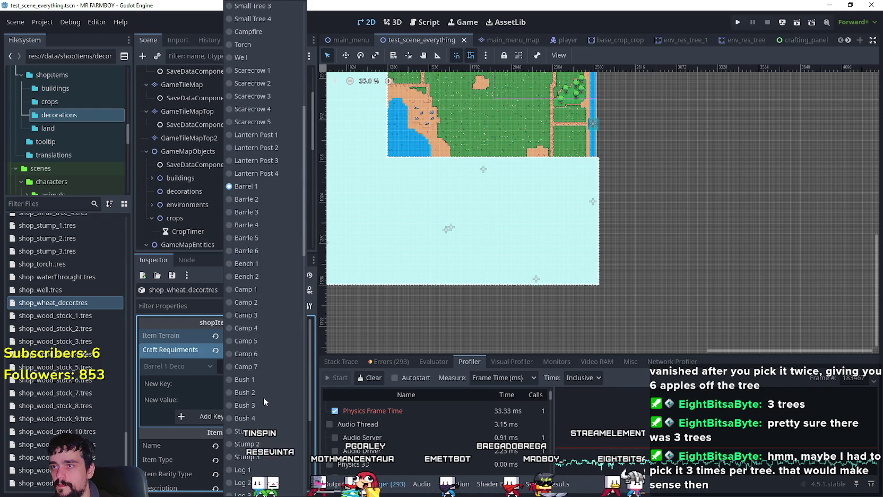
scroll(264, 397, "up", 10)
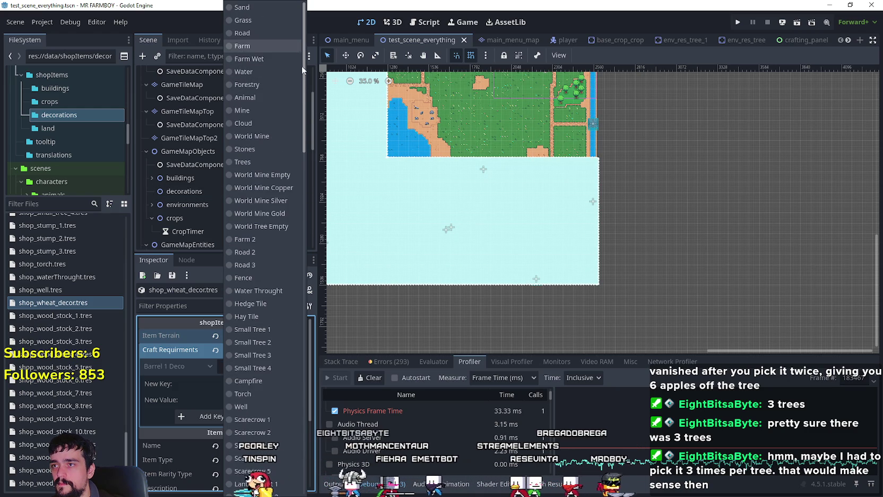
mouse_move(302, 70)
left_mouse_down()
mouse_move(301, 202)
mouse_move(310, 74)
left_mouse_up()
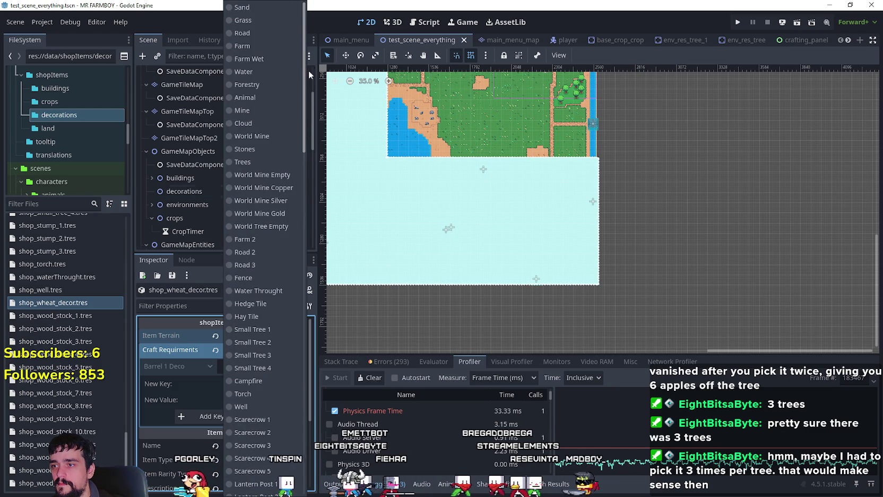
left_click(308, 28)
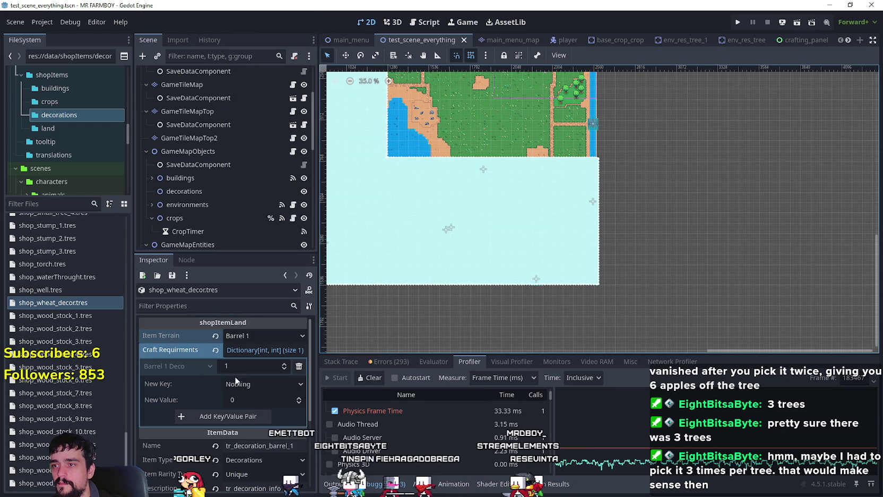
left_click(271, 336)
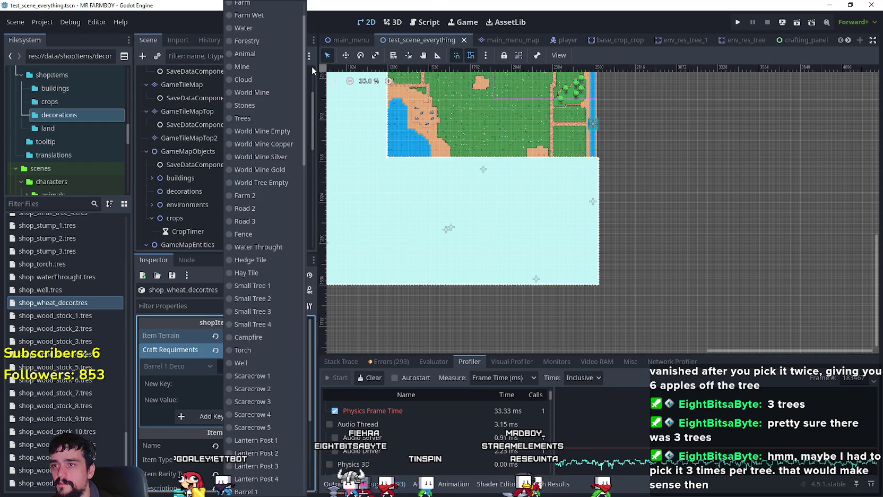
left_click_drag(306, 65, 307, 21)
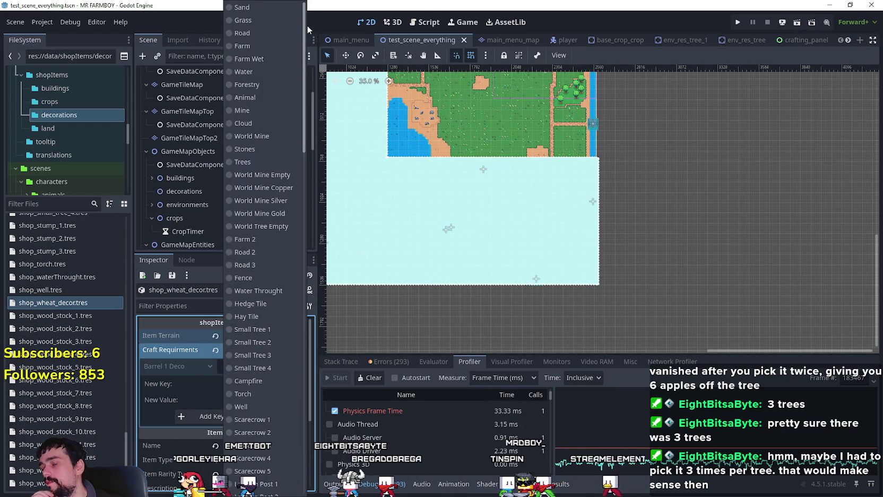
mouse_move(306, 29)
left_mouse_down()
mouse_move(278, 157)
mouse_move(301, 234)
mouse_move(304, 383)
left_mouse_up()
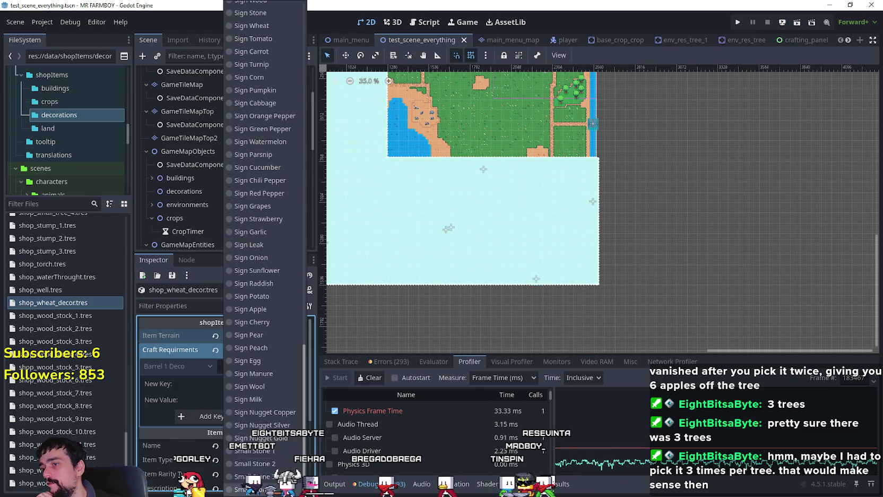
left_click(774, 377)
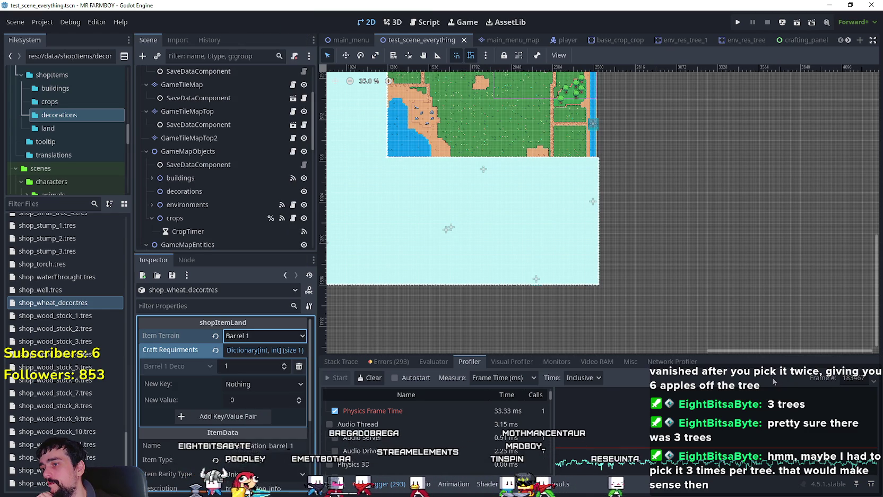
Swap the Barrel 1 Deco craft requirement for a Wheat requirement
left_click(300, 366)
left_click(261, 368)
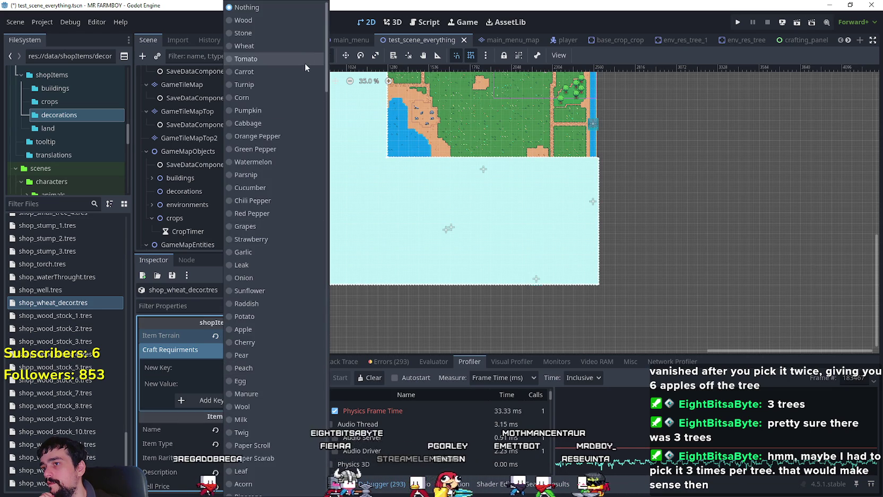
left_click(295, 44)
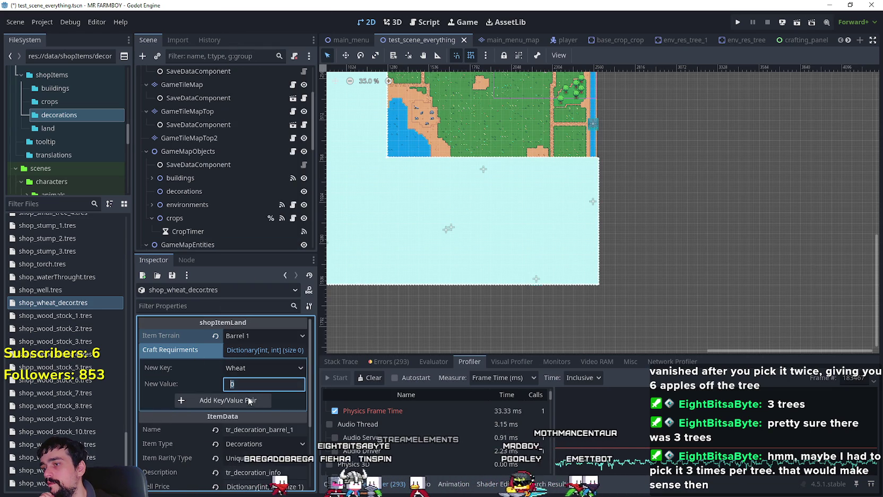
left_click(242, 404)
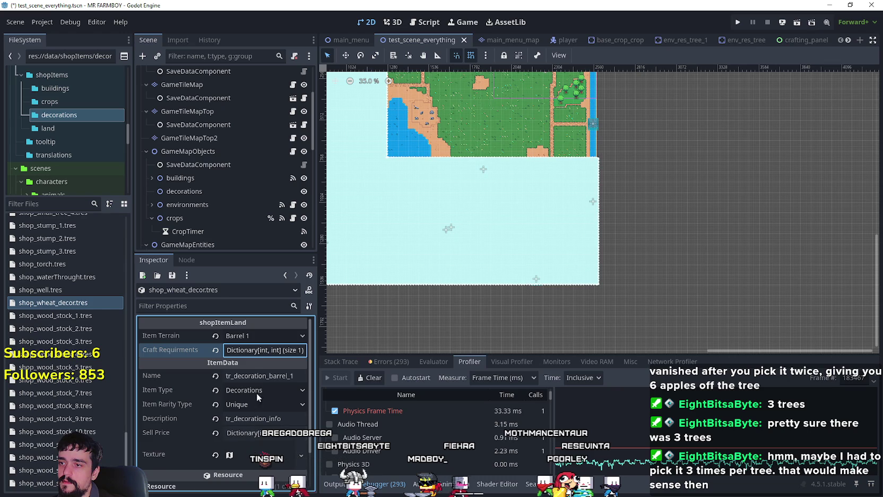
Expand the craft requirements editor again and preview the item's texture
left_click(257, 350)
scroll(243, 440, "down", 3)
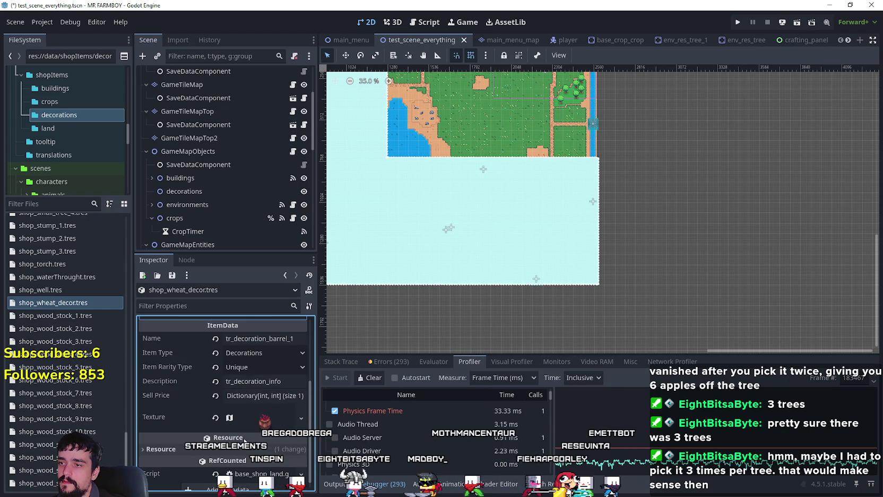
left_click(252, 419)
scroll(265, 395, "down", 2)
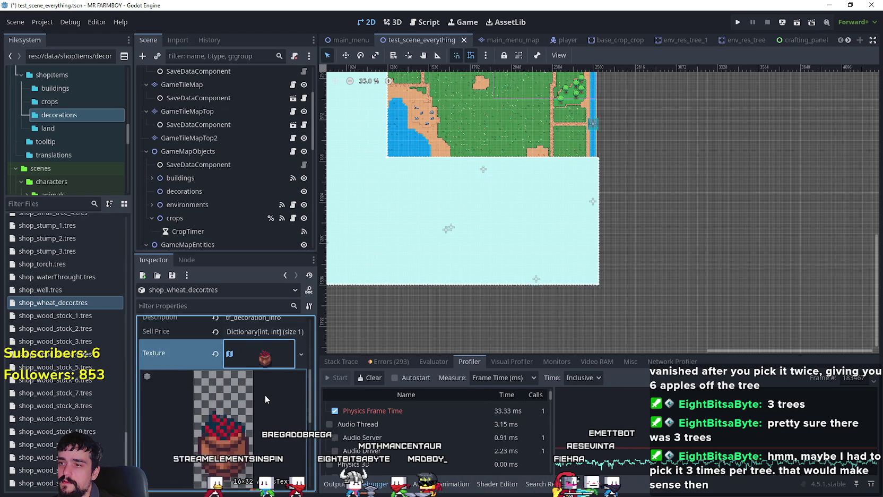
scroll(265, 395, "up", 3)
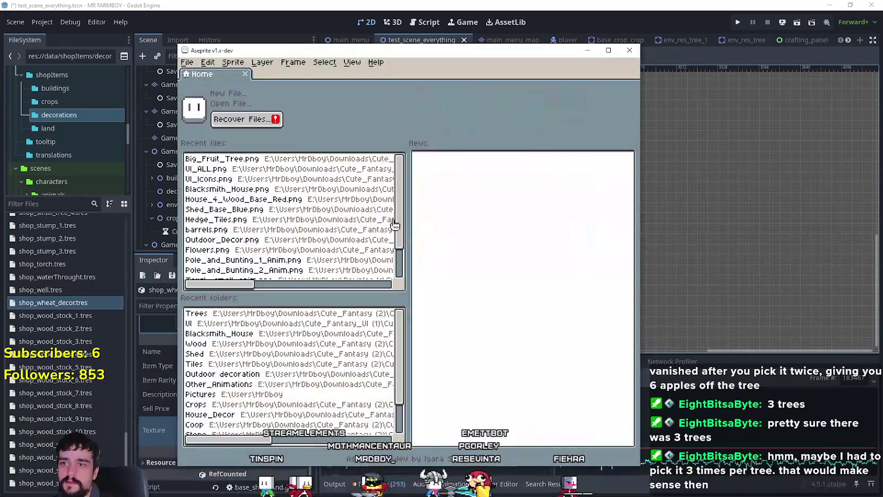
Clear Aseprite's recent files history via Open Recent > Clear Recent Files
left_click(190, 62)
mouse_move(223, 96)
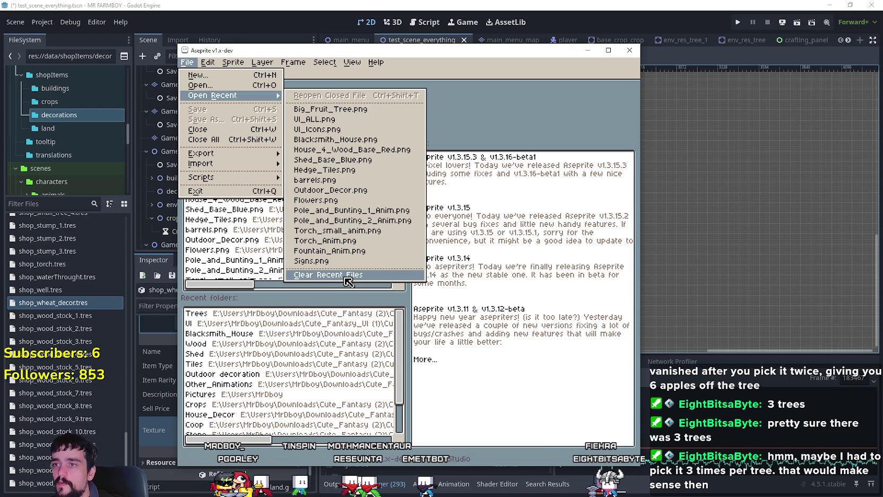
left_click(348, 281)
Open terrainSet.png from the Tiles folder
left_click(187, 62)
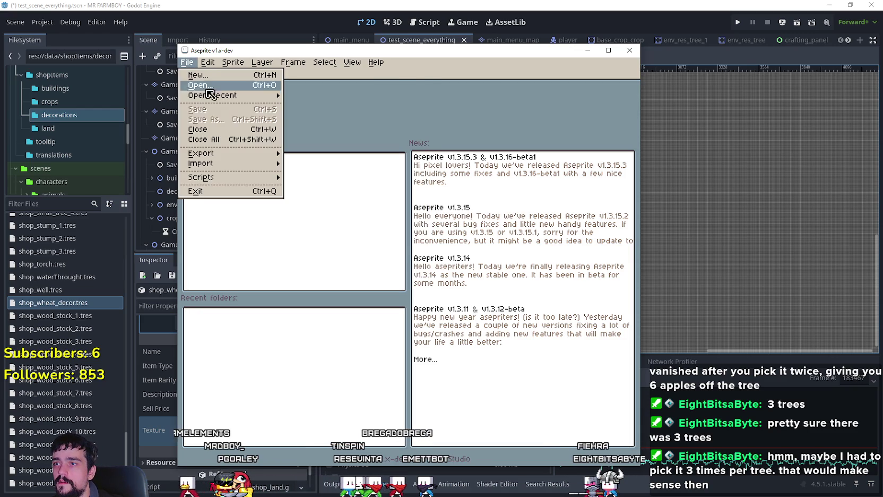
key("Return")
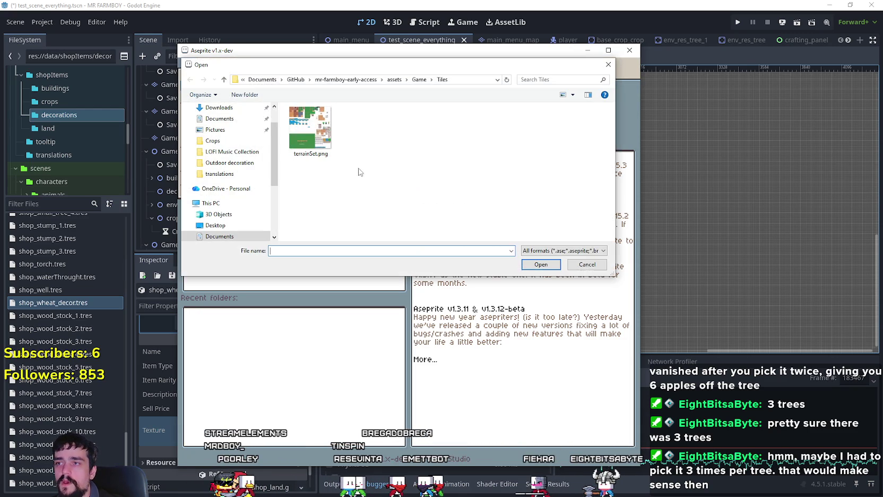
double_click(325, 132)
Open Player.png from the Game's Player folder
left_click(186, 62)
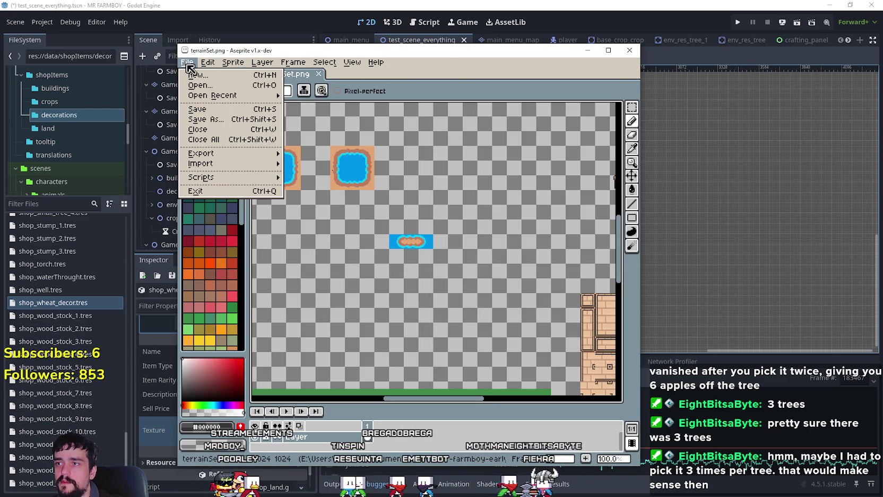
mouse_move(228, 96)
key("ctrl+o")
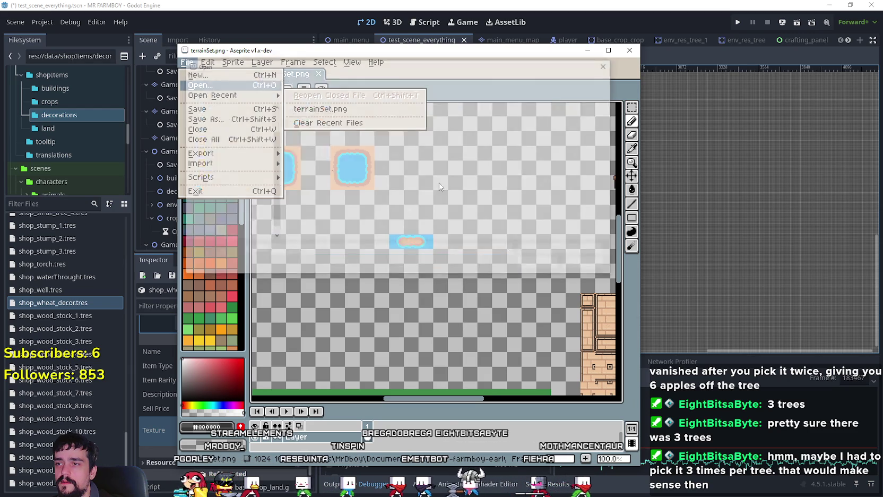
left_click(419, 79)
double_click(336, 121)
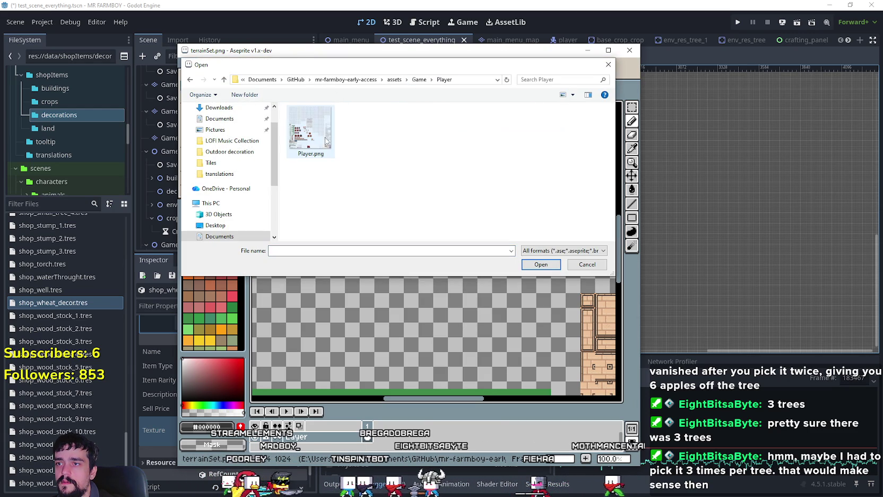
double_click(318, 149)
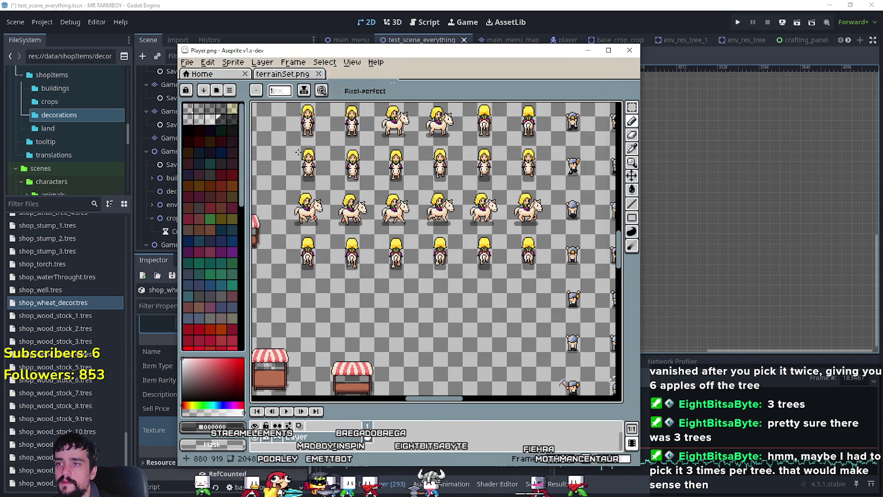
Maximize the Aseprite window to fill the screen and zoom into Player.png
left_click(187, 62)
mouse_move(248, 100)
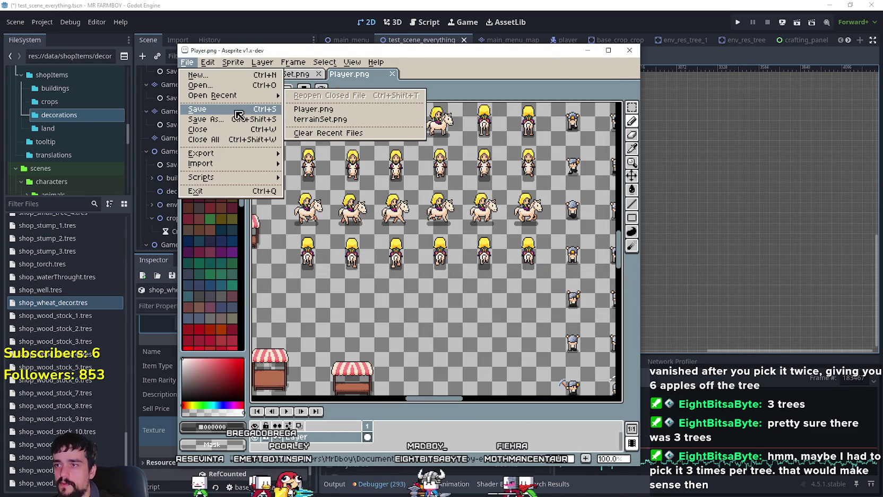
mouse_move(256, 165)
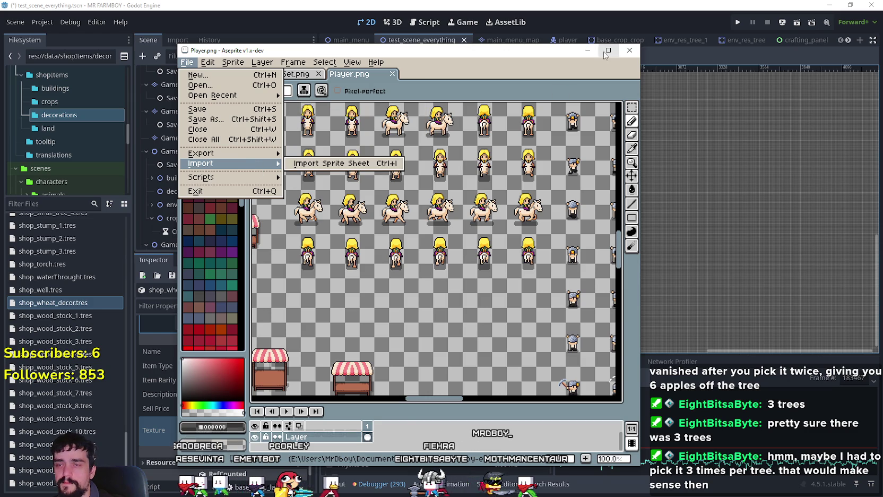
left_click(609, 50)
scroll(475, 232, "down", 3)
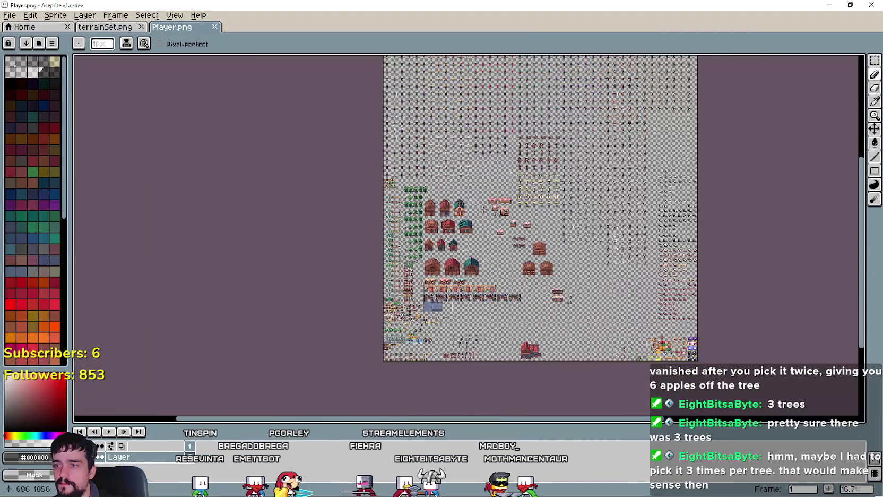
scroll(385, 223, "up", 3)
scroll(425, 144, "up", 2)
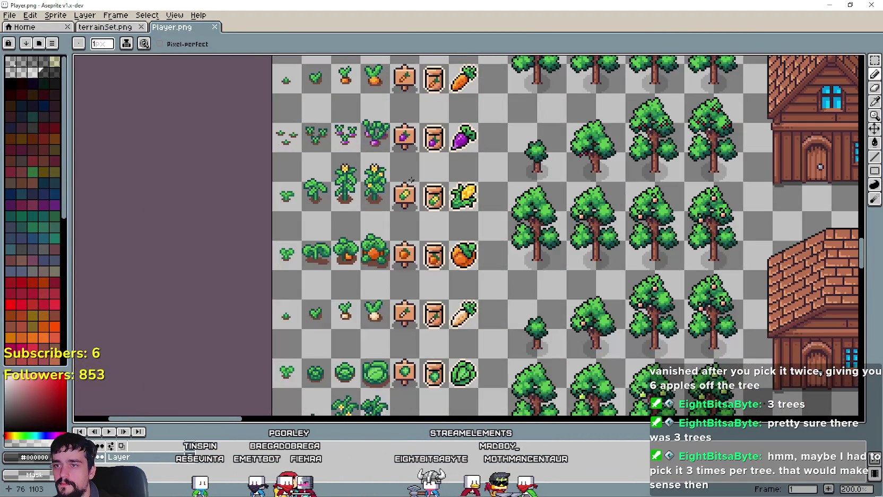
scroll(433, 99, "up", 3)
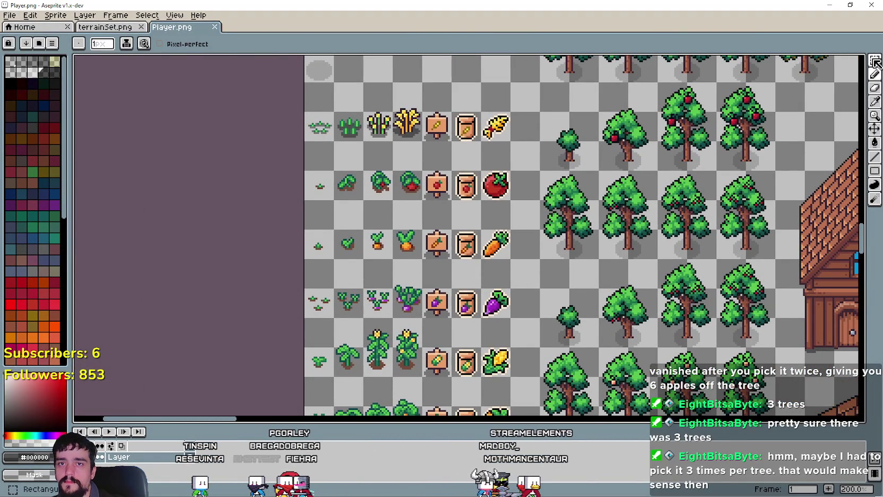
Marquee-select the ripe wheat tile on the Player.png sheet
left_click(875, 60)
scroll(425, 135, "up", 1)
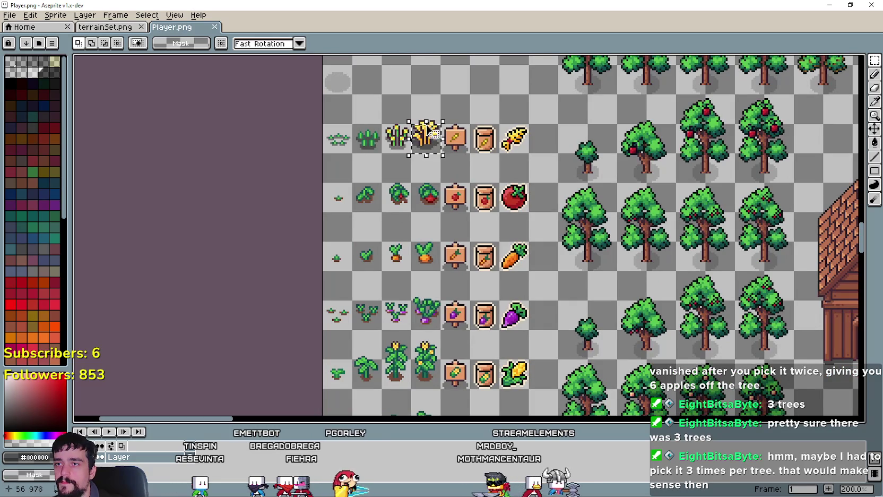
mouse_move(420, 99)
left_mouse_down()
mouse_move(419, 414)
mouse_move(428, 398)
left_mouse_up()
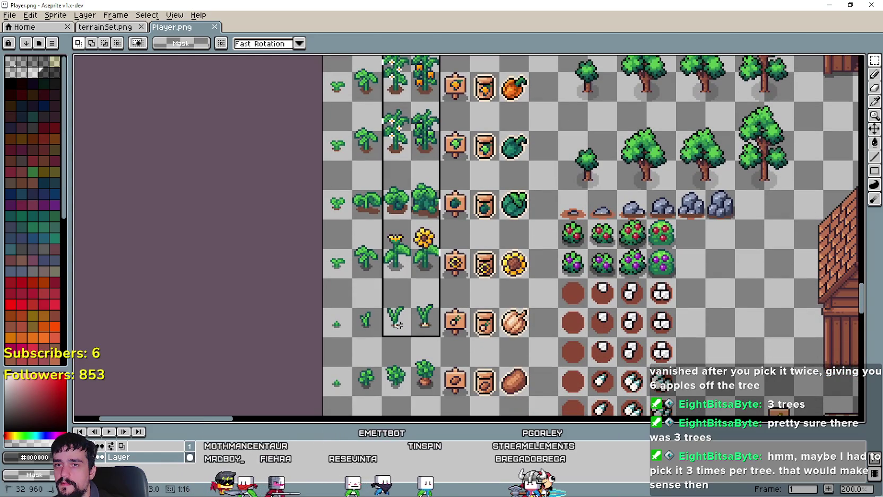
mouse_move(398, 325)
left_mouse_down()
mouse_move(419, 415)
mouse_move(413, 402)
mouse_move(430, 412)
mouse_move(437, 318)
left_mouse_up()
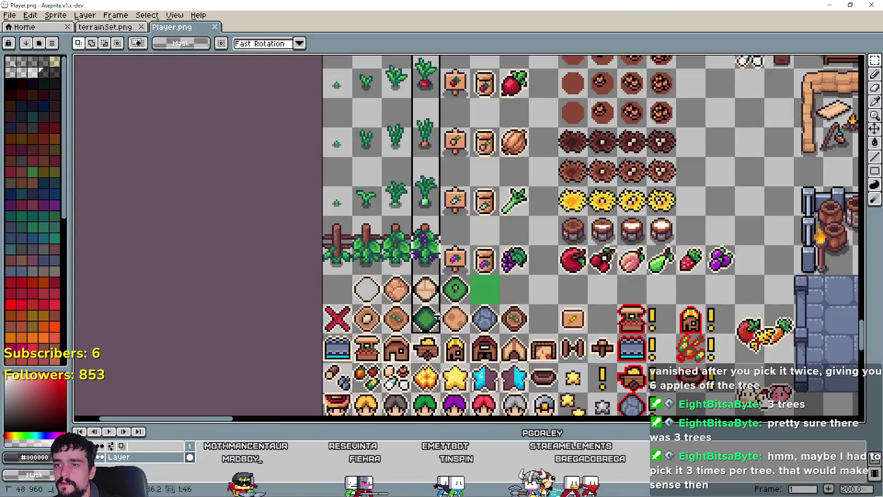
Browse the sheet's trees and houses, then extend the wheat selection up one cell
scroll(437, 268, "down", 2)
scroll(436, 268, "up", 1)
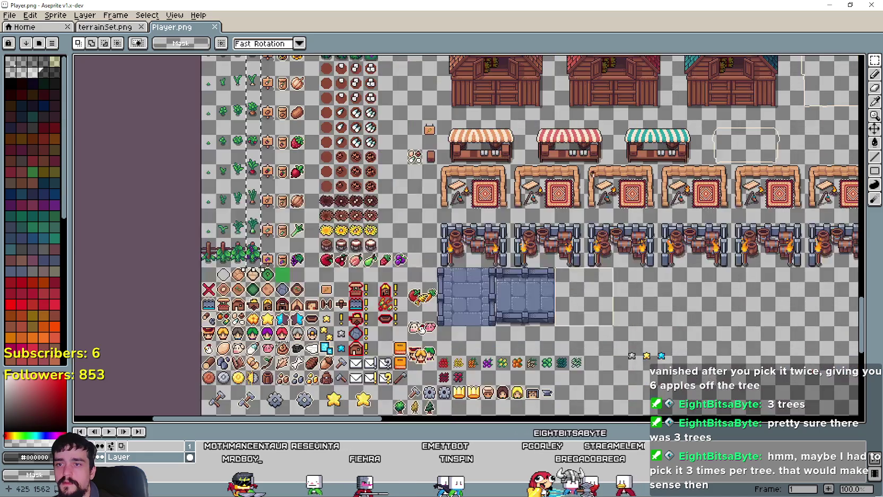
mouse_move(440, 257)
left_mouse_down()
mouse_move(575, 257)
mouse_move(578, 266)
left_mouse_up()
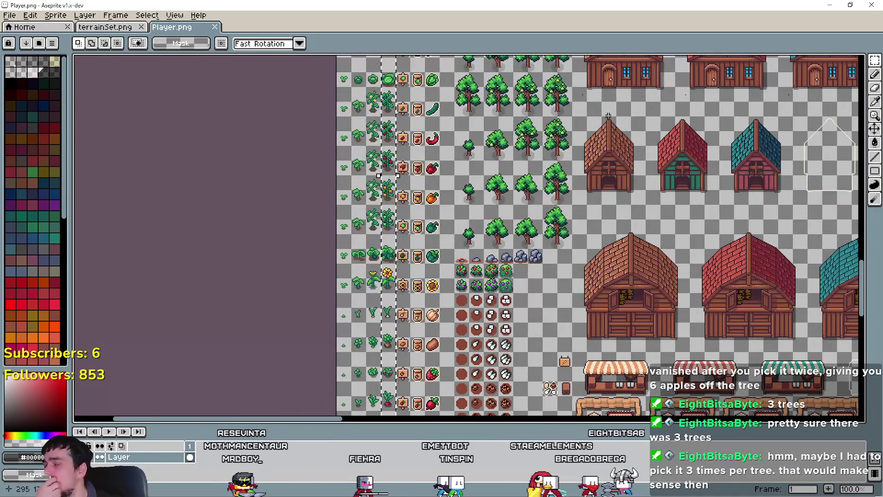
scroll(585, 159, "up", 1)
scroll(585, 185, "down", 2)
scroll(584, 239, "up", 2)
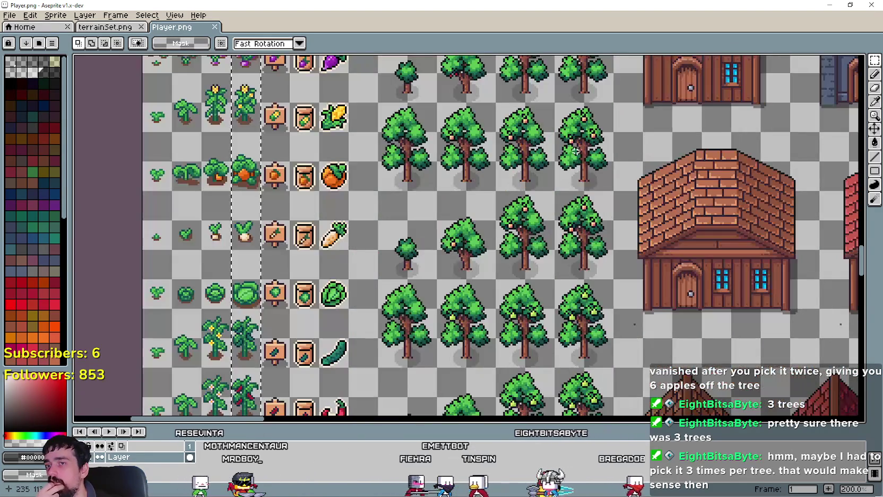
left_click_drag(535, 262, 589, 262)
scroll(589, 263, "down", 1)
scroll(551, 247, "down", 3)
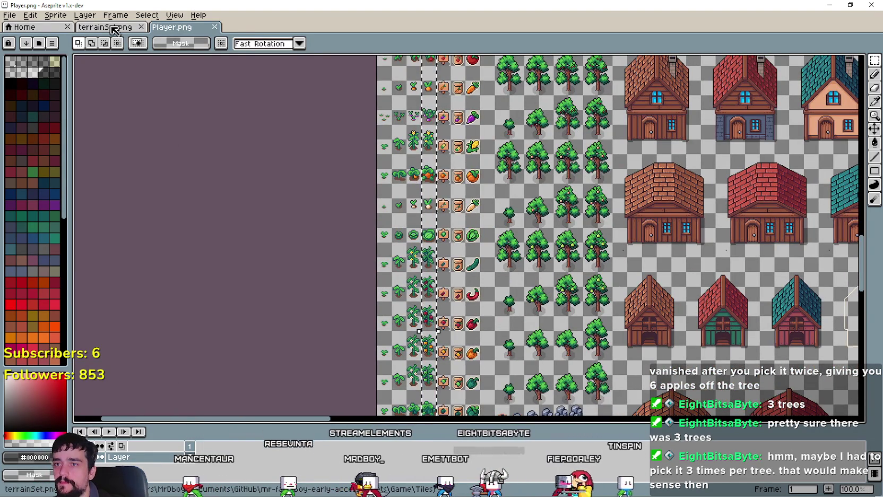
scroll(494, 238, "up", 2)
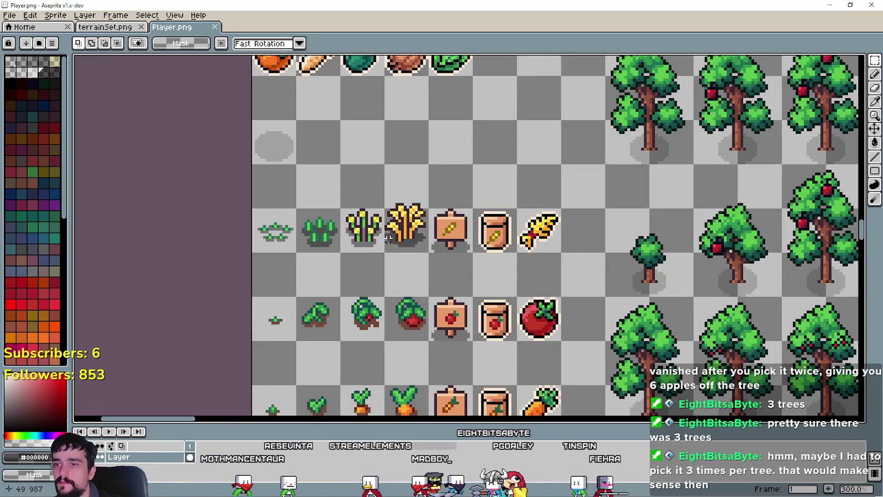
left_click_drag(395, 244, 401, 184)
Paste the wheat sprite onto terrainSet below the lamp posts
left_click(105, 27)
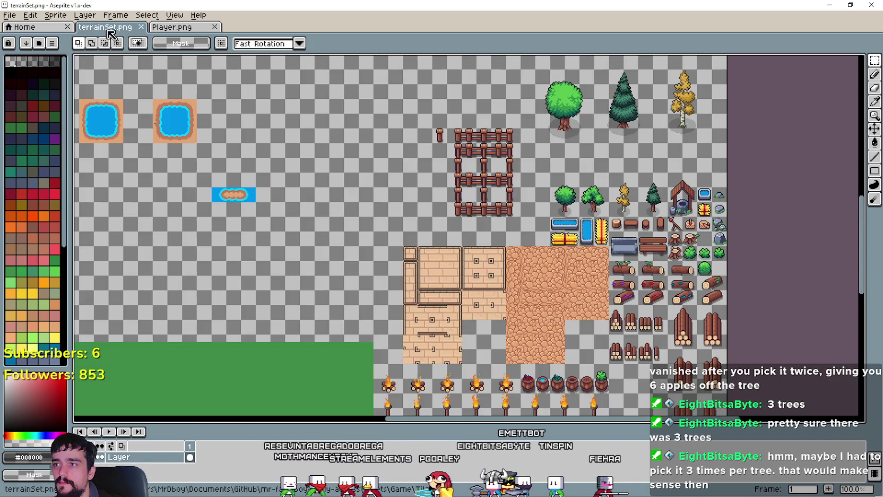
scroll(513, 225, "down", 10)
scroll(477, 262, "up", 2)
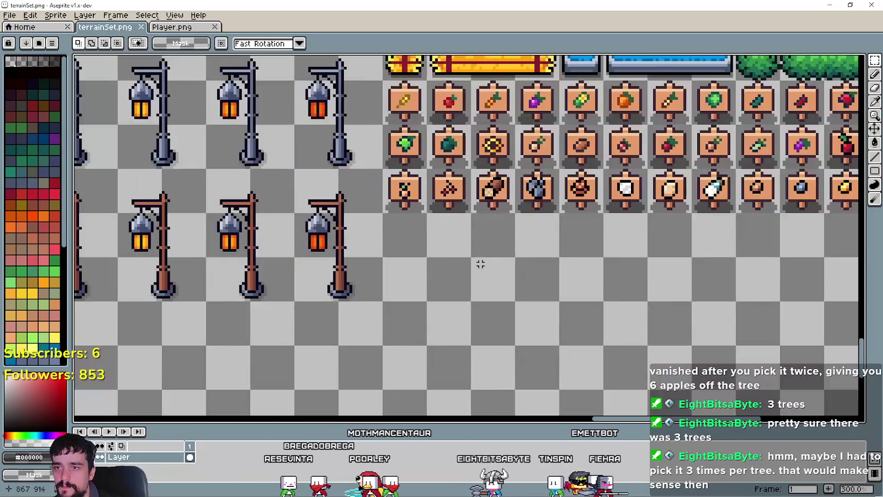
scroll(475, 292, "down", 1)
scroll(513, 209, "down", 3)
scroll(478, 225, "up", 1)
key("ctrl+v")
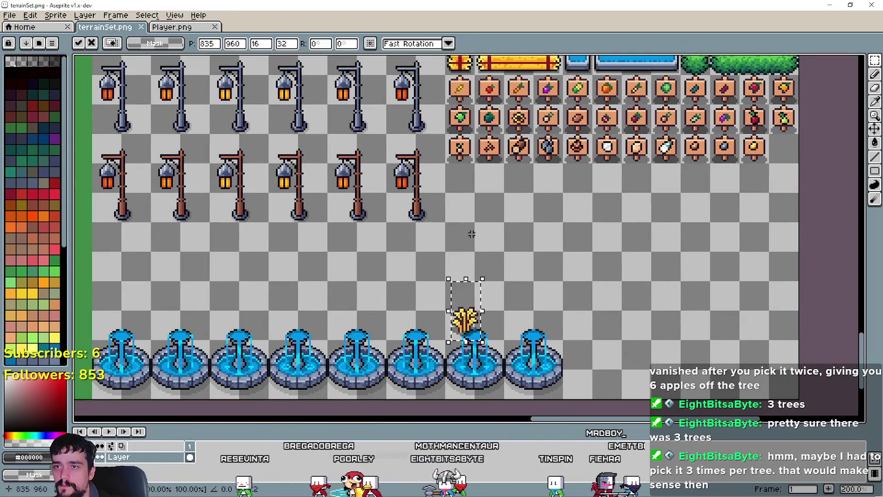
left_click_drag(462, 222, 460, 198)
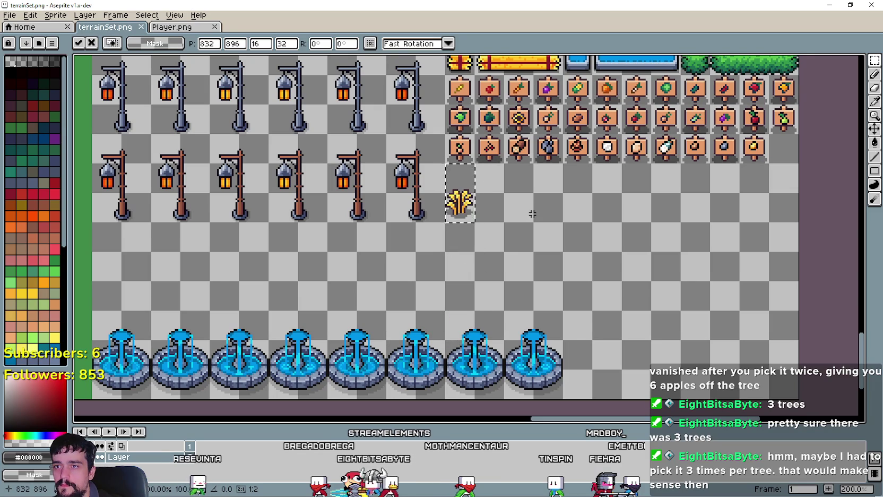
left_click(532, 214)
Bring over the tomato plant sprite from Player.png and place it beside the wheat
left_click(176, 34)
left_click_drag(479, 313, 467, 215)
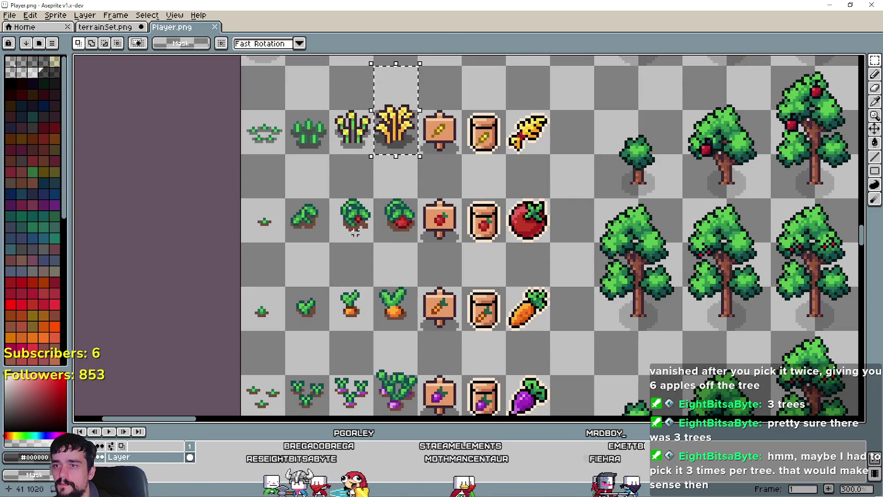
left_click(126, 32)
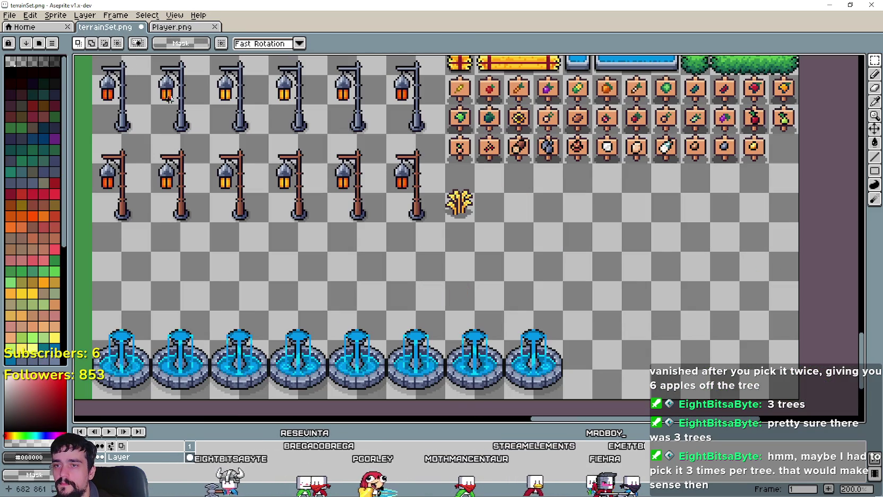
key("ctrl+v")
left_click(566, 234)
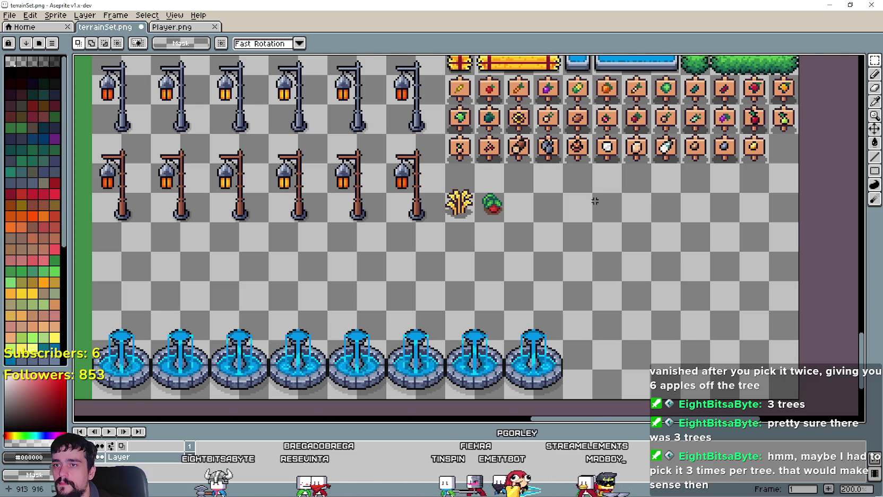
Select the tomato plant and nudge it within its tile cell with arrow keys
scroll(556, 204, "up", 4)
scroll(535, 237, "down", 2)
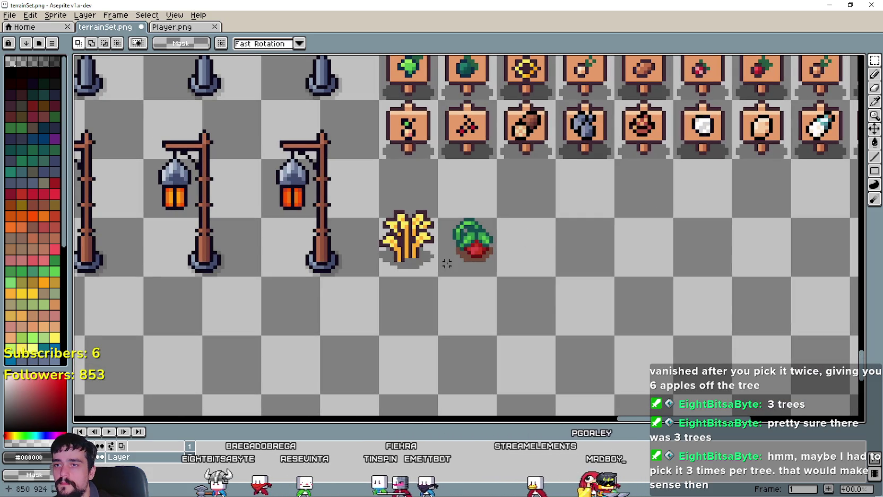
left_click_drag(480, 188, 486, 180)
left_click(229, 91)
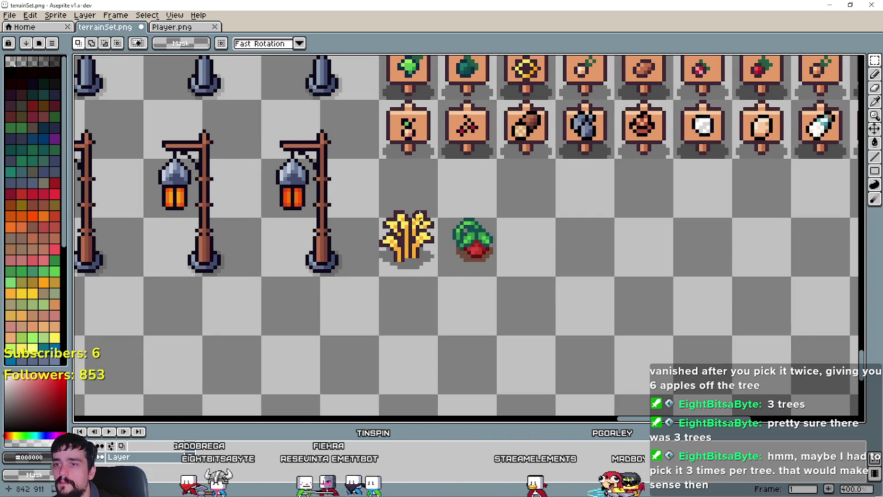
scroll(452, 276, "up", 1)
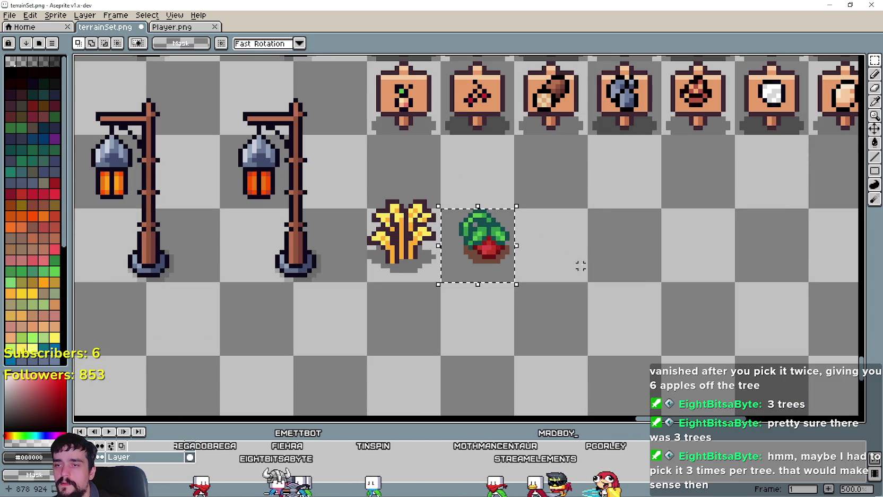
left_click_drag(470, 271, 496, 154)
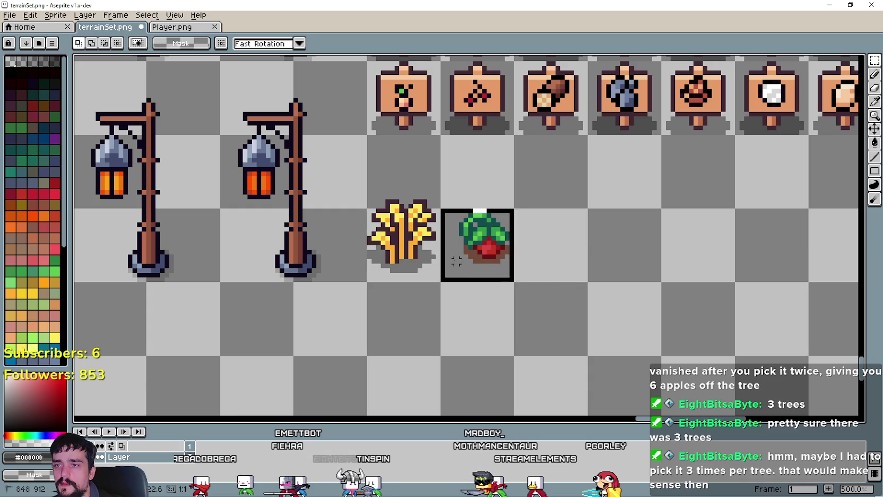
left_click_drag(516, 196, 526, 188)
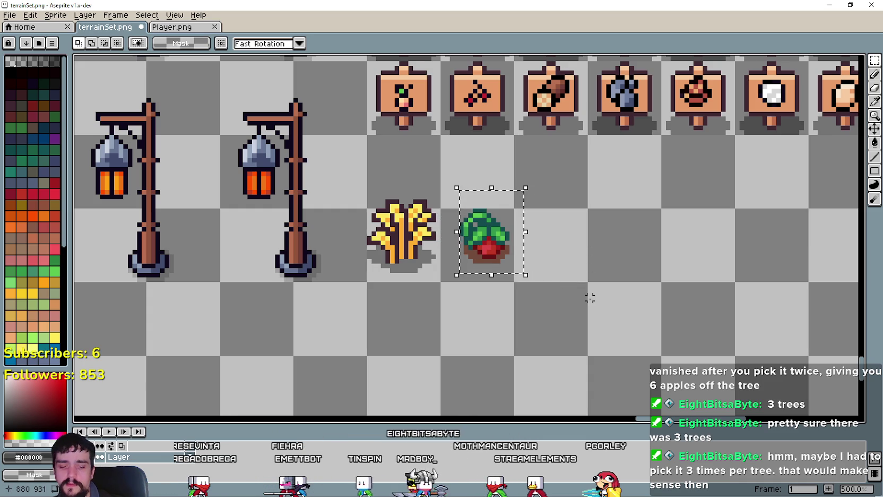
key("Left")
key("Left")
key("Down")
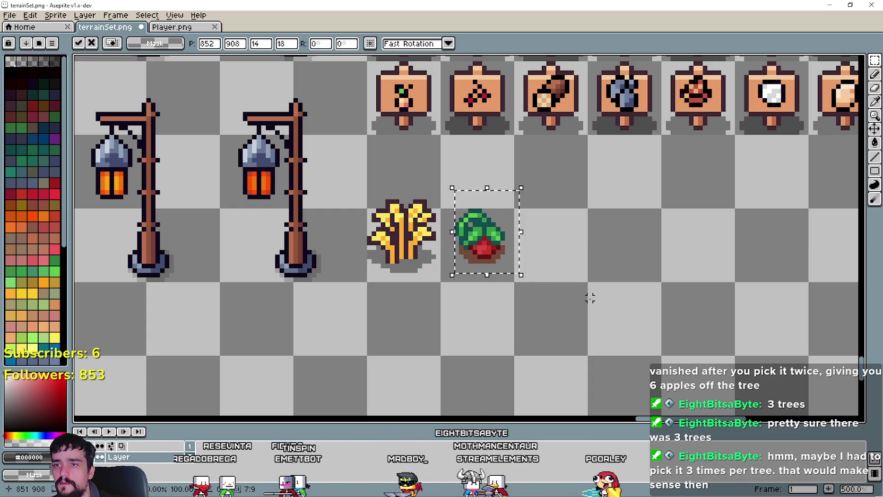
key("Right")
key("ctrl+d")
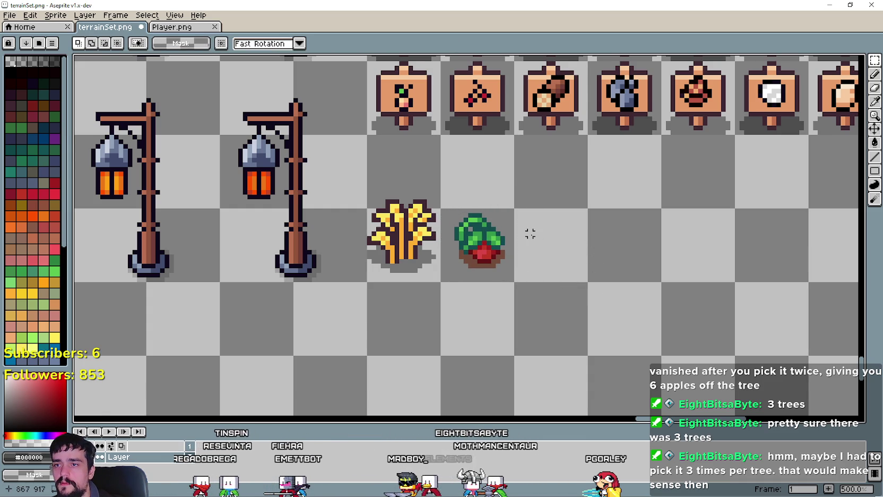
Fill the tomato plant's brown soil with the grey shadow colour sampled under the wheat
scroll(530, 233, "down", 2)
scroll(530, 234, "up", 2)
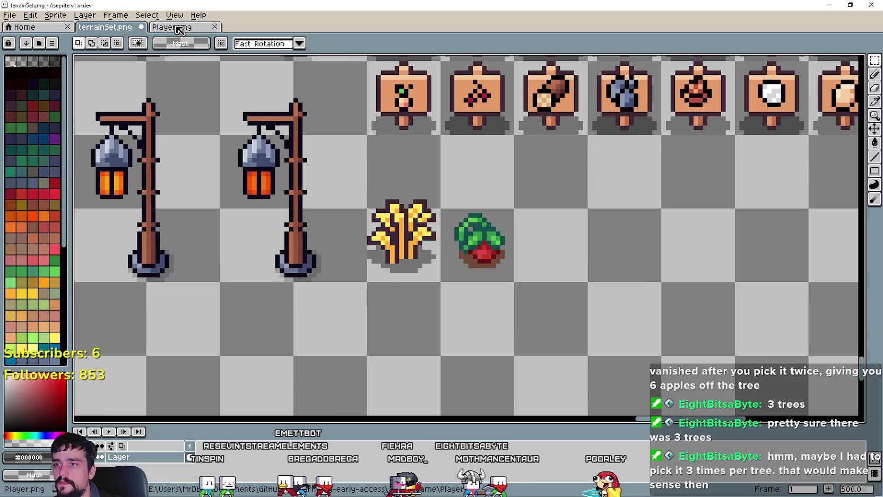
scroll(448, 254, "up", 5)
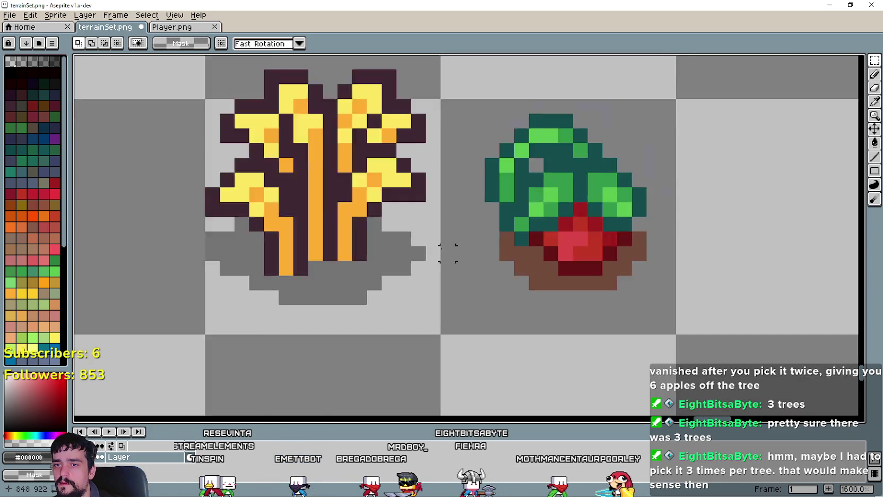
scroll(448, 254, "down", 3)
left_click(874, 101)
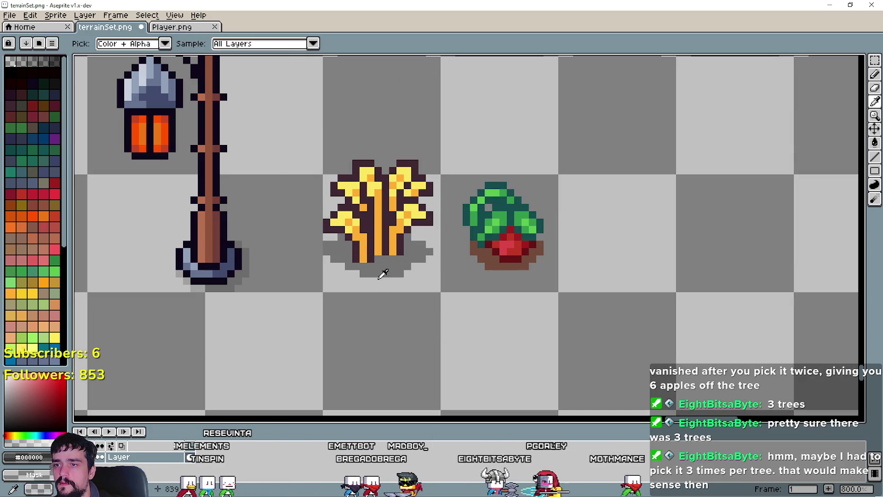
left_click(875, 142)
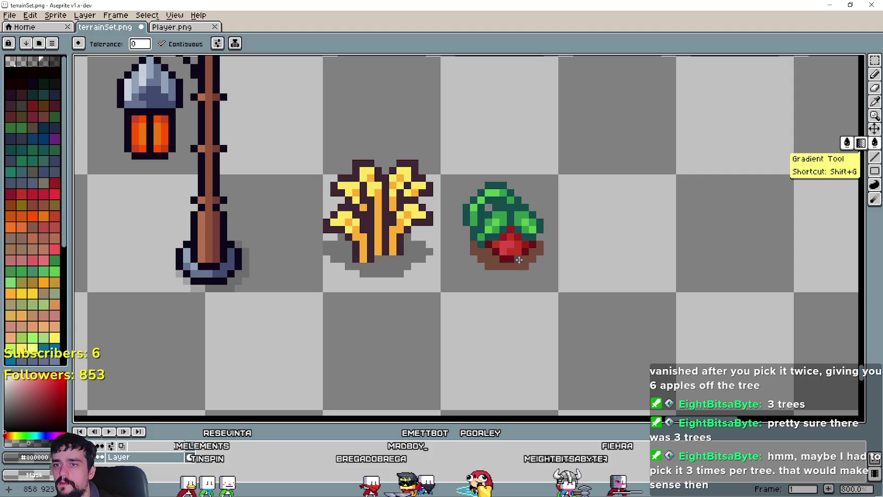
left_click(519, 260)
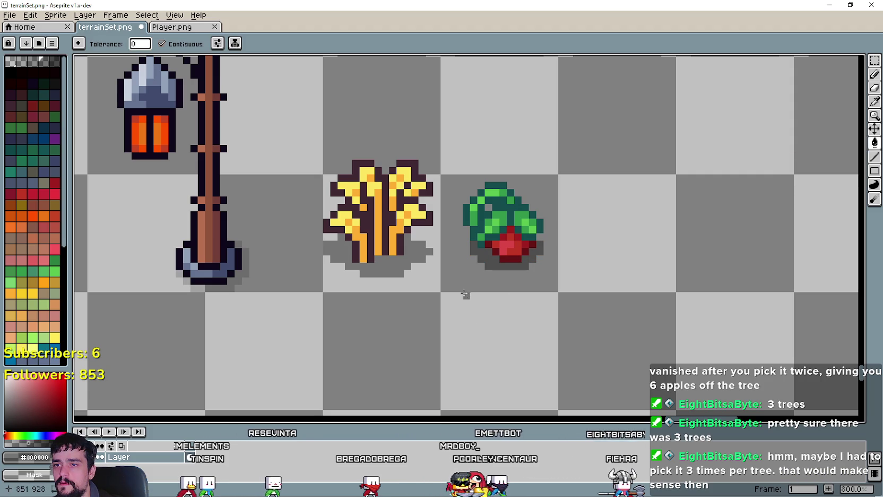
Return to Player.png and bring the carrot and corn rows into view
scroll(465, 294, "up", 3)
scroll(446, 266, "down", 5)
left_click(190, 28)
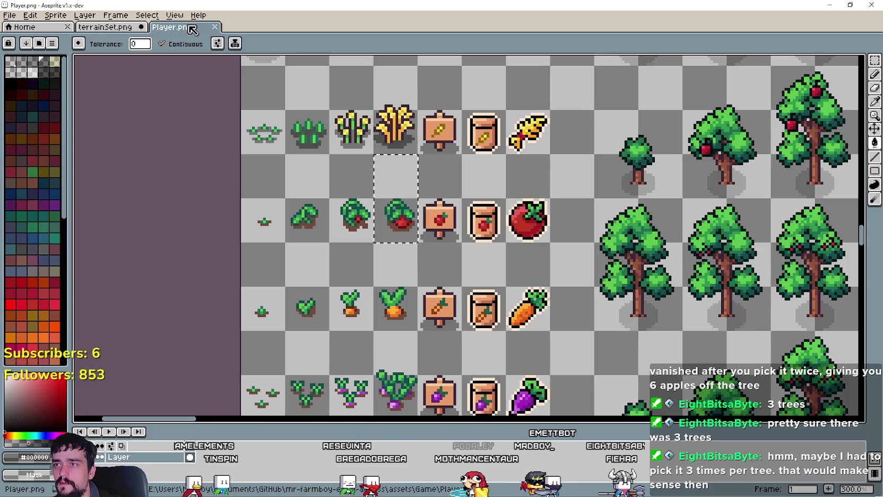
left_click_drag(780, 127, 810, 95)
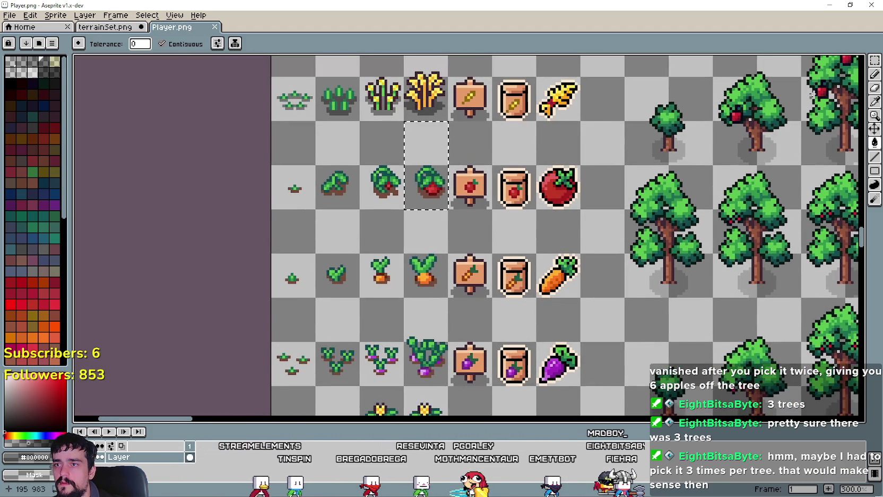
mouse_move(479, 306)
left_mouse_down()
mouse_move(467, 27)
mouse_move(467, 263)
left_mouse_up()
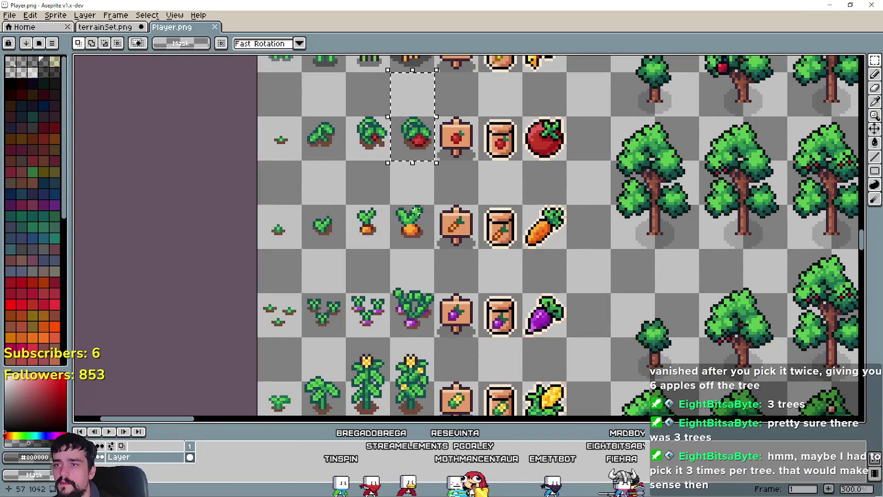
Paste the carrot plant into terrainSet beside the tomato plant
left_click(97, 28)
key("ctrl+v")
left_click_drag(481, 255, 571, 267)
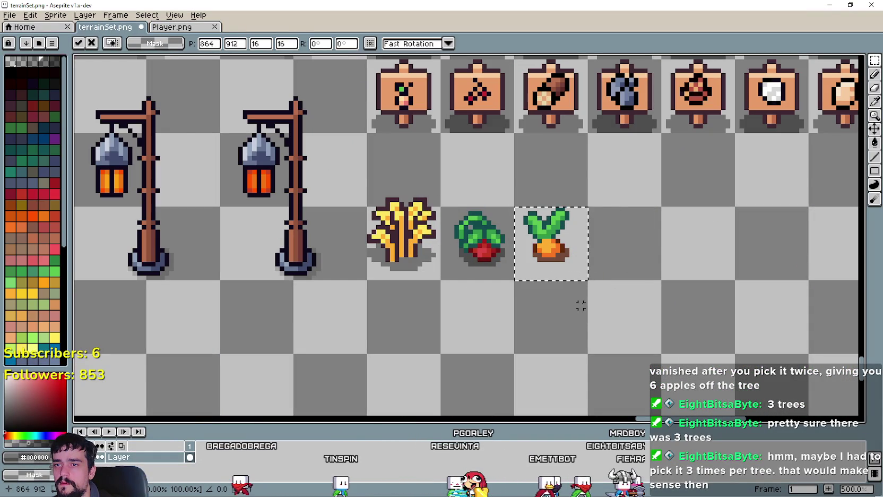
key("ctrl+d")
key("g")
scroll(547, 263, "up", 2)
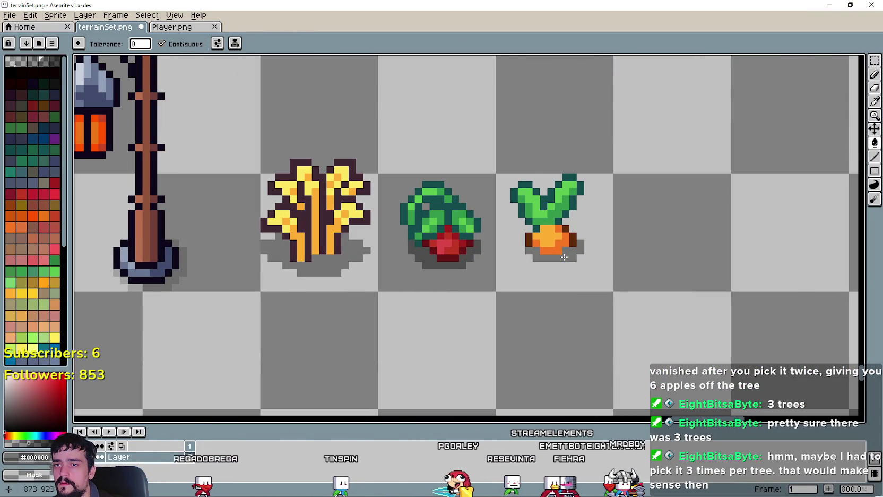
scroll(564, 257, "down", 2)
Copy the beet plant from Player.png and place it beside the carrot
left_click(172, 27)
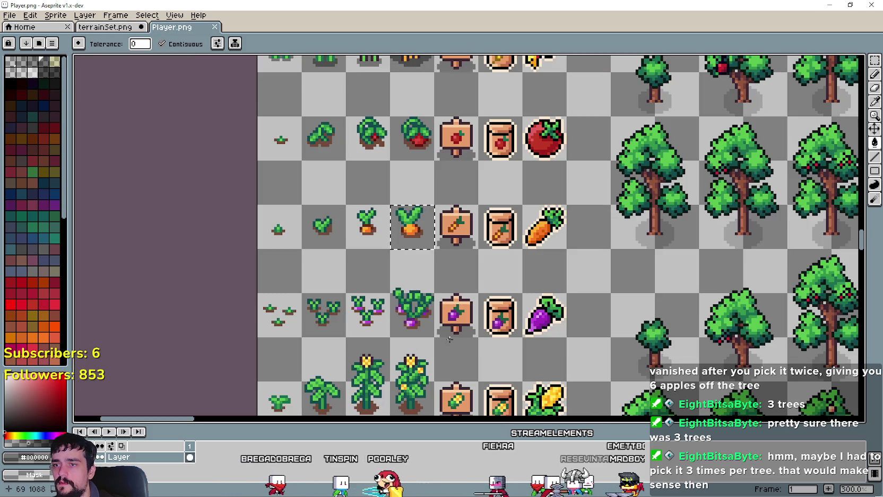
left_click_drag(449, 338, 468, 235)
key("w")
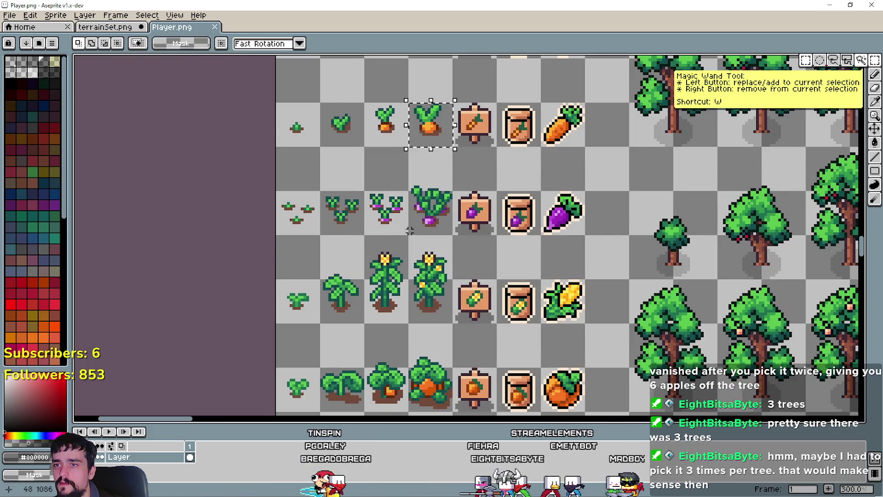
key("m")
left_click_drag(410, 230, 454, 146)
key("ctrl+c")
left_click(105, 27)
key("ctrl+v")
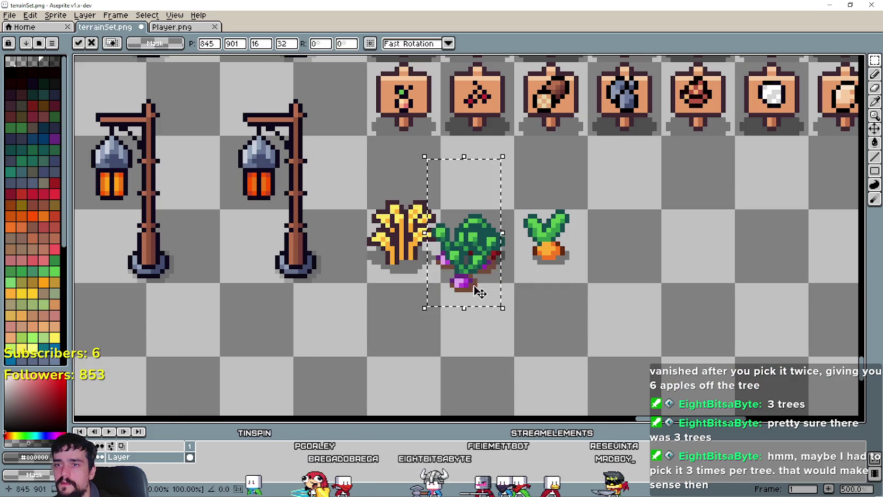
left_click_drag(480, 293, 629, 292)
key("Return")
Place the corn plant to the right of the beet
left_click(162, 30)
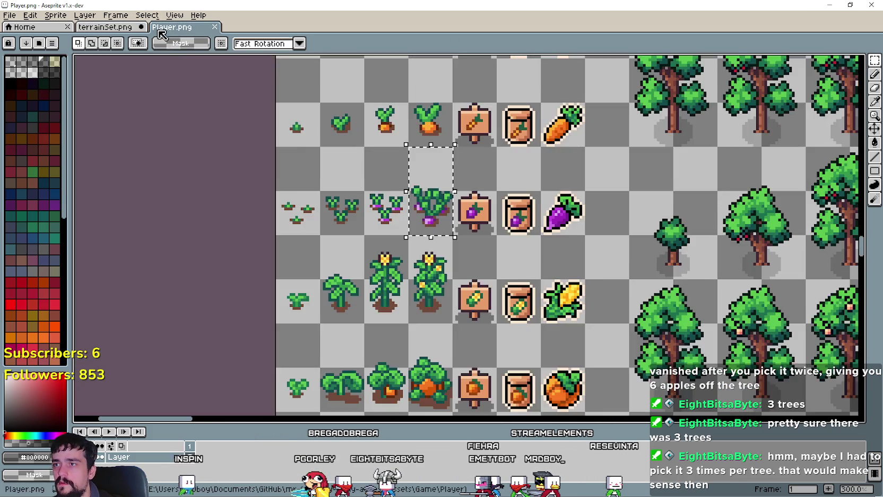
scroll(429, 210, "down", 3)
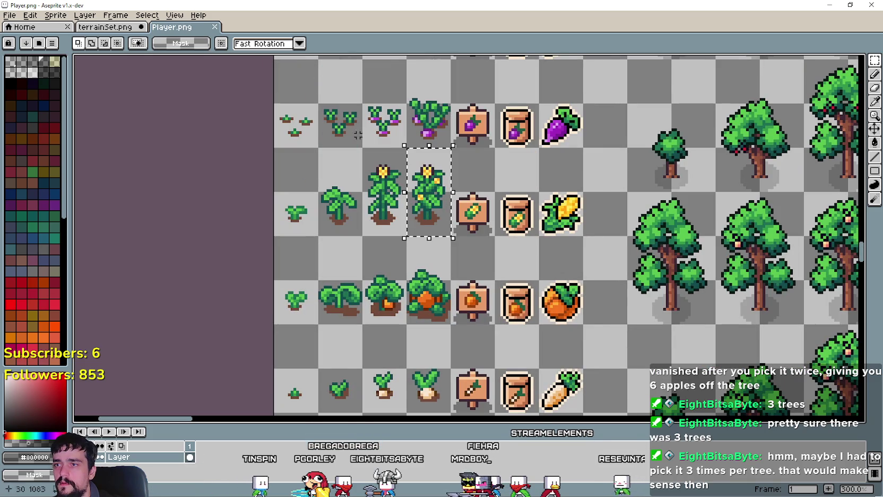
left_click(91, 29)
key("ctrl+v")
left_click_drag(463, 237, 693, 221)
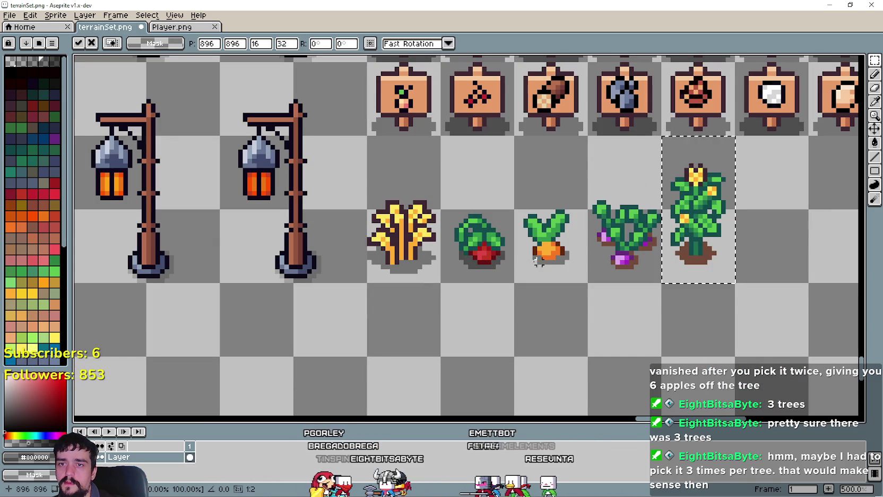
key("Return")
left_click_drag(489, 239, 314, 203)
Select the fully grown pumpkin and place it in the empty tile beside the corn
left_click(190, 27)
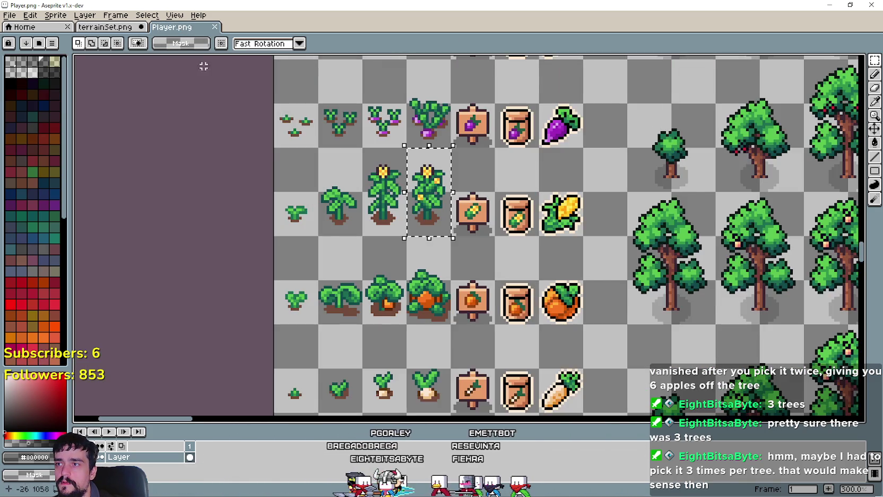
scroll(344, 191, "down", 3)
left_click_drag(415, 231, 386, 142)
left_click(383, 208)
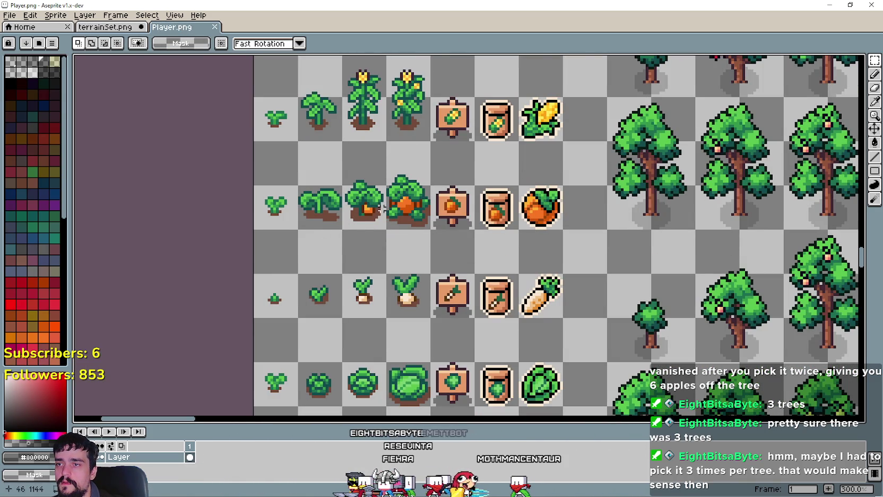
left_click_drag(391, 209, 393, 211)
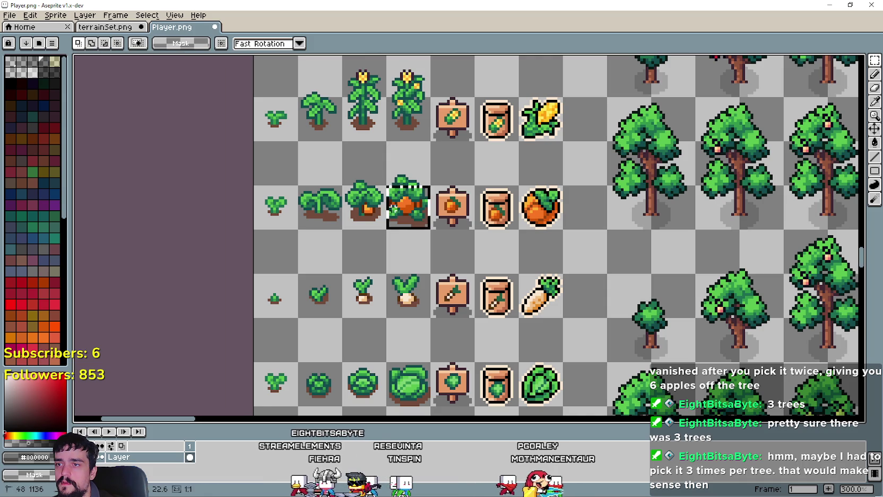
left_click(102, 28)
key("ctrl+v")
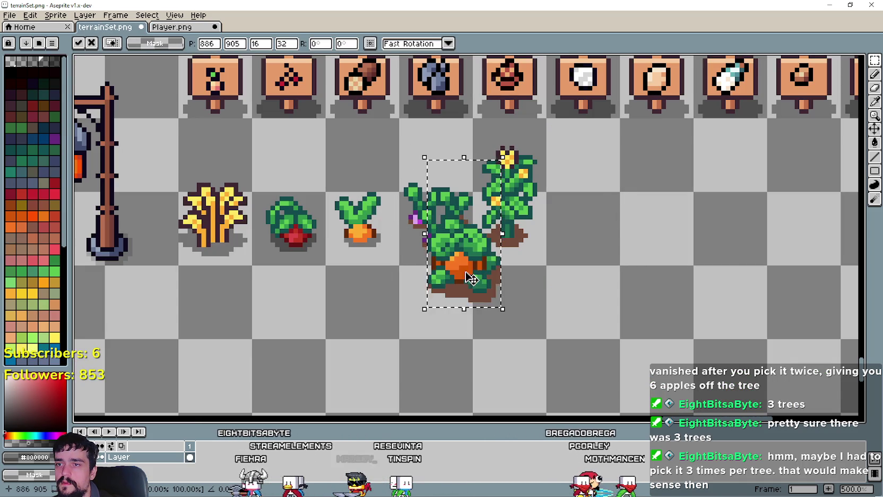
left_click_drag(460, 229, 586, 196)
left_click(236, 148)
Copy the grown turnip tile and place it beside the pumpkin
key("ctrl+Tab")
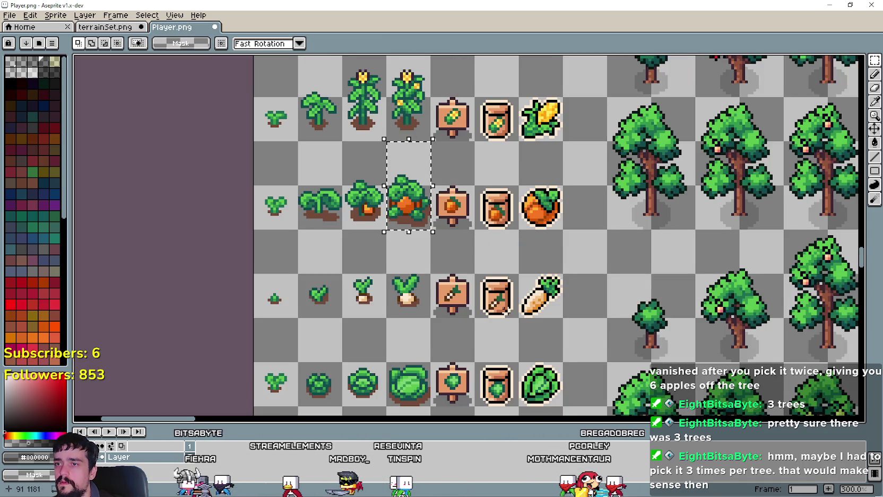
left_click_drag(374, 171, 419, 260)
key("ctrl+c")
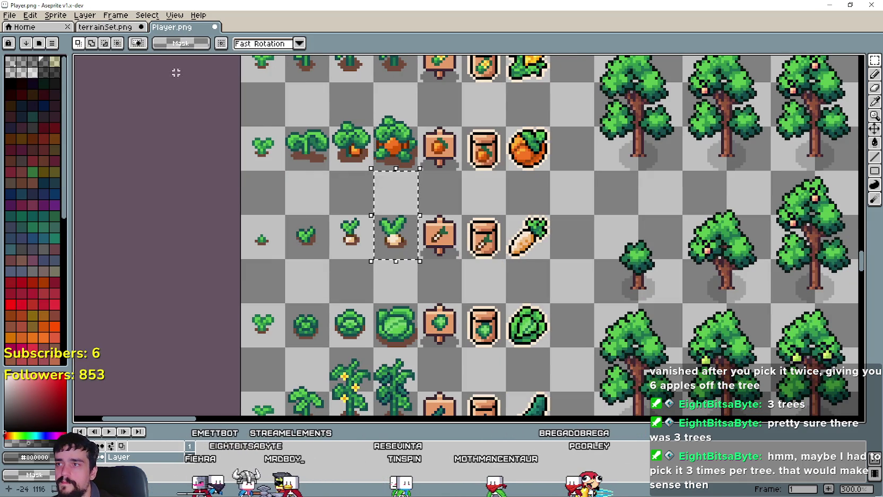
key("ctrl+Tab")
key("ctrl+v")
left_click_drag(480, 279, 674, 238)
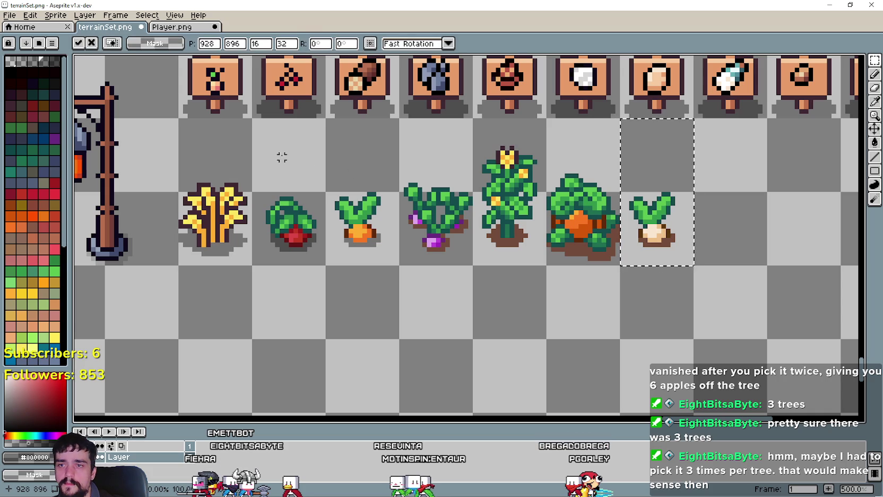
left_click(303, 152)
Copy the cabbage tile and place it right of the turnip
left_click(171, 33)
scroll(394, 275, "down", 2)
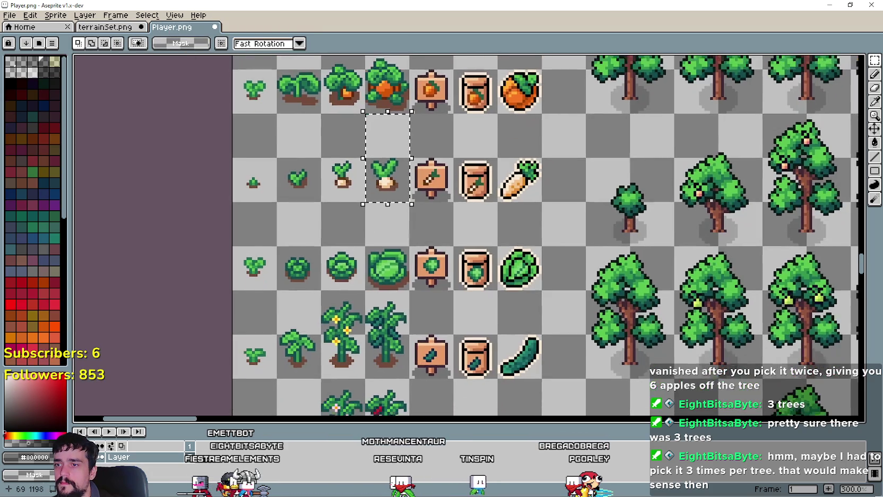
key("ctrl+c")
left_click(105, 27)
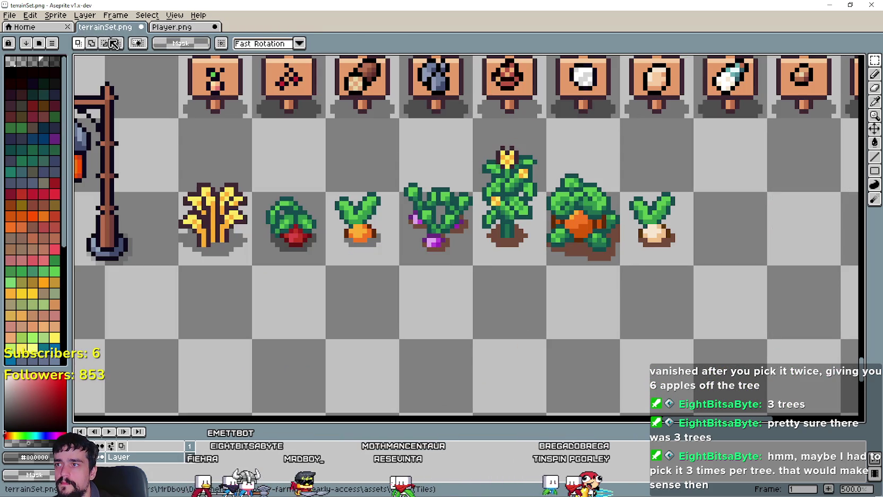
key("ctrl+v")
left_click_drag(464, 280, 730, 237)
left_click_drag(662, 317, 495, 322)
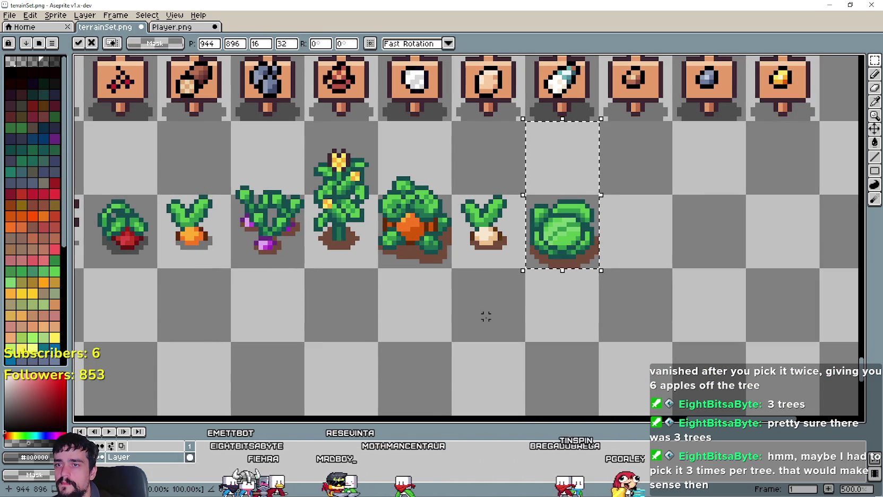
left_click(145, 93)
Place the cucumber plant beside the cabbage
left_click(186, 31)
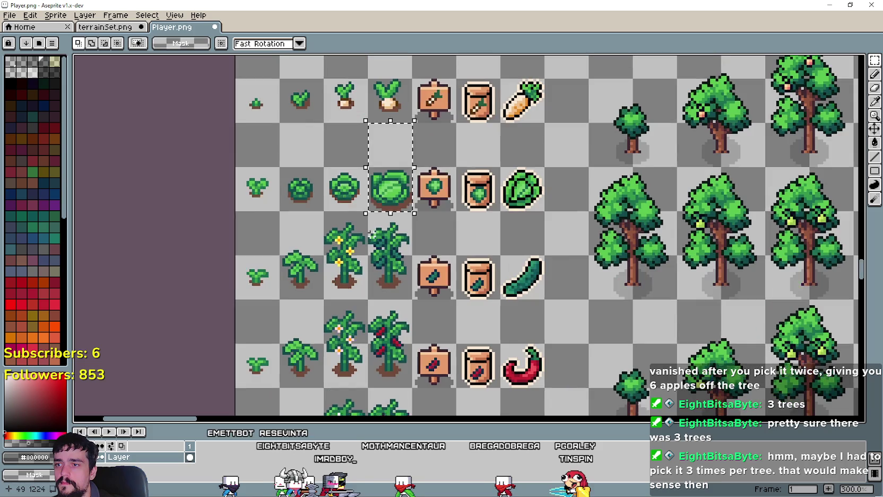
left_click_drag(369, 213, 412, 298)
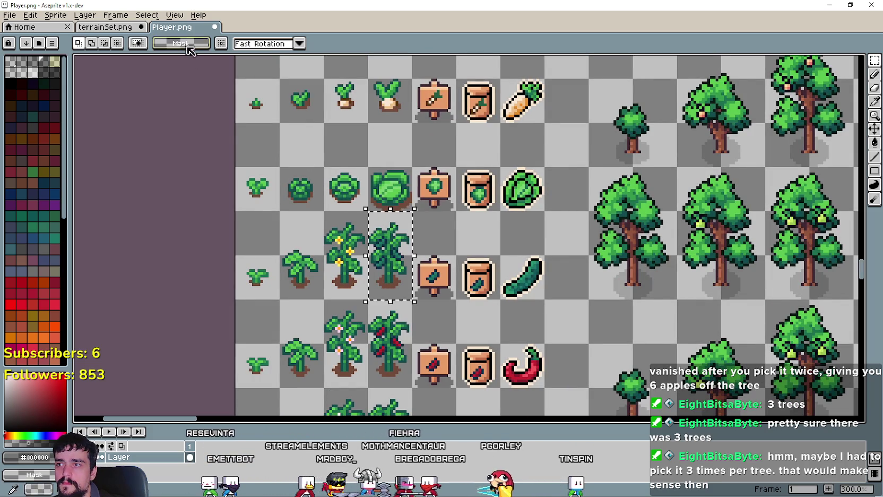
left_click(115, 30)
key("ctrl+v")
mouse_move(462, 238)
left_mouse_down()
mouse_move(668, 203)
mouse_move(634, 203)
left_mouse_up()
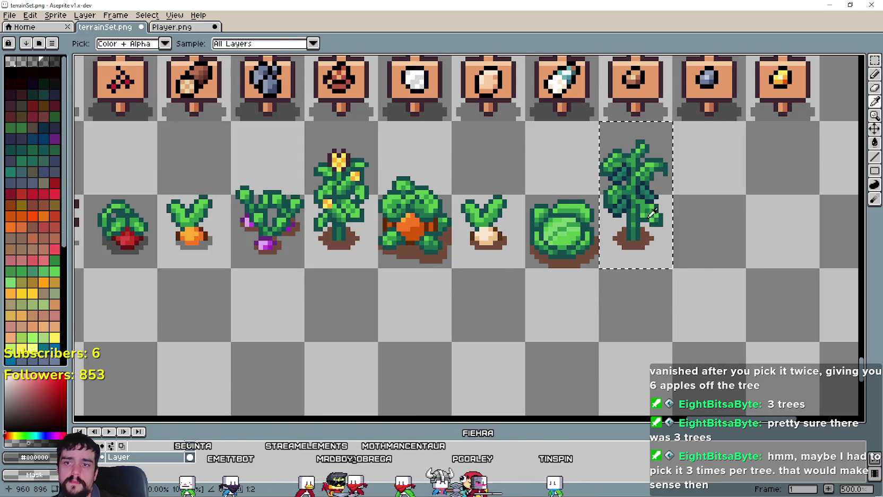
left_click(514, 280)
scroll(507, 292, "right", 4)
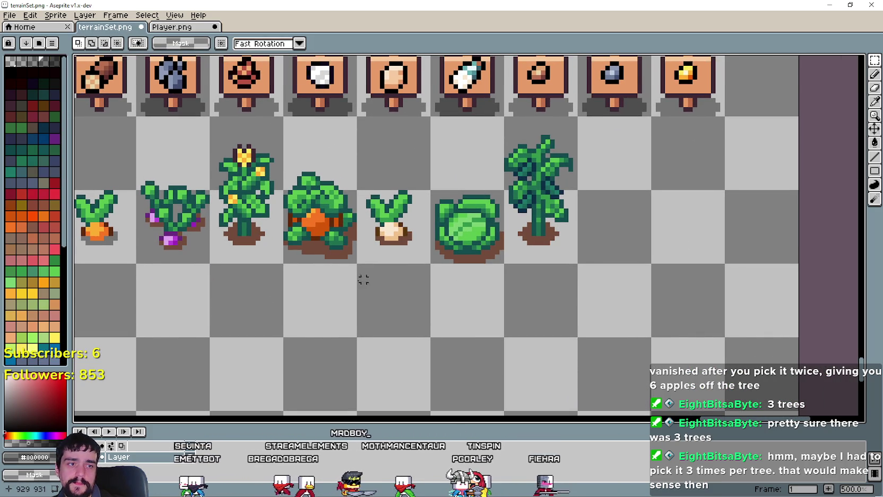
left_click_drag(364, 280, 440, 275)
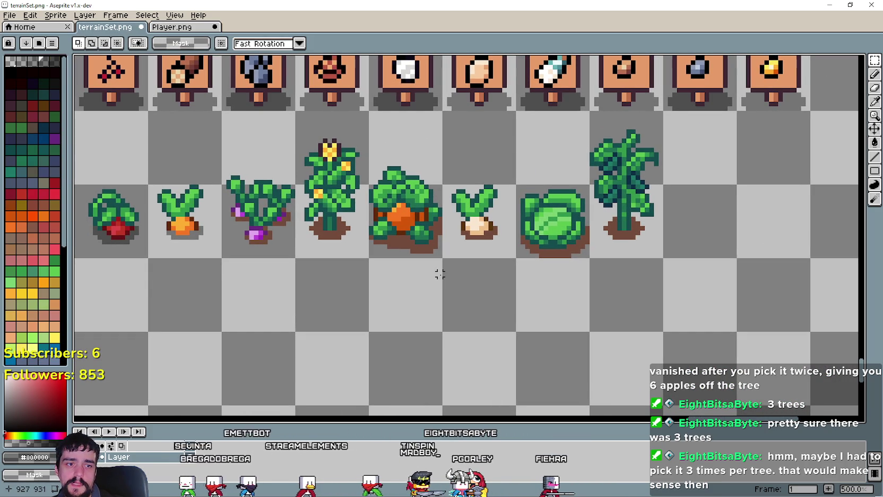
scroll(352, 316, "left", 4)
scroll(428, 284, "down", 2)
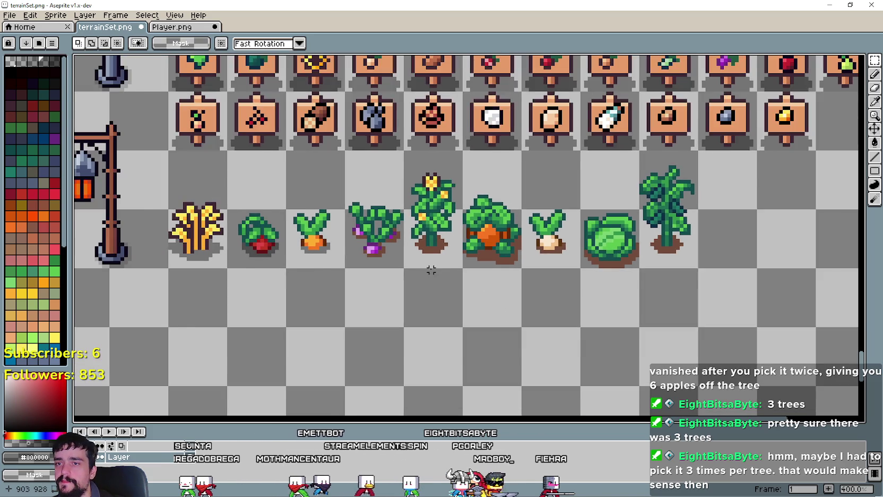
Place the chili and red pepper plants in the next empty tiles
left_click(166, 33)
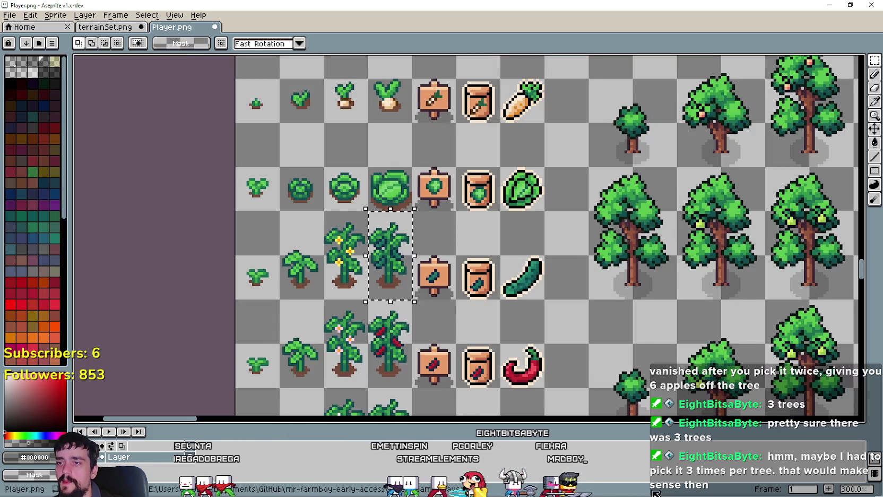
scroll(465, 290, "down", 3)
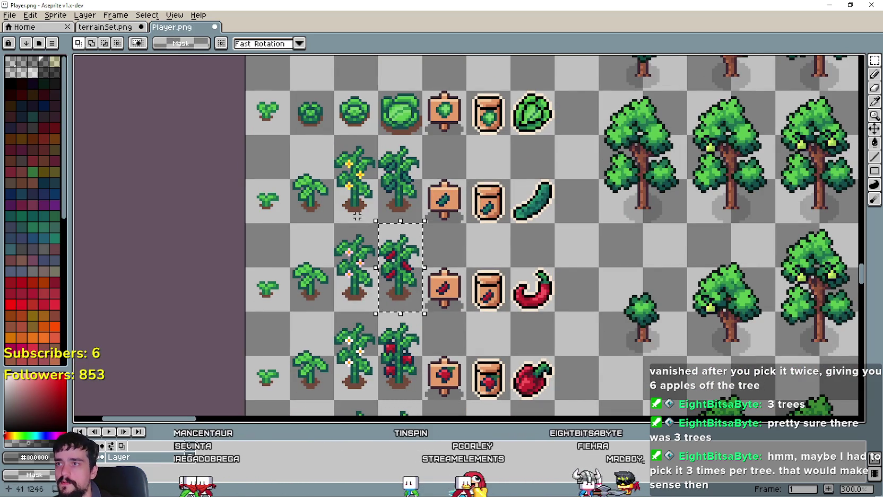
left_click(97, 28)
key("ctrl+v")
mouse_move(462, 239)
left_mouse_down()
mouse_move(706, 251)
mouse_move(664, 250)
left_mouse_up()
key("ctrl+Tab")
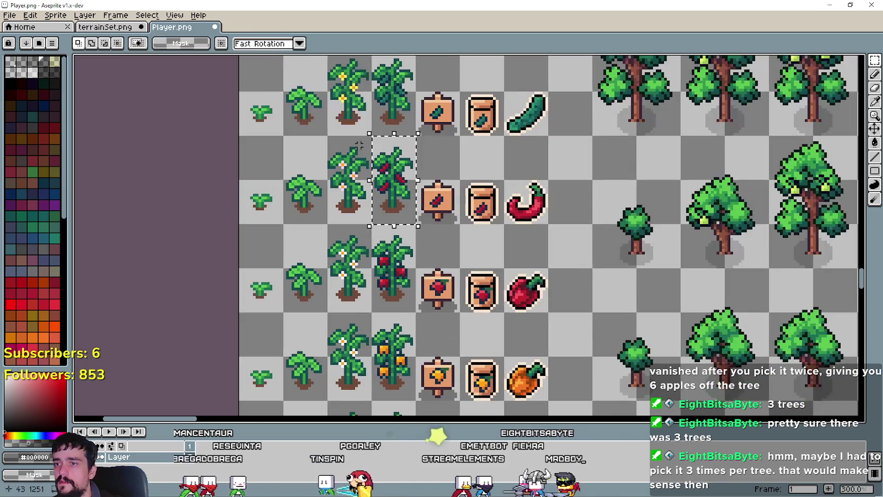
left_click(106, 28)
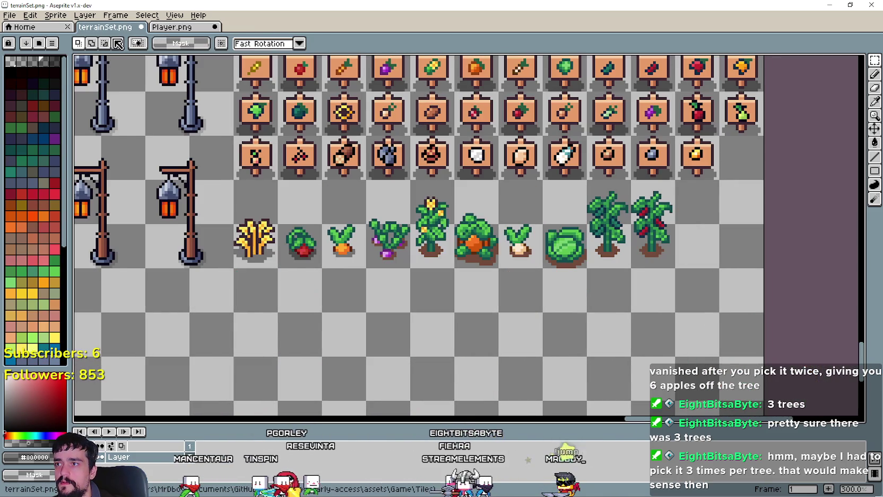
key("ctrl+v")
mouse_move(477, 260)
left_mouse_down()
mouse_move(723, 342)
mouse_move(709, 239)
left_mouse_up()
key("i")
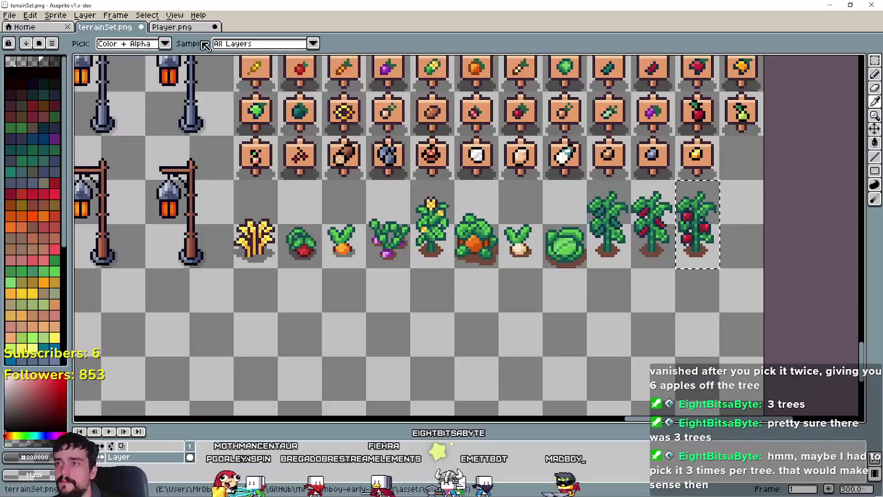
Place the orange pepper plant at the end of the crop row
key("ctrl+Tab")
key("ctrl+v")
scroll(414, 246, "down", 3)
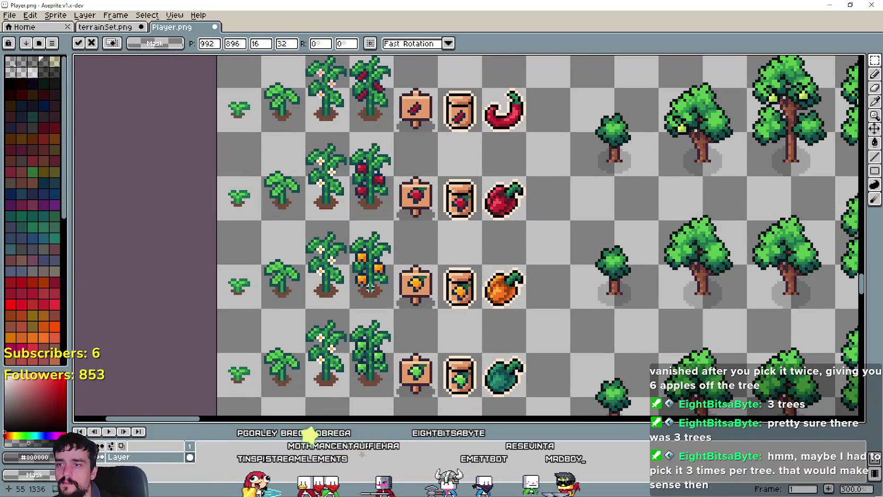
left_click(120, 32)
key("ctrl+v")
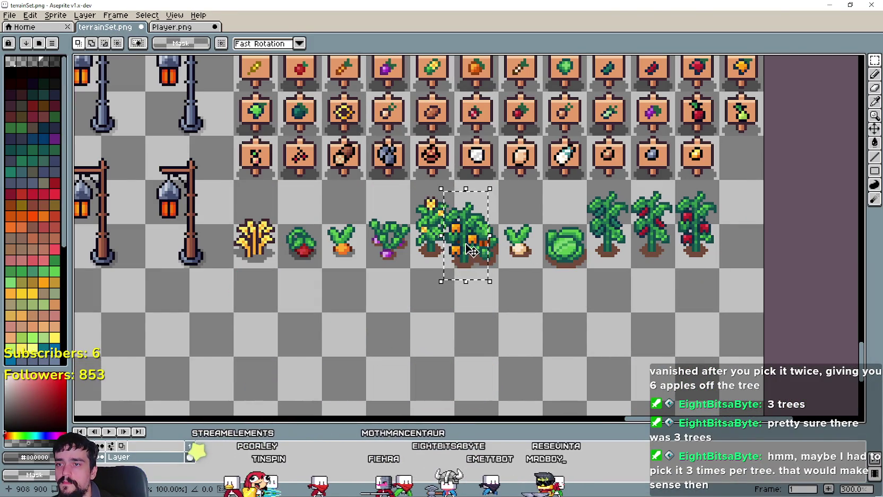
mouse_move(455, 263)
left_mouse_down()
mouse_move(671, 351)
mouse_move(730, 259)
left_mouse_up()
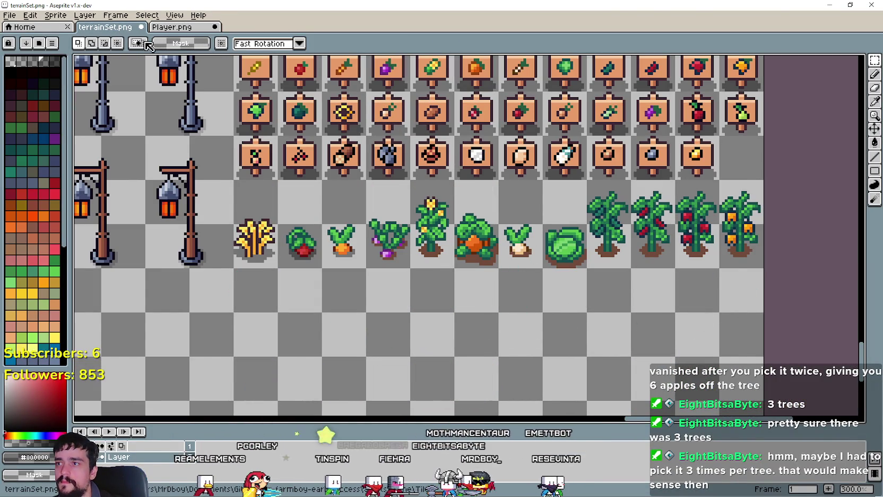
left_click(170, 26)
scroll(437, 300, "down", 3)
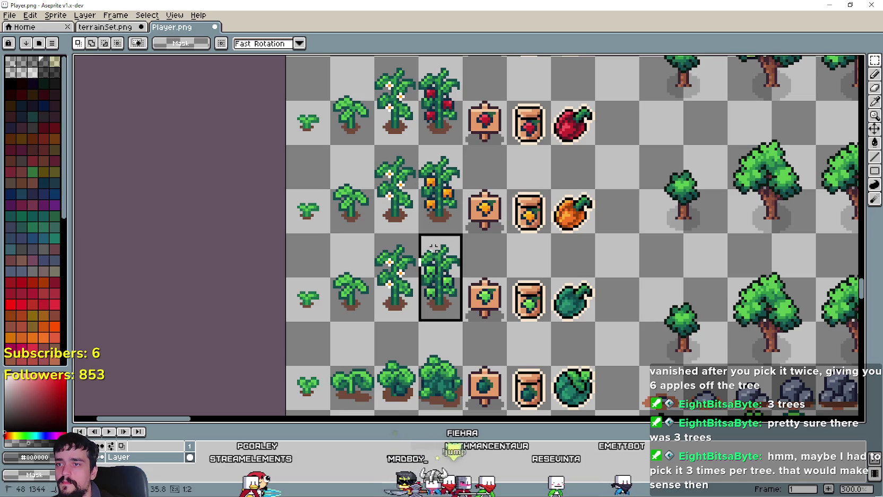
Place the green pepper plant below the wheat to start the second row
left_click(106, 27)
key("ctrl+v")
left_click_drag(485, 233, 283, 315)
scroll(397, 301, "down", 2)
left_click(511, 286)
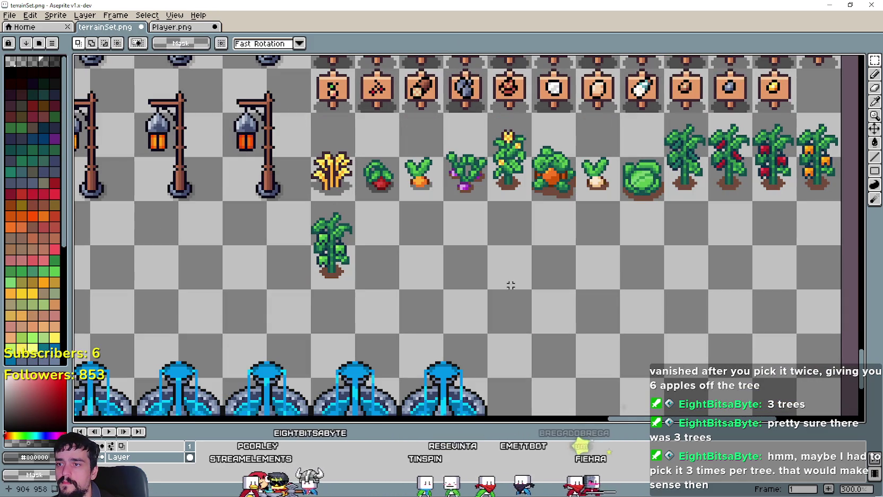
Place the bush plant into the lower row
left_click(207, 27)
scroll(539, 220, "up", 1)
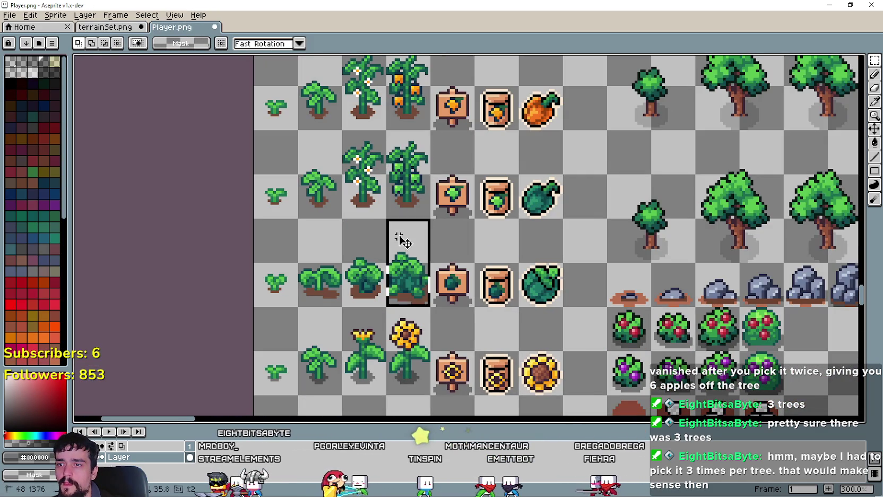
key("ctrl+v")
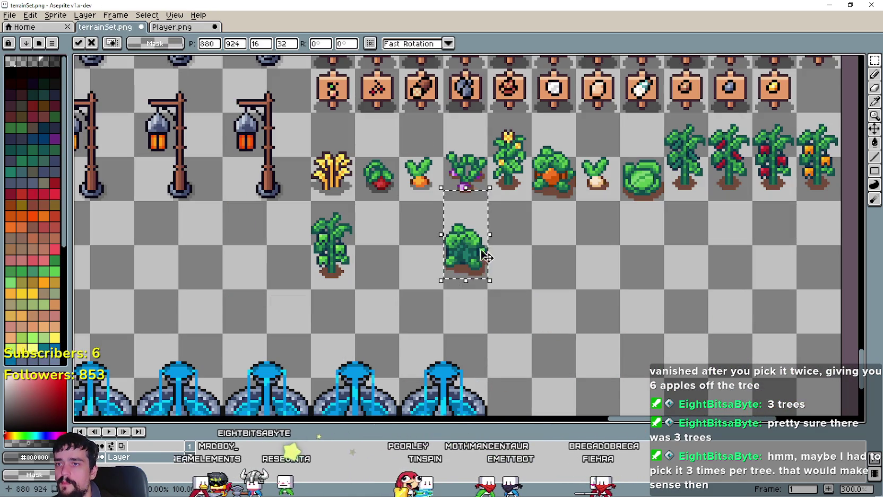
left_click_drag(466, 250, 376, 260)
left_click(519, 280)
Place the sunflower beside the bush
left_click(172, 26)
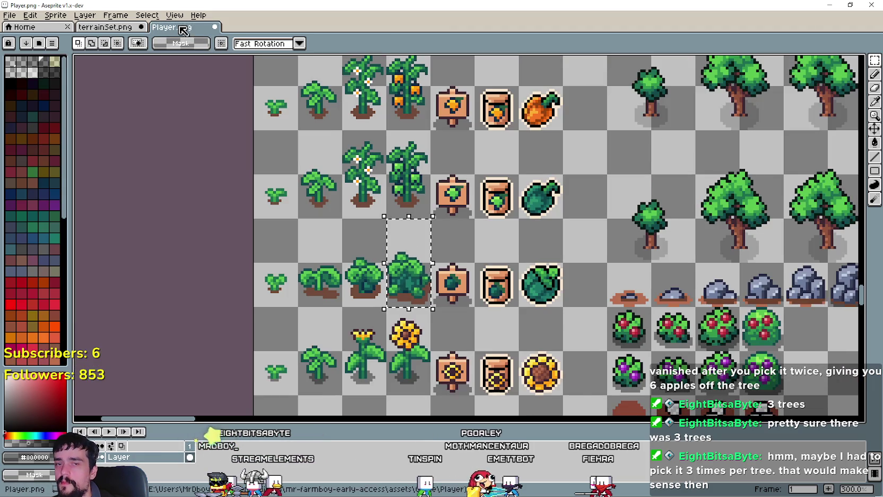
scroll(552, 234, "down", 5)
key("ctrl+v")
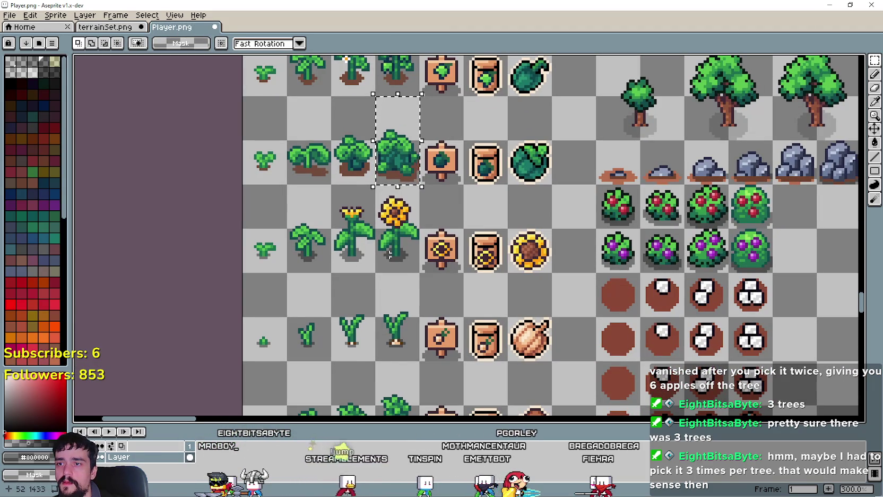
left_click(105, 26)
key("ctrl+v")
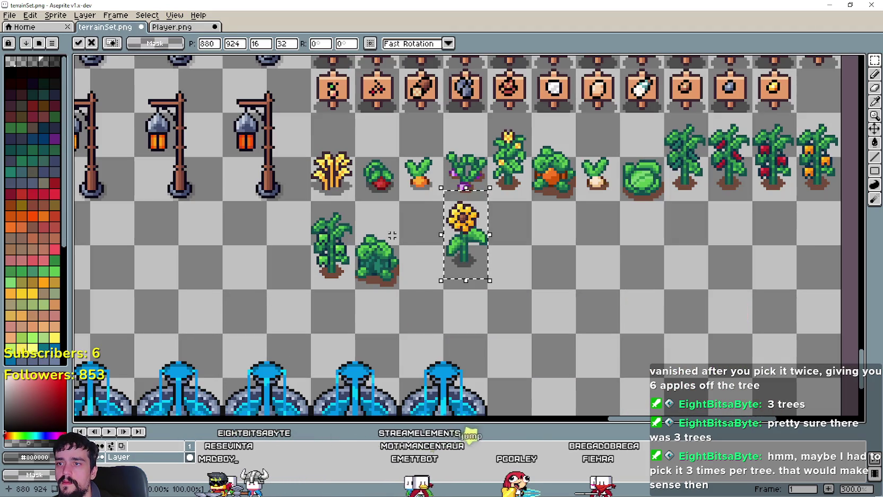
left_click_drag(467, 247, 424, 247)
left_click(484, 254)
Paste the sprout and the potted bush into terrainSet
left_click(171, 27)
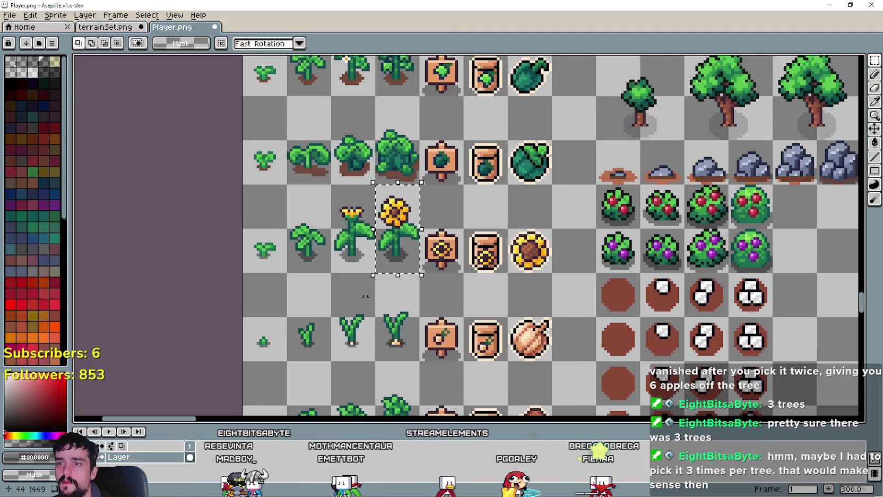
scroll(362, 226, "down", 3)
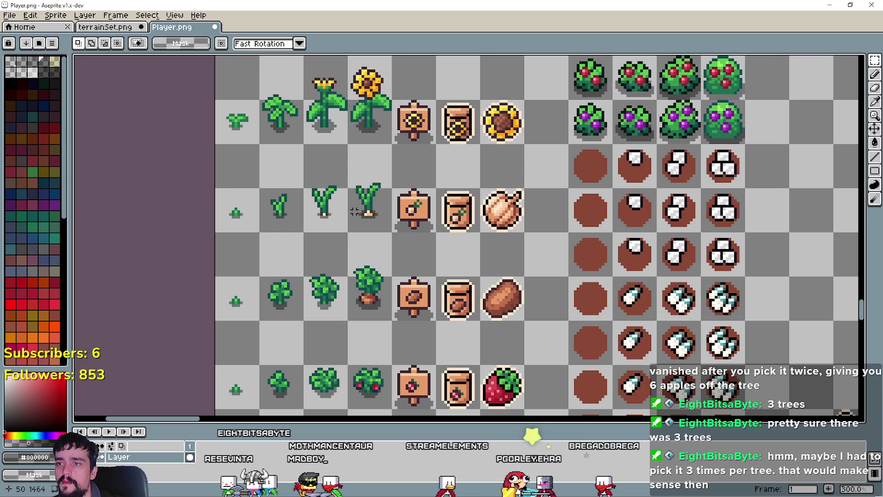
left_click(105, 26)
key("ctrl+v")
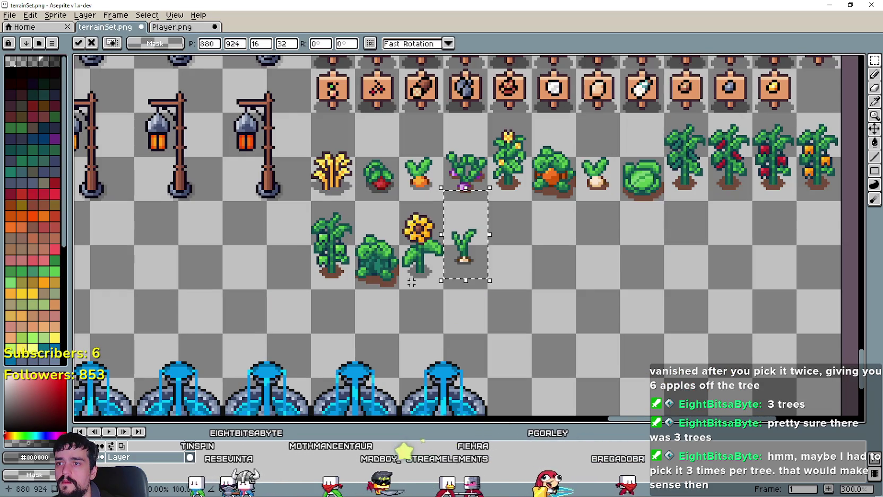
left_click(171, 27)
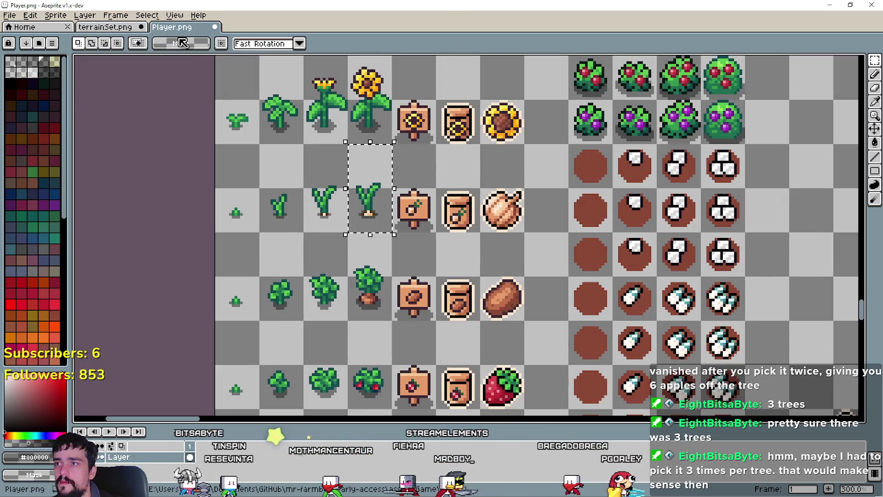
scroll(348, 230, "down", 3)
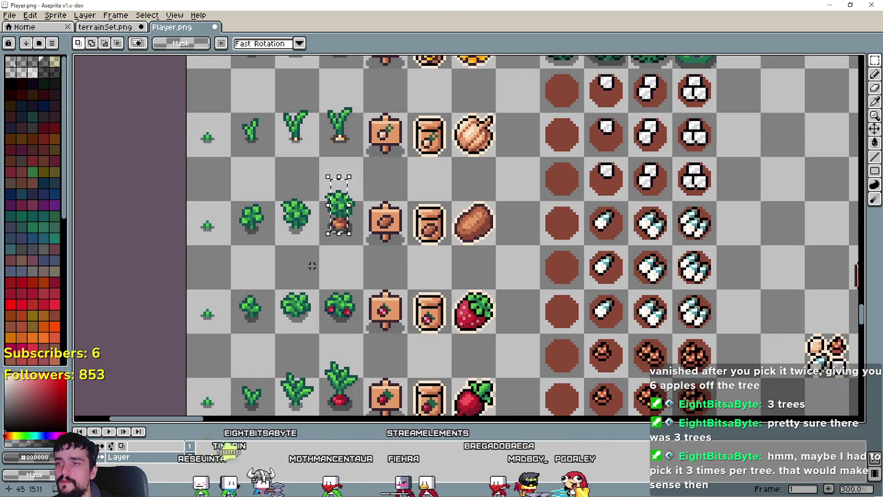
left_click(110, 28)
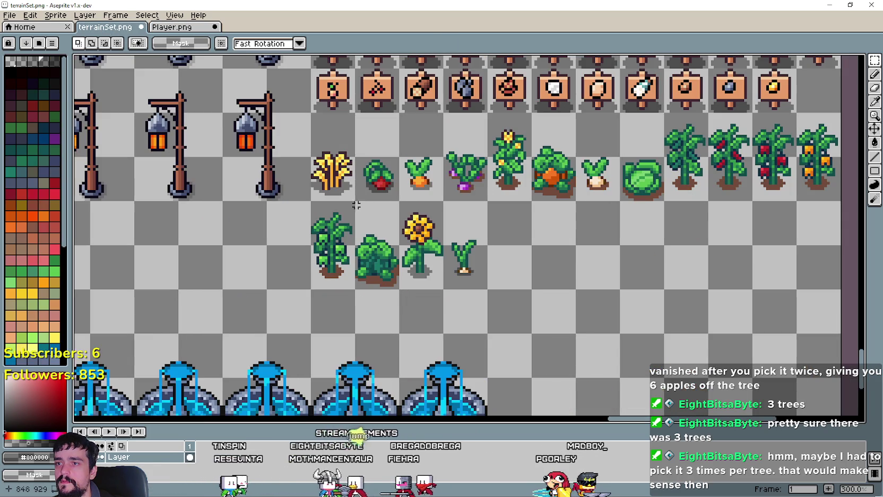
key("ctrl+v")
key("Return")
Place the strawberry bush next to the potted bush
left_click(172, 26)
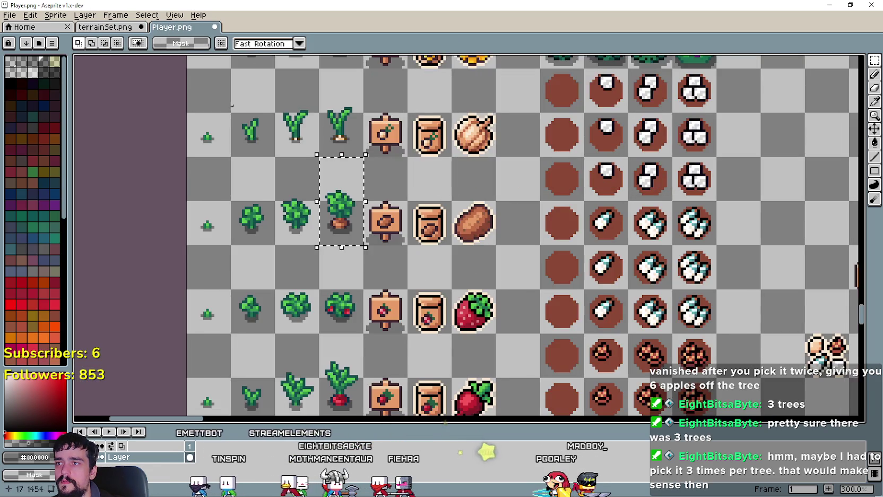
scroll(346, 231, "down", 2)
left_click(106, 27)
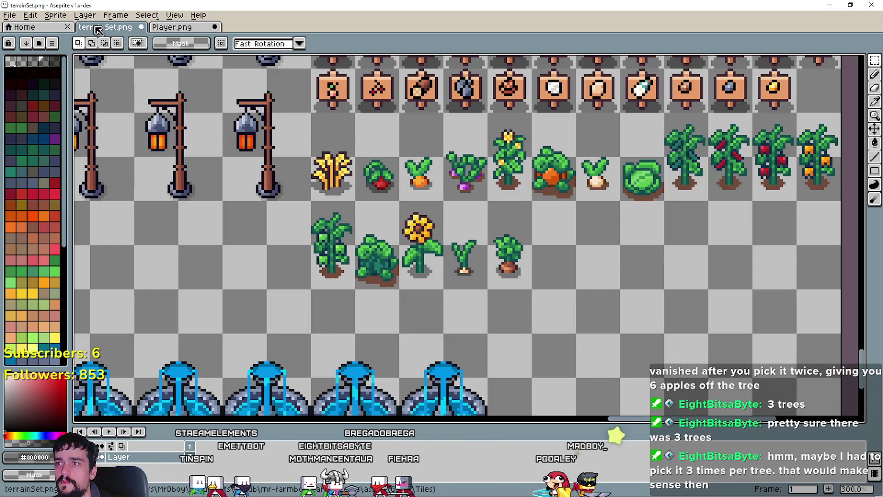
key("ctrl+v")
left_click_drag(464, 268, 580, 263)
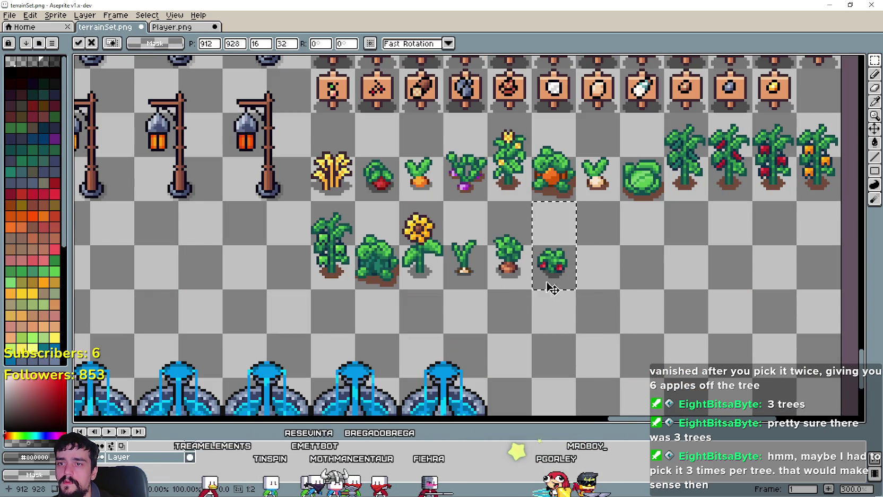
key("Return")
Place the radish plant one cell to the right
left_click(197, 33)
scroll(355, 224, "down", 3)
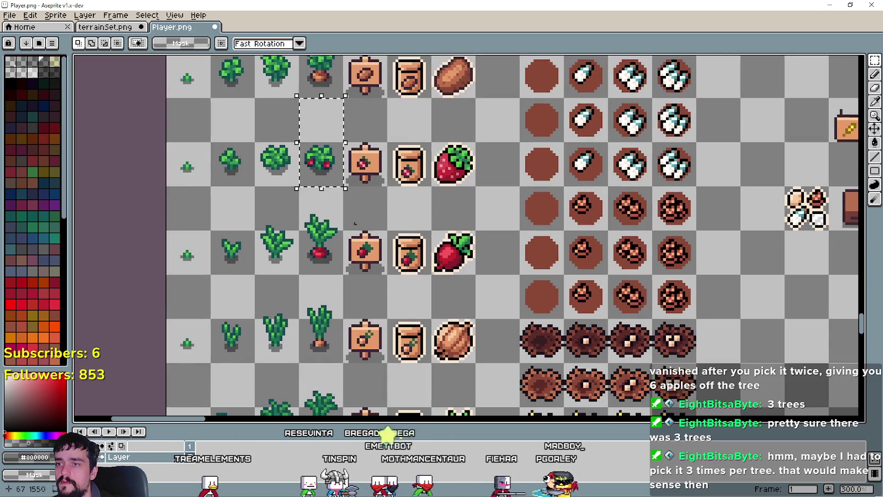
left_click(105, 26)
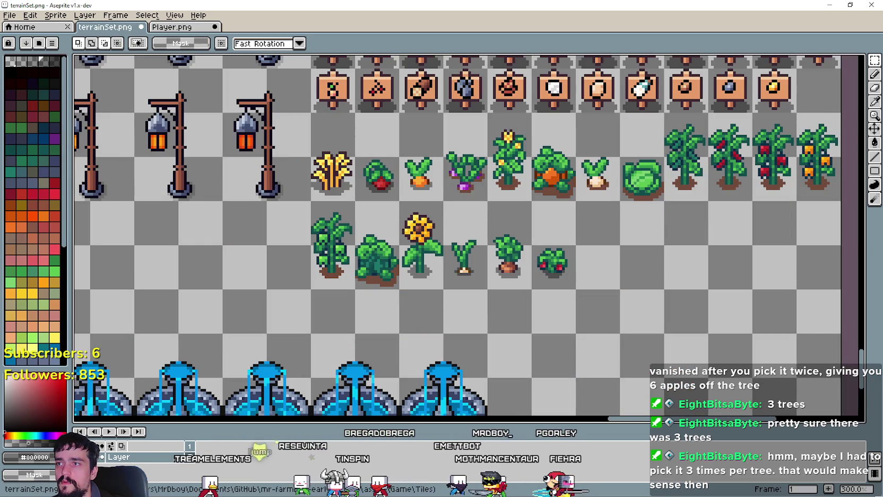
key("ctrl+v")
left_click_drag(459, 273, 592, 275)
key("Return")
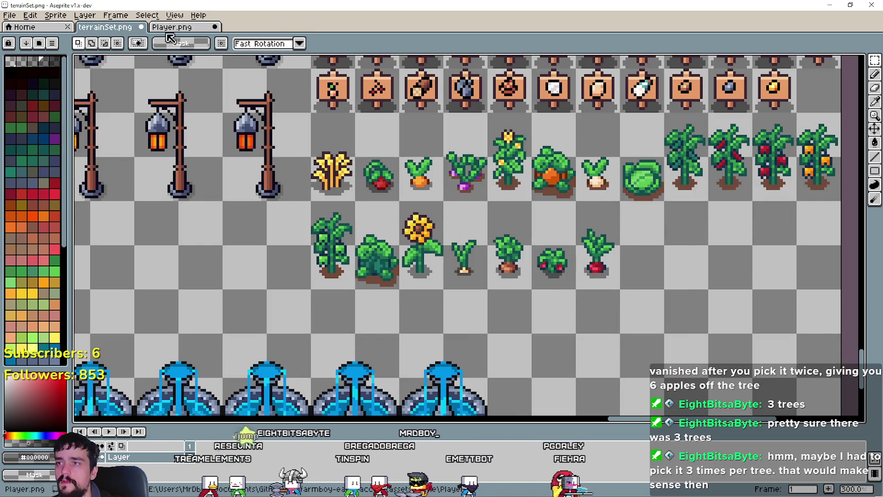
Copy the carrot plant cell and place it in the second row
key("ctrl+Tab")
scroll(371, 239, "right", 1)
left_click(292, 230)
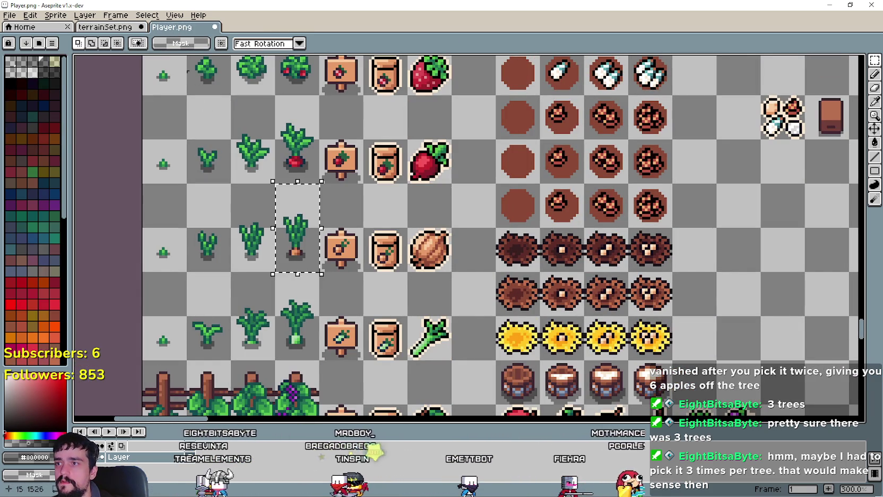
key("ctrl+c")
key("ctrl+Tab")
key("ctrl+v")
mouse_move(459, 261)
left_mouse_down()
mouse_move(668, 261)
mouse_move(642, 262)
left_mouse_up()
key("Return")
Copy the leek plant and place it right of the carrot
scroll(127, 74, "right", 3)
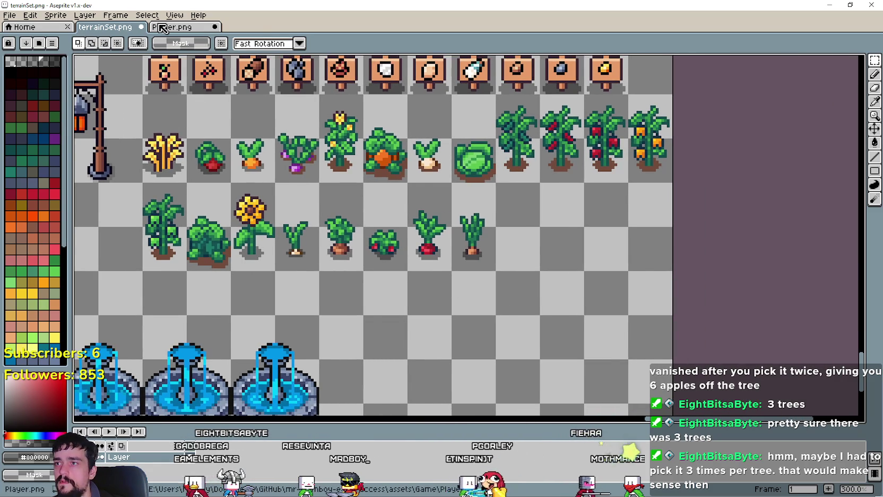
key("ctrl+Tab")
scroll(301, 294, "up", 1)
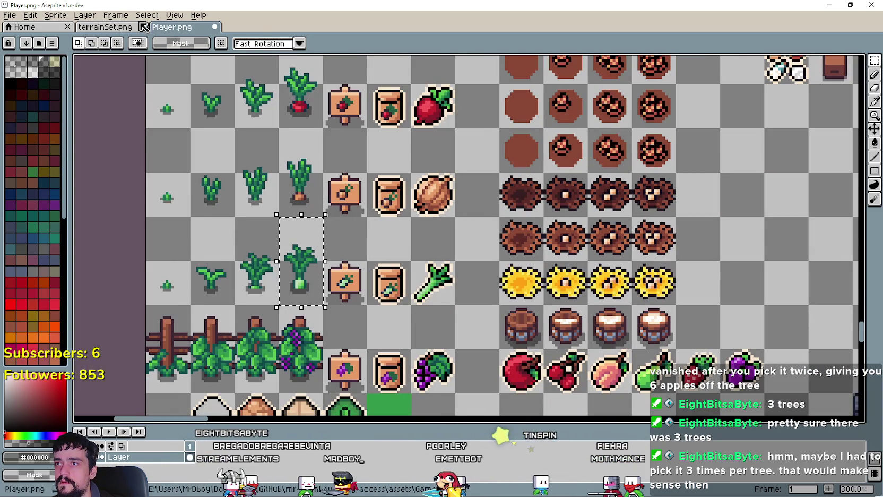
key("ctrl+c")
key("ctrl+Tab")
key("ctrl+v")
left_click_drag(475, 274, 518, 249)
key("Return")
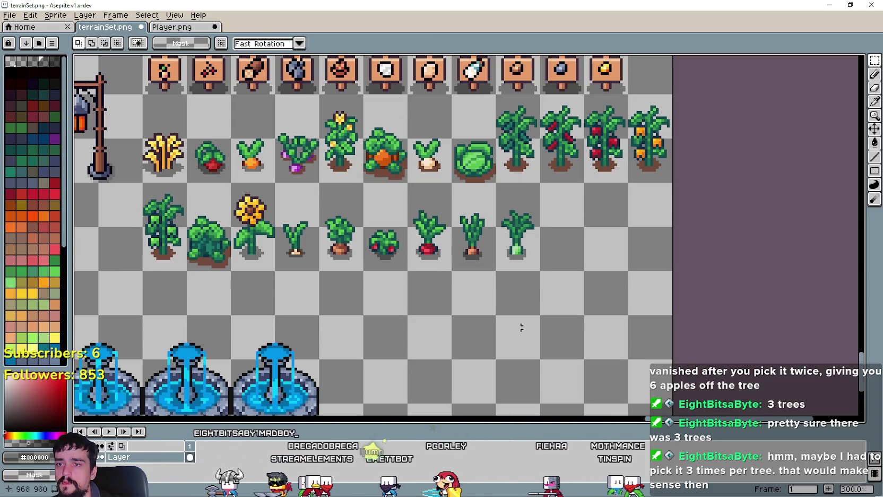
scroll(346, 287, "up", 2)
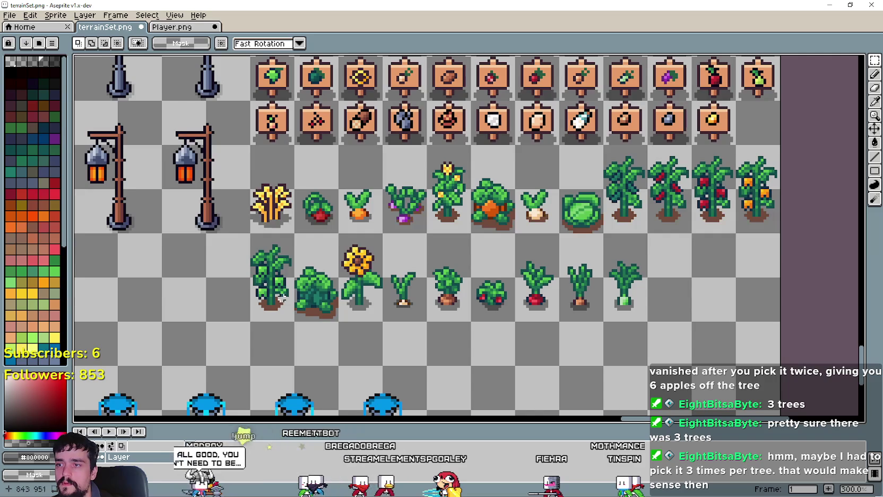
Marquee both crop rows and set the Paint Bucket to non-contiguous filling
mouse_move(250, 321)
left_mouse_down()
mouse_move(693, 189)
mouse_move(783, 142)
left_mouse_up()
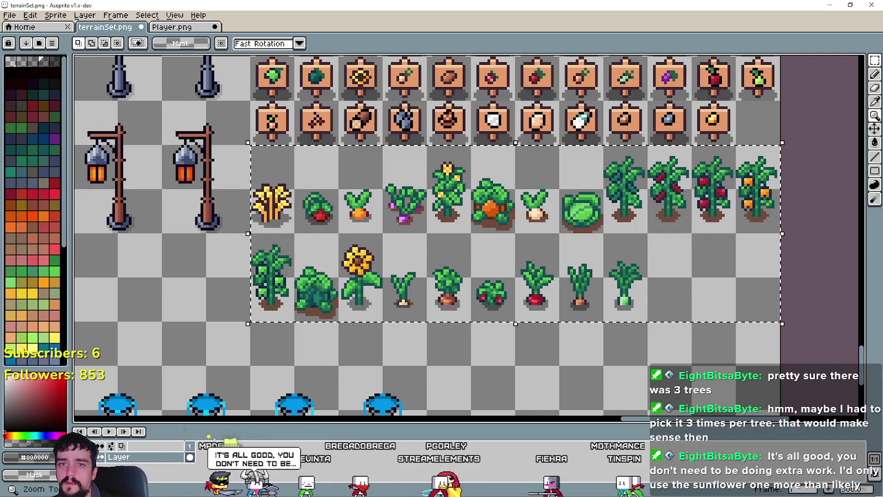
left_click(875, 143)
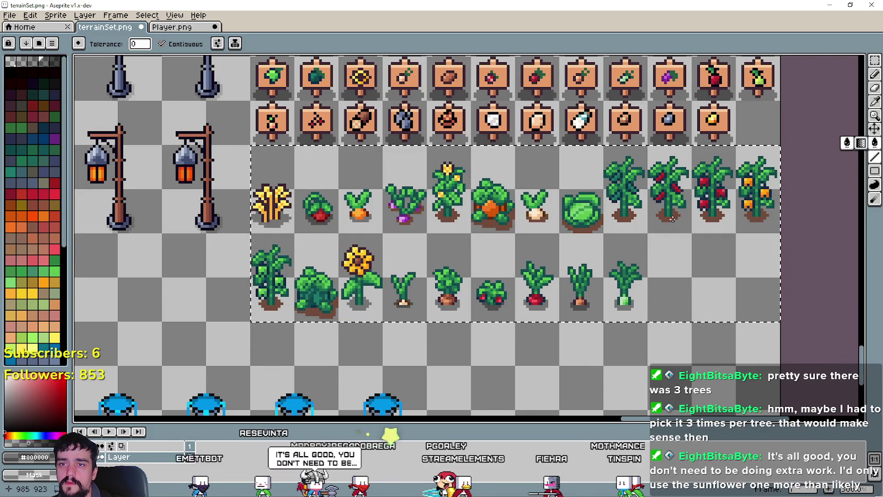
left_click(160, 44)
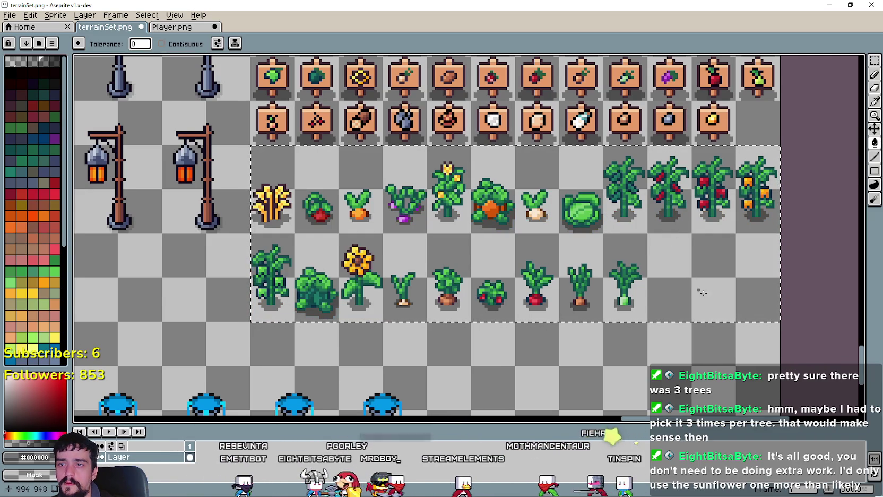
Marquee-select the grape vine cell on the Player sheet
scroll(464, 333, "down", 3)
scroll(464, 333, "up", 2)
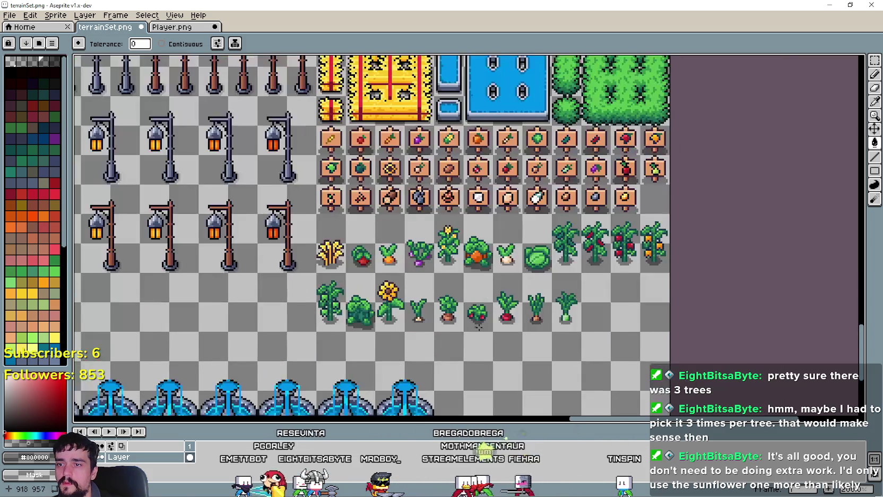
left_click(171, 28)
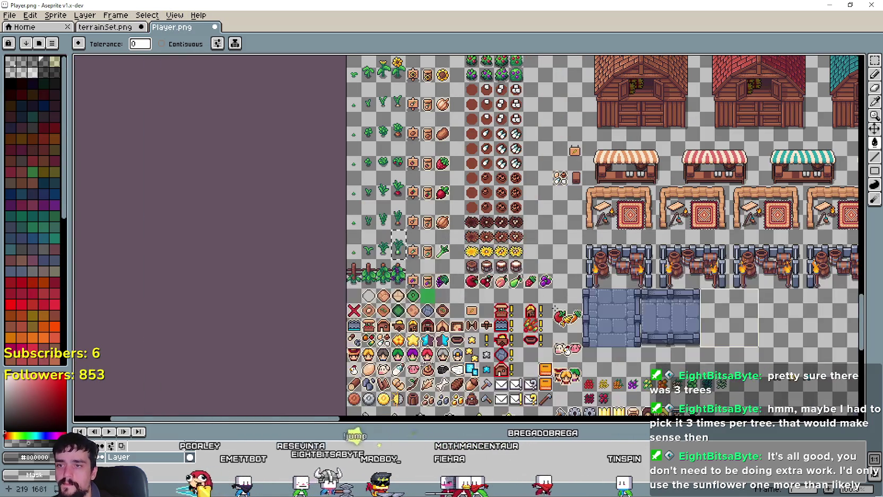
scroll(390, 275, "up", 2)
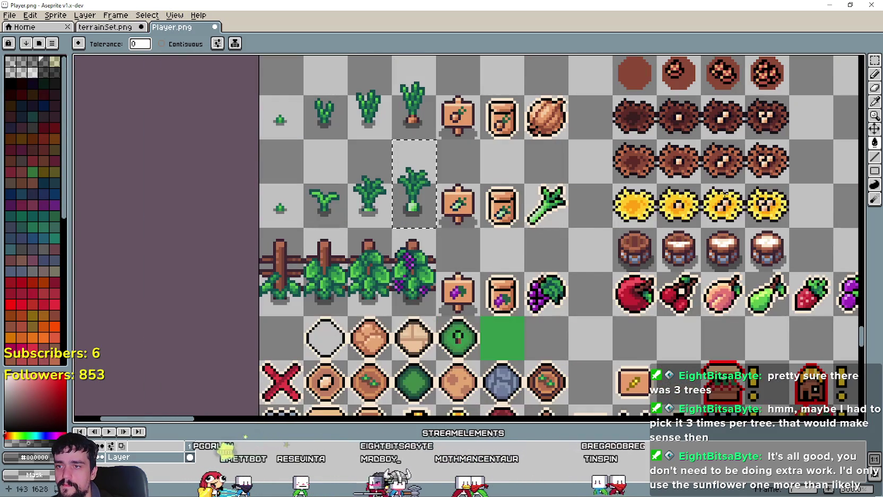
left_click(875, 60)
left_click_drag(435, 273, 402, 306)
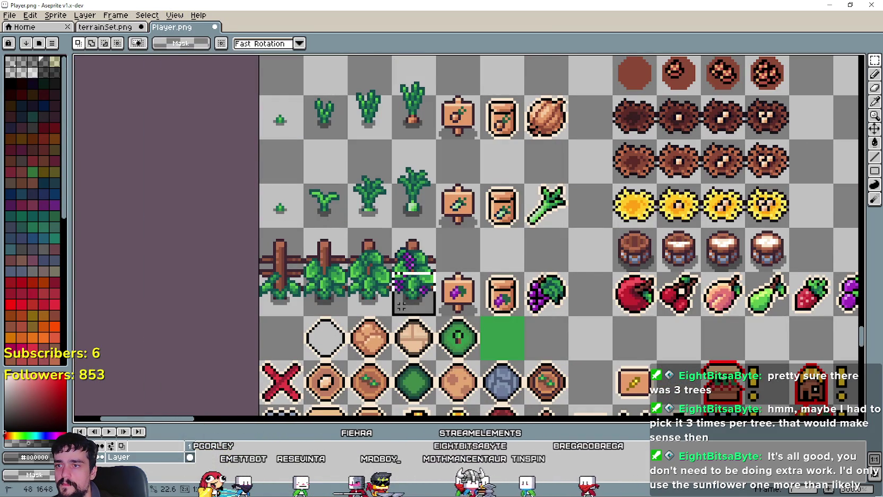
Paste the grape vine after the leek in terrainSet's second crop row, then return to Player
left_click(106, 27)
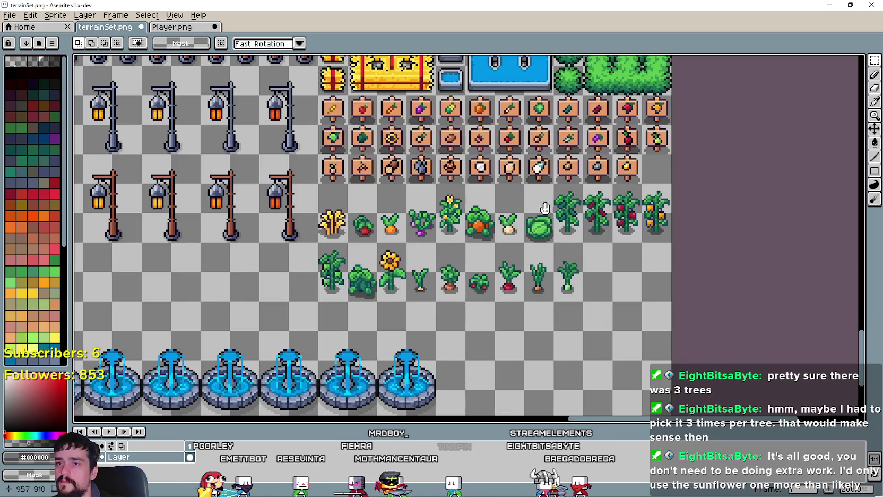
scroll(466, 235, "up", 1)
key("ctrl+v")
left_click(499, 300)
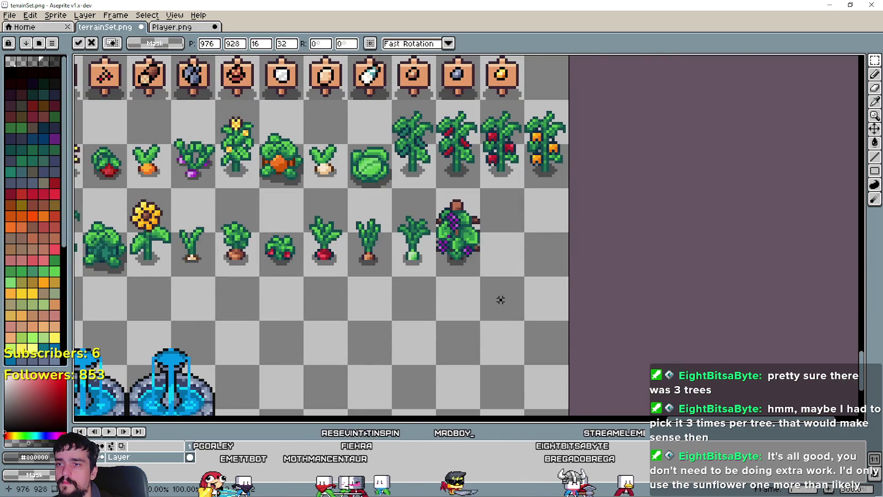
scroll(411, 263, "down", 2)
scroll(343, 207, "up", 2)
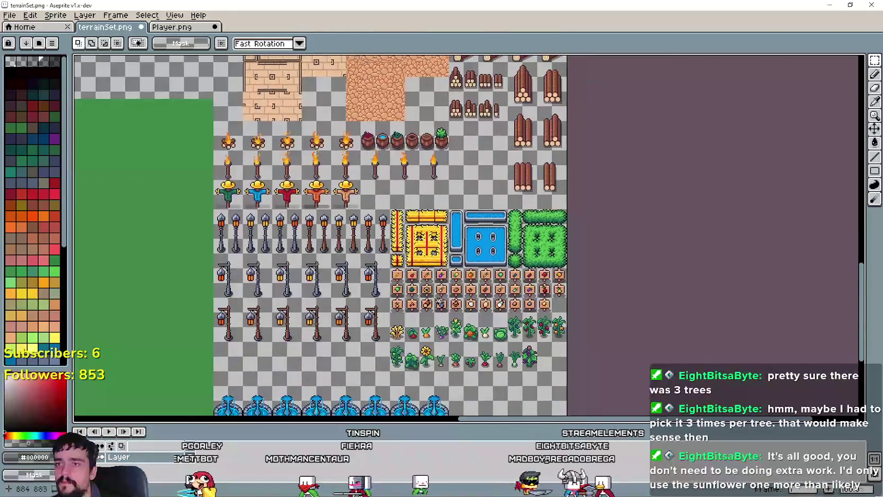
key("ctrl+Tab")
scroll(695, 305, "down", 2)
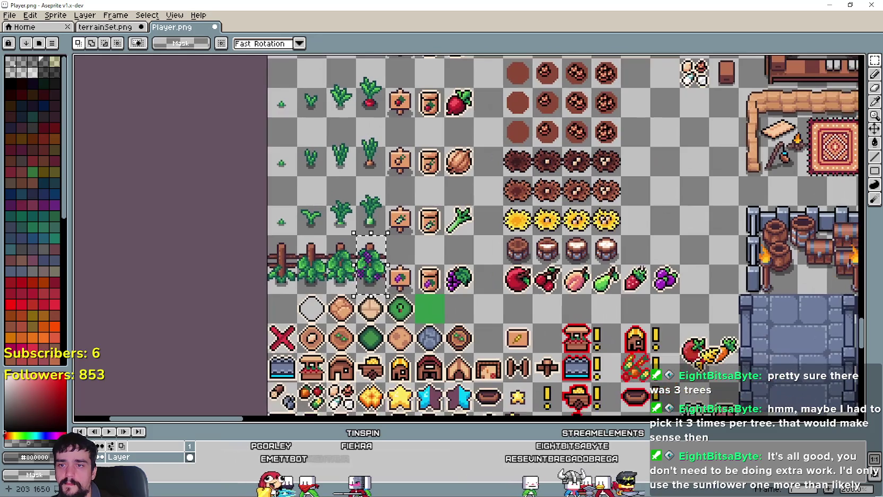
Find the tree rows on the Player sheet and select the lower-right full-grown tree
mouse_move(689, 220)
left_mouse_down()
mouse_move(654, 182)
mouse_move(682, 80)
mouse_move(645, 59)
mouse_move(615, 55)
mouse_move(536, 113)
mouse_move(452, 207)
left_mouse_up()
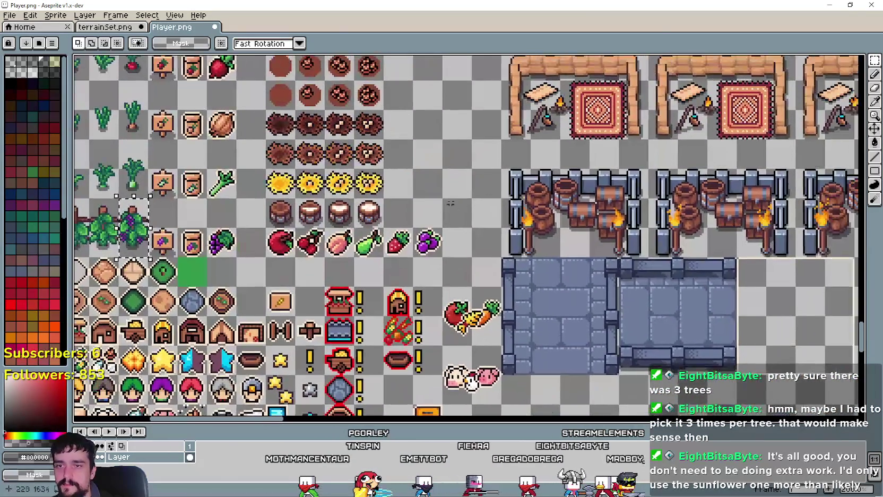
scroll(457, 255, "down", 2)
left_click_drag(457, 255, 469, 302)
scroll(381, 176, "up", 2)
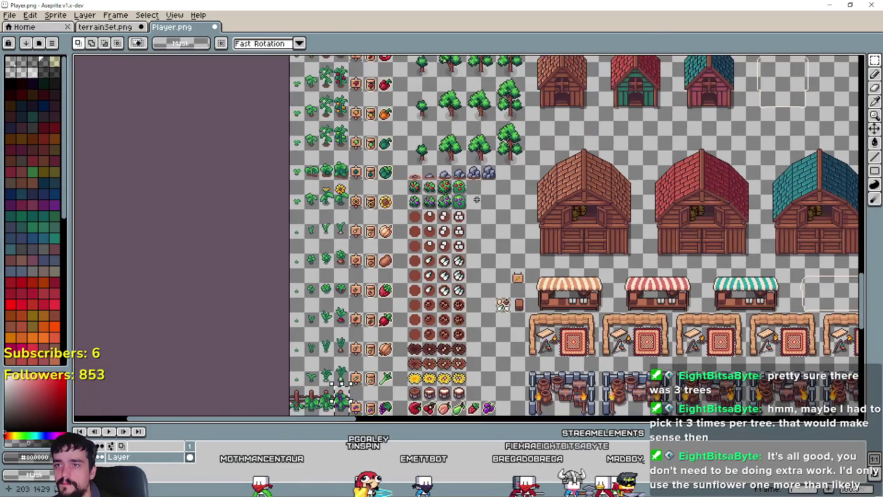
left_click_drag(546, 127, 540, 224)
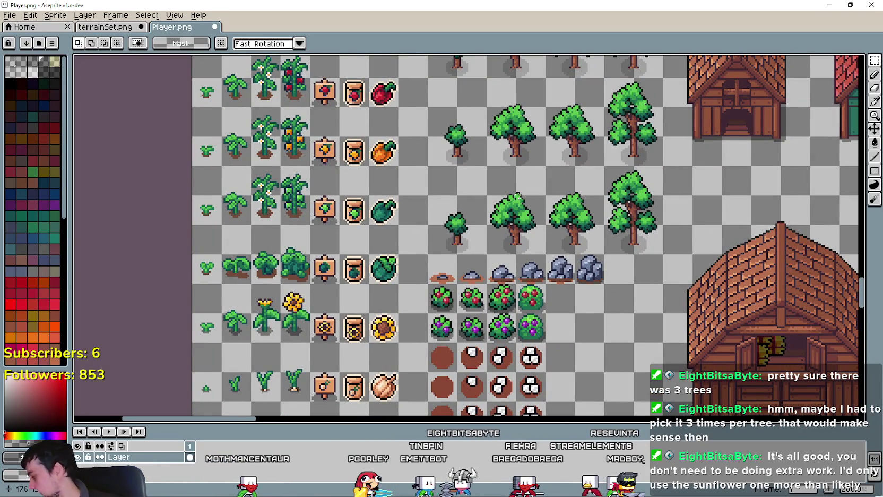
mouse_move(515, 192)
left_mouse_down()
mouse_move(483, 261)
mouse_move(459, 352)
left_mouse_up()
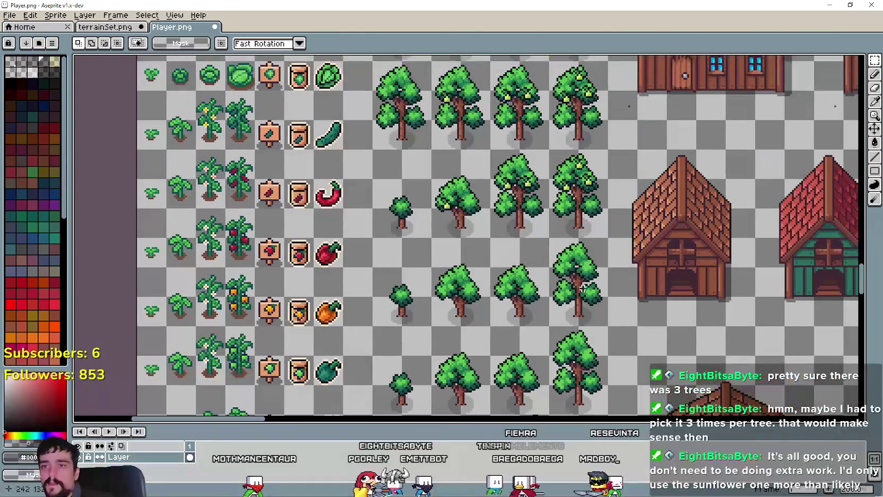
left_click_drag(600, 381, 595, 311)
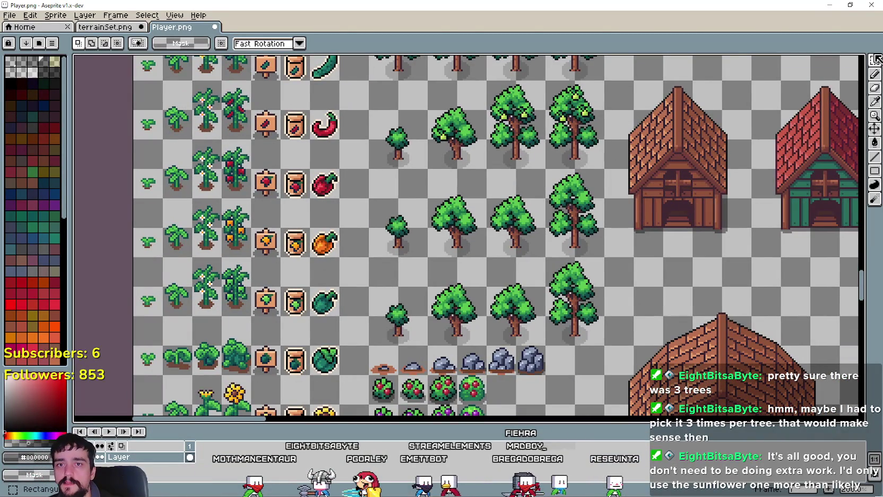
left_click_drag(550, 330, 600, 257)
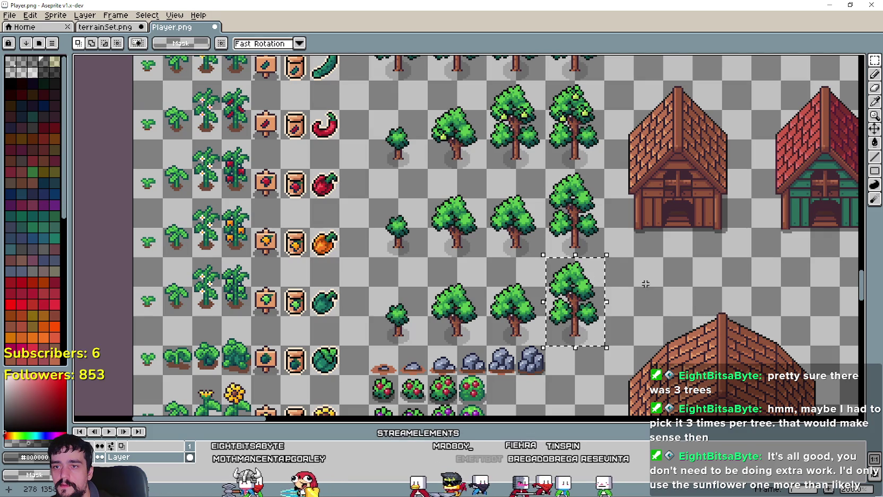
scroll(578, 298, "down", 4)
Look over the rest of the tileset, then settle on terrainSet's tree, fence and log area
mouse_move(712, 284)
left_mouse_down()
mouse_move(525, 209)
mouse_move(403, 177)
mouse_move(350, 204)
mouse_move(488, 253)
mouse_move(341, 138)
mouse_move(192, 78)
mouse_move(187, 50)
mouse_move(180, 55)
mouse_move(365, 170)
left_mouse_up()
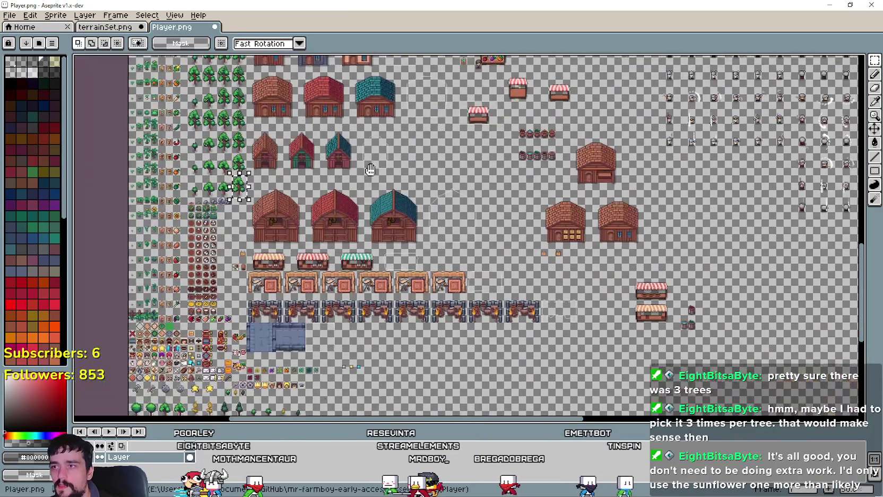
key("ctrl+shift+Tab")
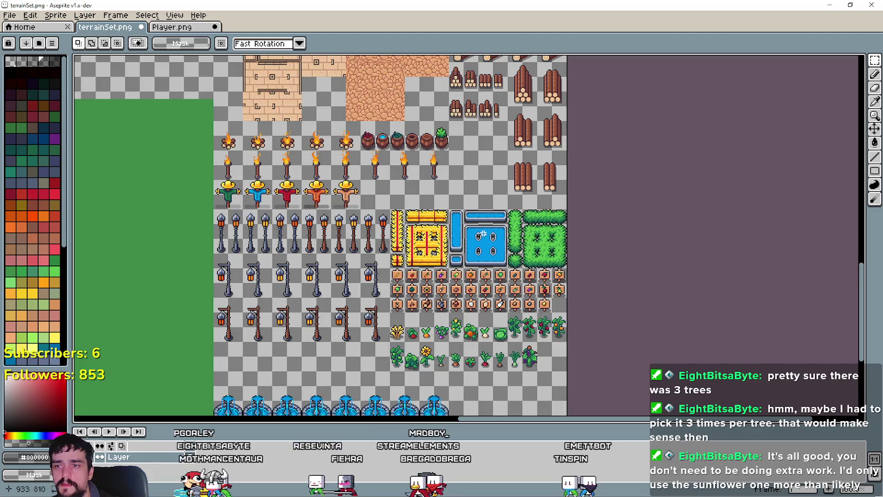
scroll(478, 162, "up", 5)
scroll(478, 162, "left", 2)
scroll(467, 236, "up", 2)
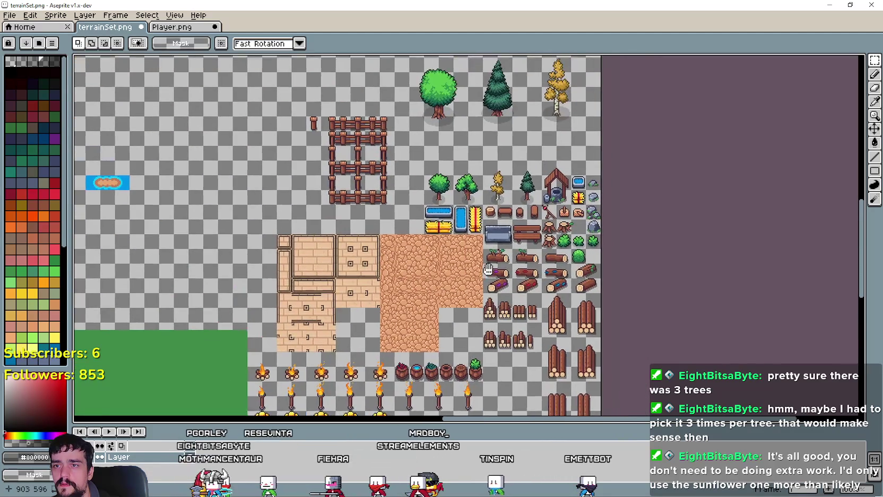
scroll(468, 237, "up", 1)
left_click(209, 31)
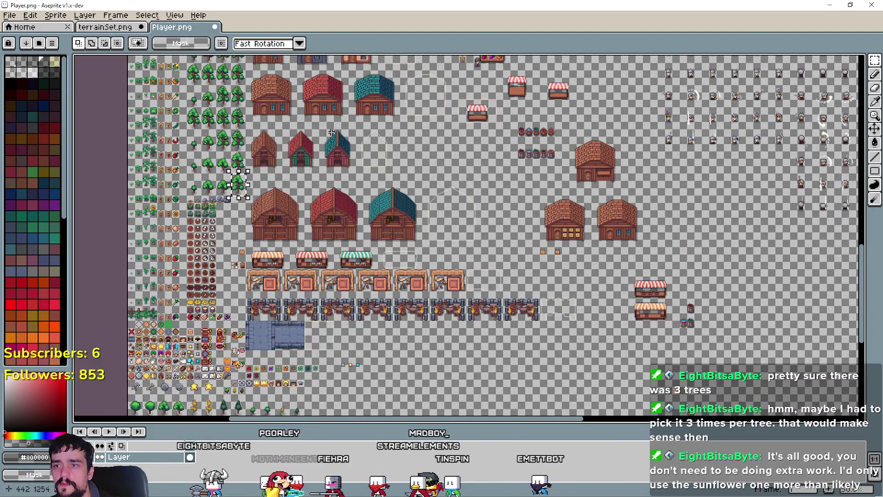
scroll(513, 209, "left", 3)
scroll(513, 209, "up", 3)
scroll(513, 209, "down", 2)
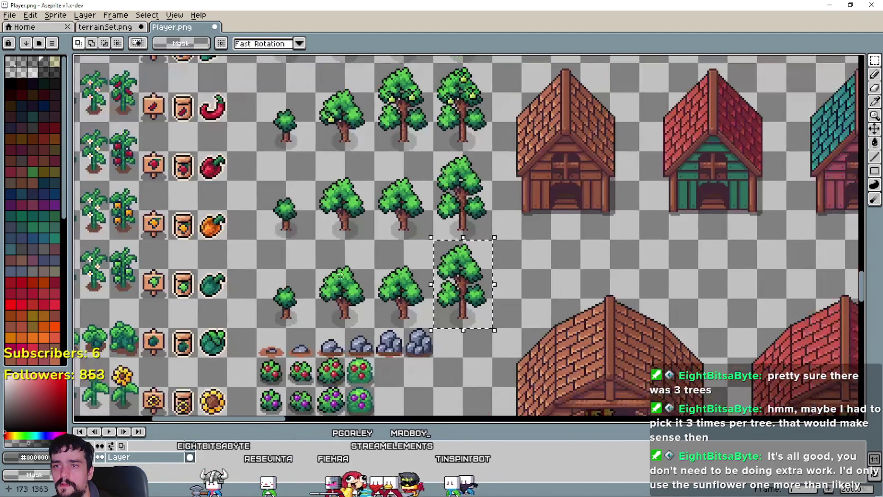
key("ctrl+Tab")
Discard the first pasted tree, paste it again and place it beside the fountains
scroll(651, 192, "down", 2)
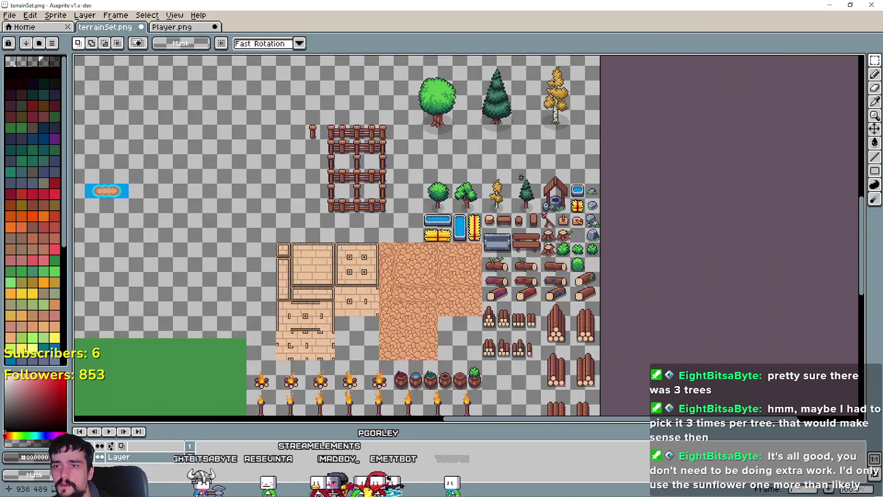
scroll(560, 182, "up", 3)
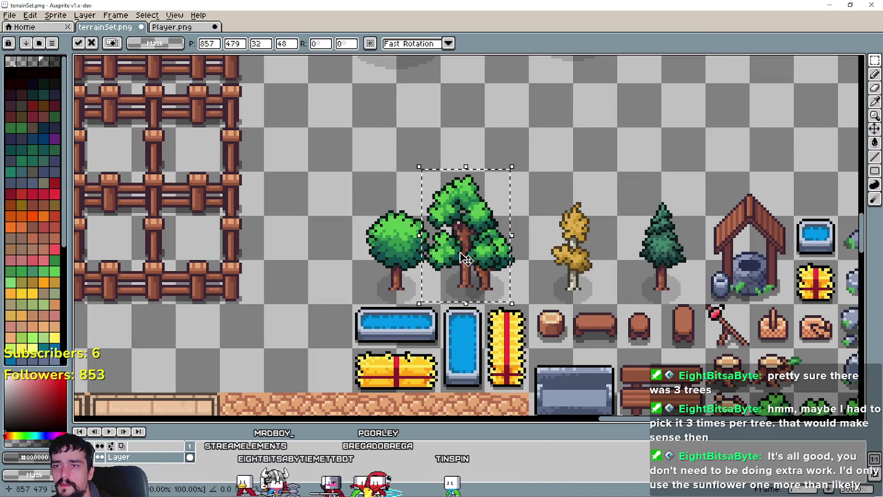
scroll(533, 195, "down", 1)
scroll(598, 305, "down", 1)
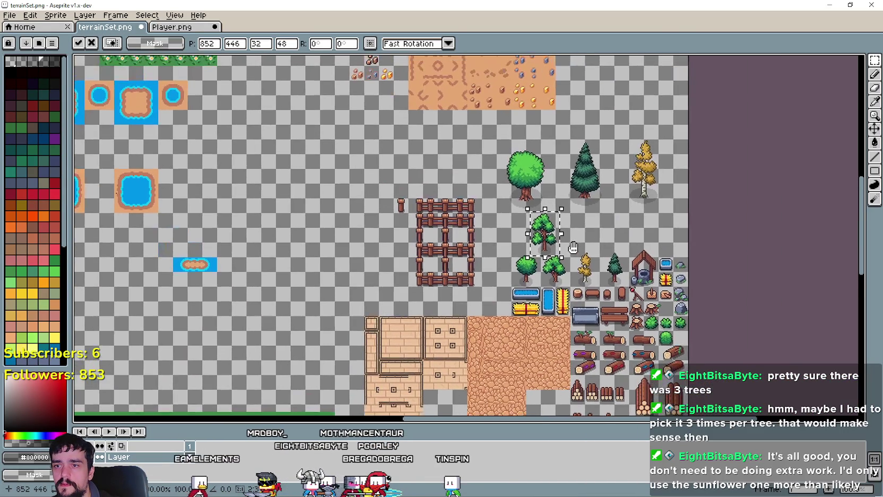
key("Return")
scroll(478, 213, "up", 2)
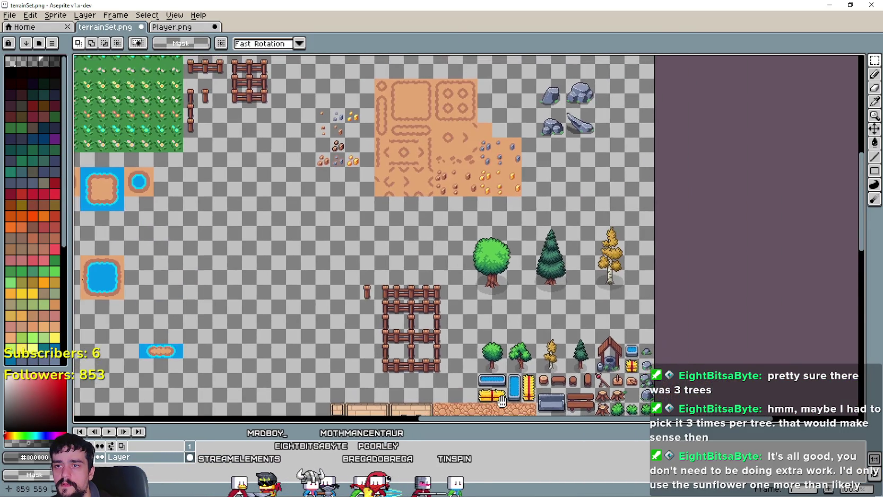
scroll(417, 181, "down", 6)
scroll(499, 292, "down", 5)
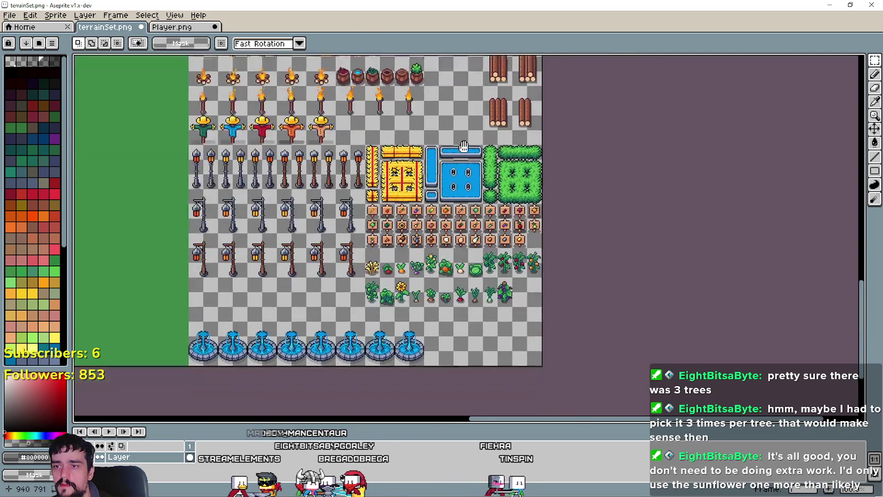
scroll(459, 300, "up", 2)
key("ctrl+v")
scroll(459, 300, "up", 2)
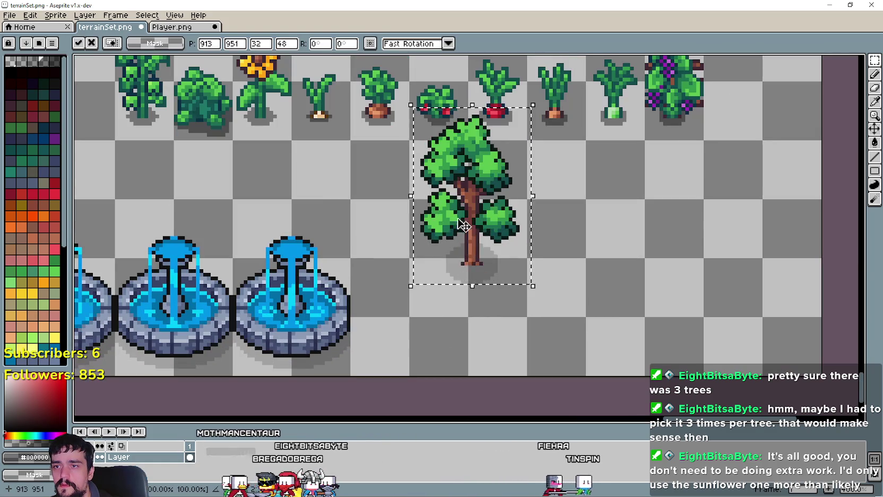
mouse_move(467, 266)
left_mouse_down()
mouse_move(466, 307)
mouse_move(407, 307)
left_mouse_up()
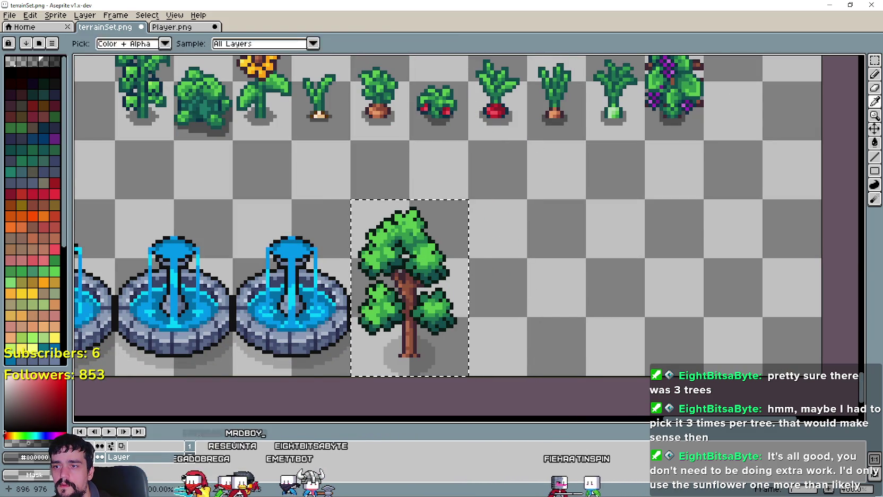
Return to the Player sheet showing the apple trees and houses
left_click(167, 32)
mouse_move(437, 478)
left_mouse_down()
mouse_move(418, 404)
mouse_move(418, 344)
left_mouse_up()
scroll(418, 344, "up", 10)
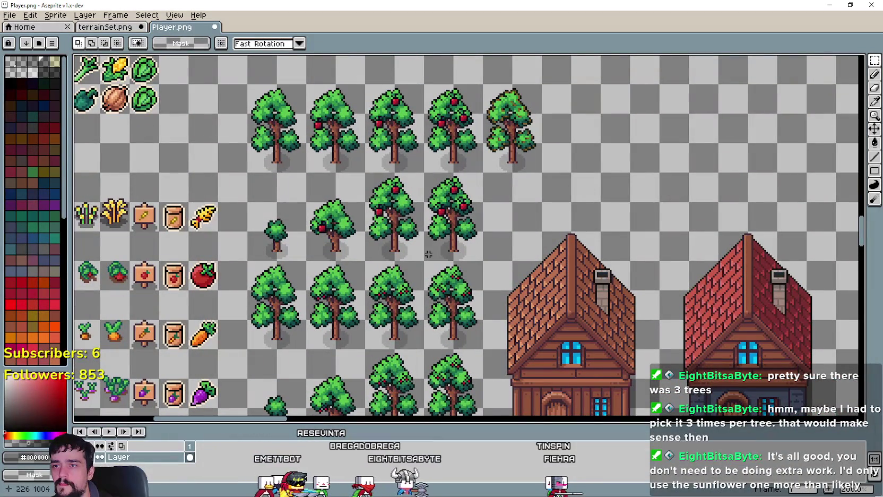
Paste the apple tree into terrainSet next to the plain tree
left_click(113, 28)
key("ctrl+v")
left_click_drag(484, 228, 508, 265)
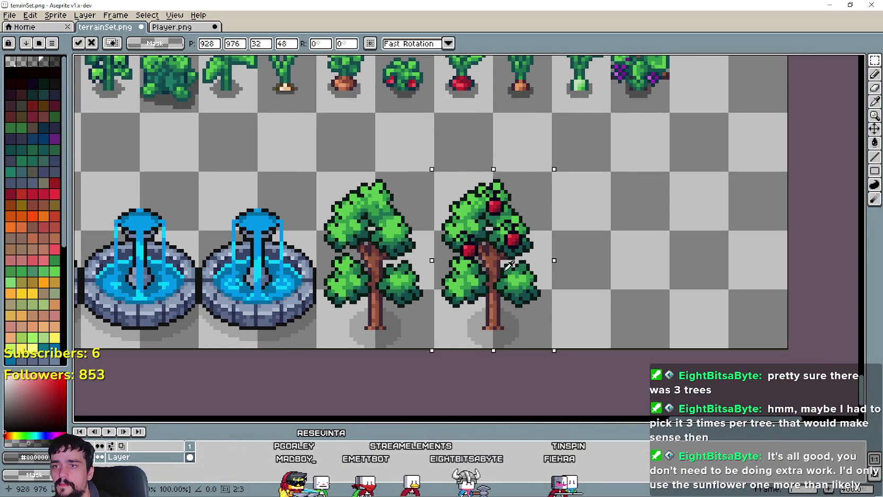
left_click(642, 251)
Paste the next copied tree and move it right beside the others
left_click(172, 28)
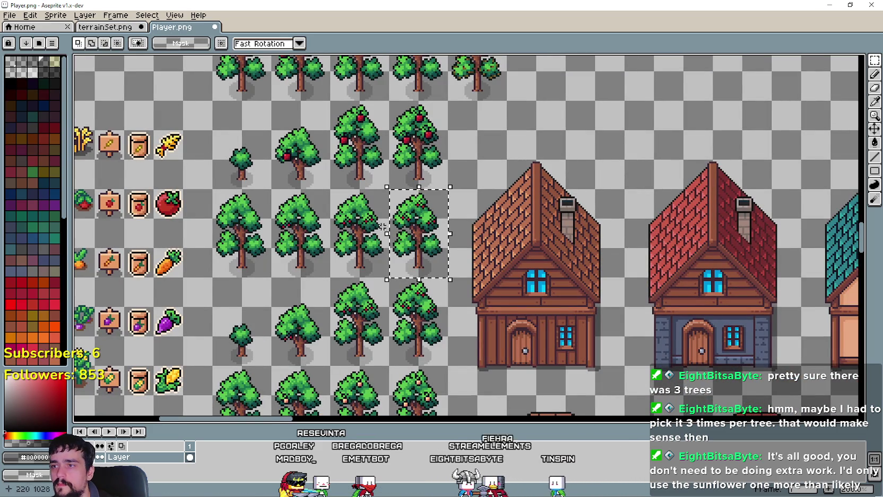
left_click(104, 28)
key("ctrl+v")
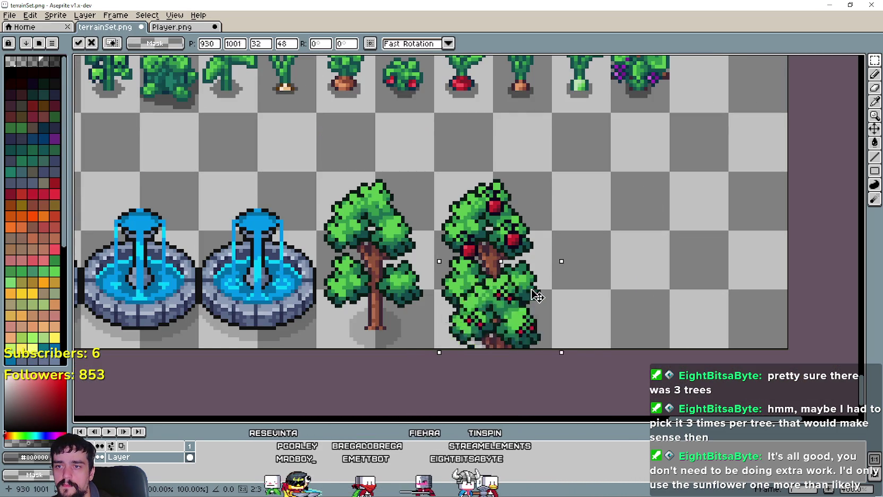
left_click_drag(495, 198, 611, 198)
Copy another fruit tree from Player and place it at the end of the row
left_click(149, 30)
scroll(428, 109, "down", 5)
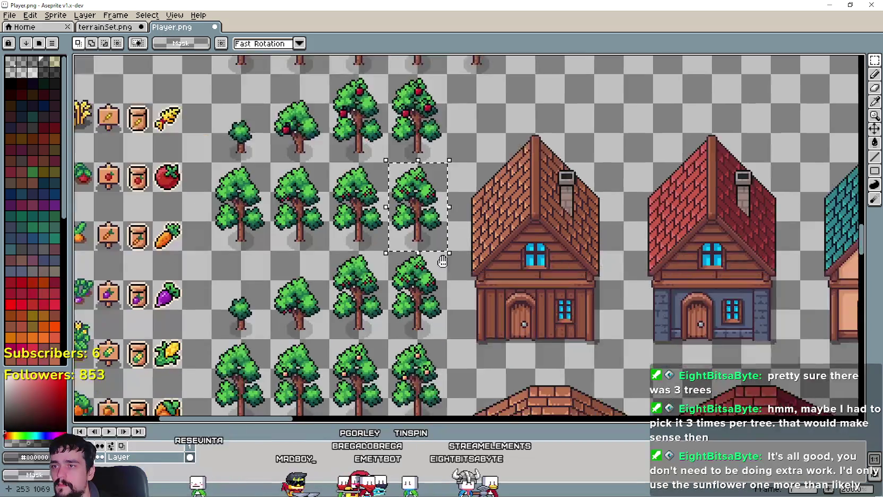
scroll(429, 109, "up", 4)
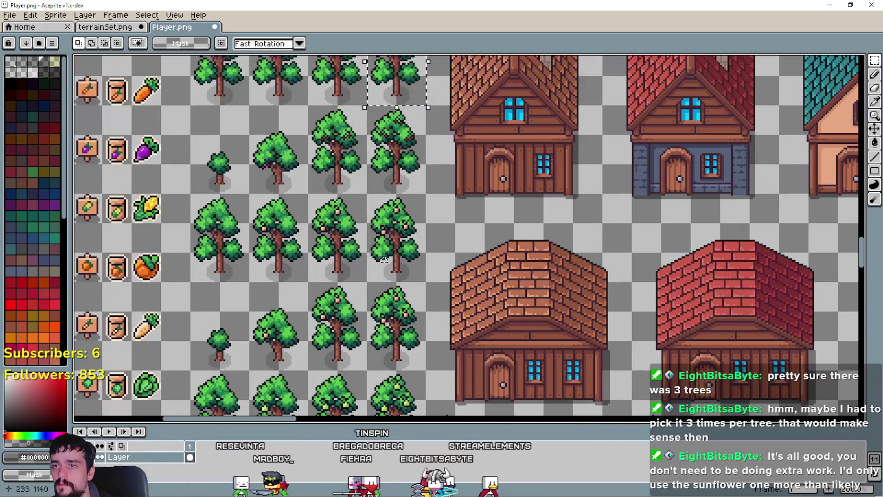
mouse_move(429, 284)
left_mouse_down()
mouse_move(375, 223)
mouse_move(364, 191)
left_mouse_up()
key("ctrl+c")
left_click(104, 27)
key("ctrl+v")
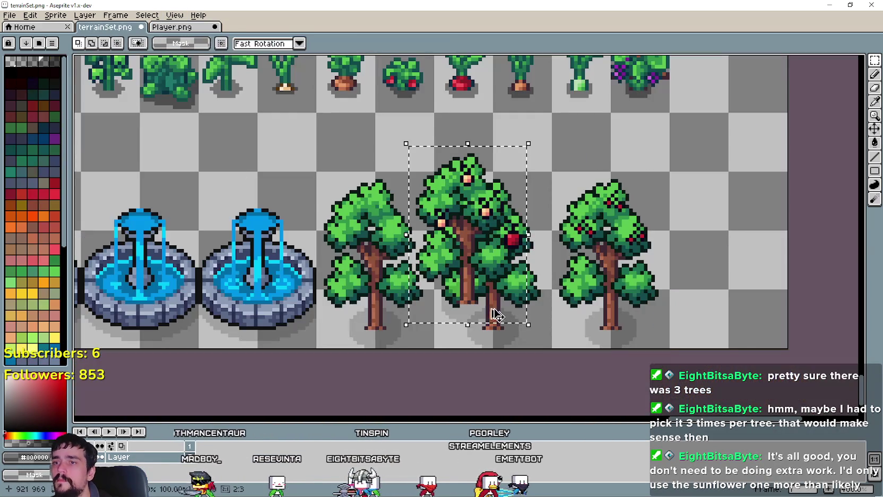
left_click_drag(485, 295, 737, 295)
Bring the full tree row into view on terrainSet and select all four trees
scroll(737, 295, "down", 1)
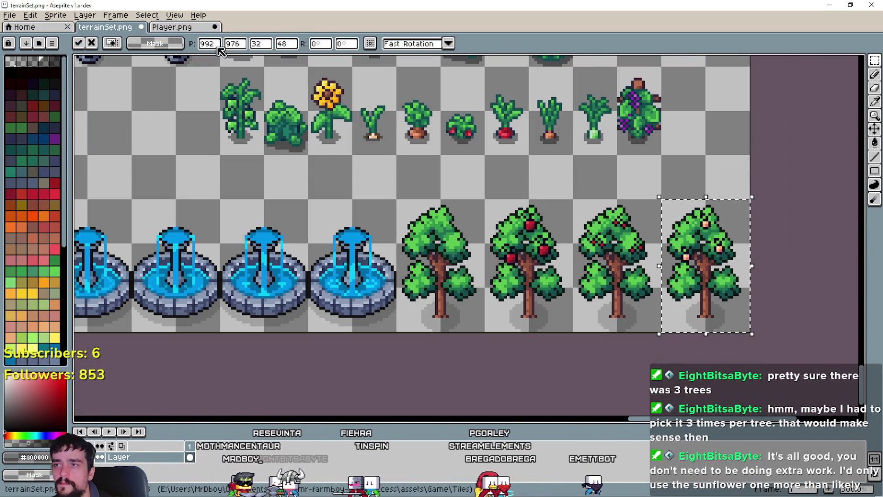
left_click(172, 26)
scroll(533, 314, "down", 2)
scroll(417, 243, "up", 2)
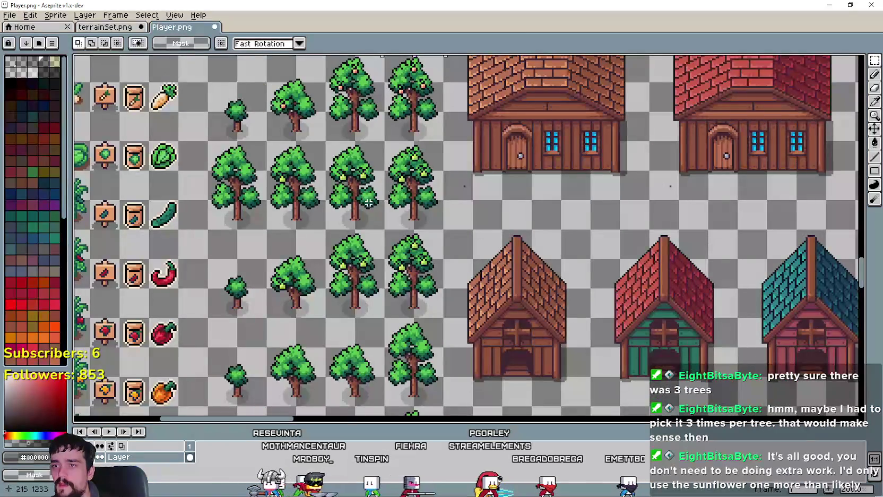
left_click(105, 26)
scroll(563, 267, "down", 1)
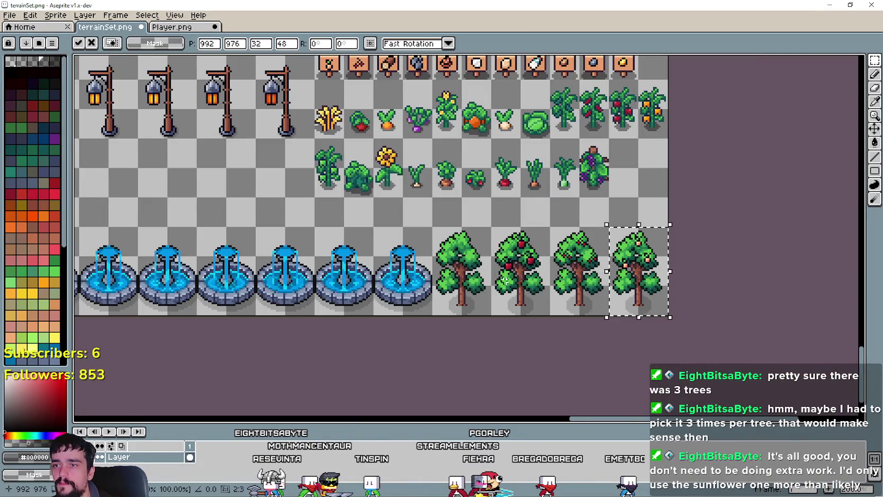
scroll(564, 267, "up", 1)
left_click_drag(564, 267, 418, 244)
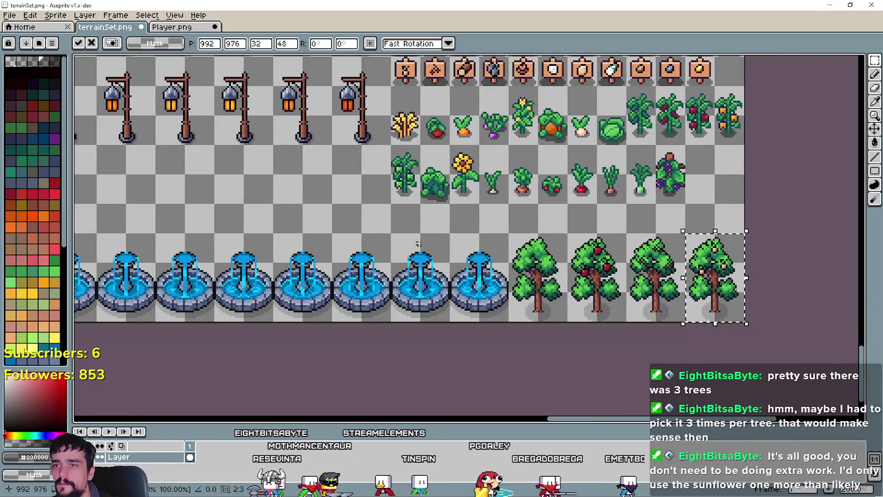
scroll(227, 201, "left", 3)
left_click_drag(530, 256, 392, 245)
mouse_move(530, 307)
left_mouse_down()
mouse_move(556, 277)
mouse_move(765, 221)
left_mouse_up()
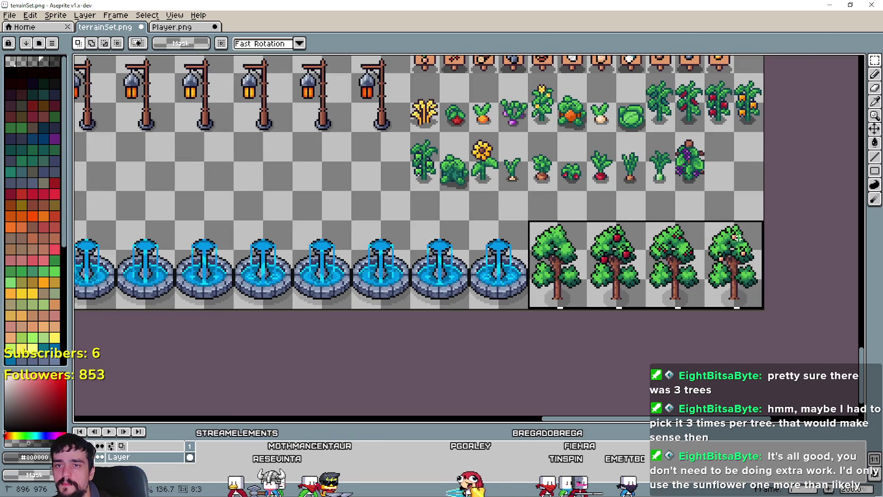
Move the four-tree row under the lamp posts on terrainSet
mouse_move(594, 267)
left_mouse_down()
mouse_move(755, 298)
mouse_move(284, 238)
mouse_move(284, 211)
left_mouse_up()
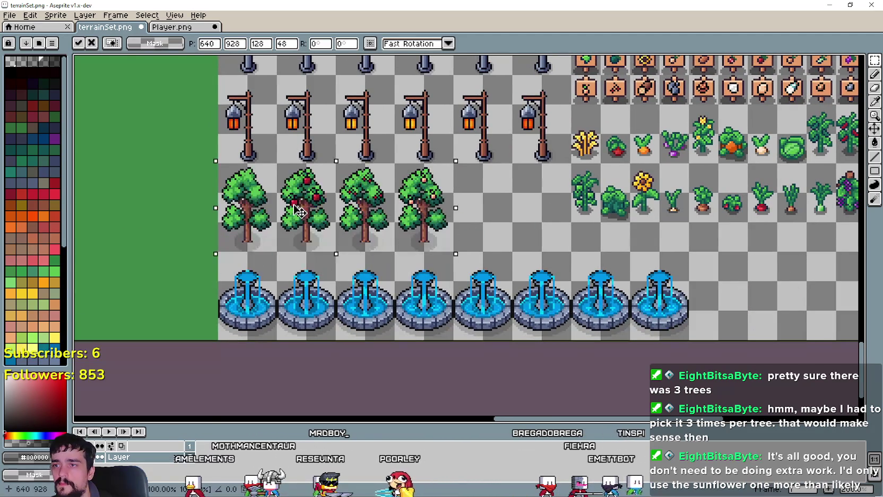
left_click(569, 231)
left_click(175, 27)
left_click_drag(399, 349, 392, 340)
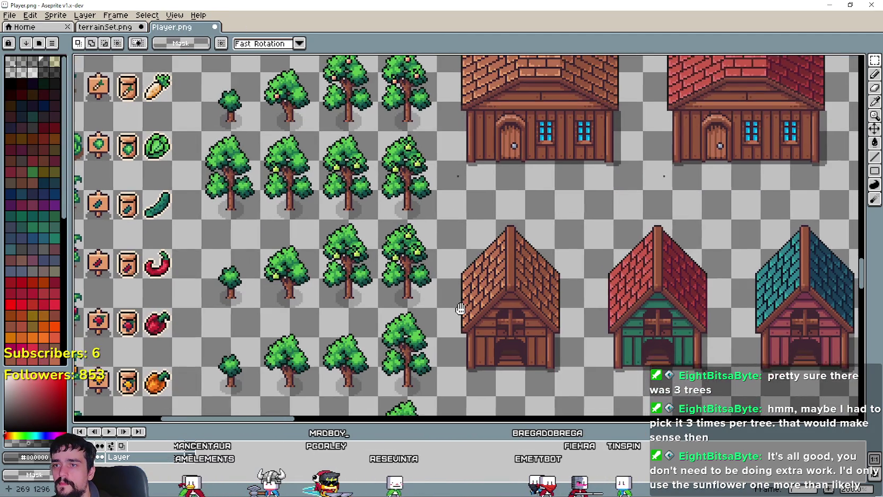
Copy Player's bottom-right fruit tree and commit it as the fifth tree in the row
left_click_drag(385, 277, 445, 422)
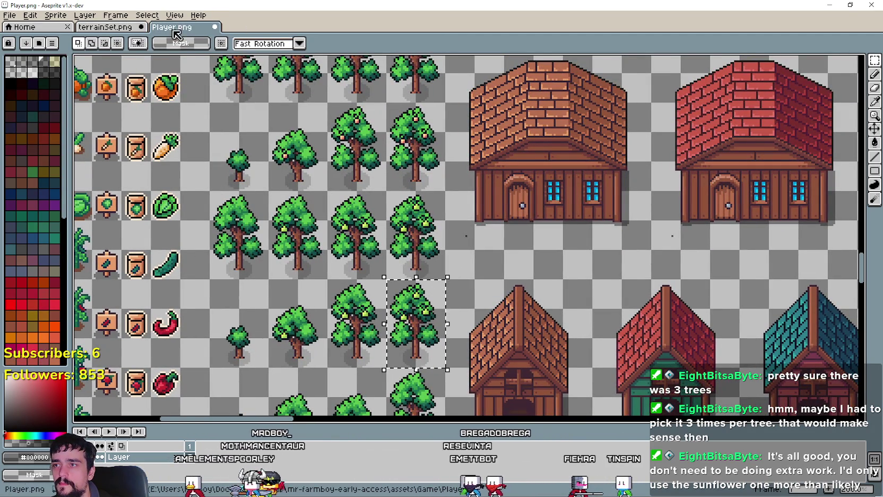
left_click(105, 27)
key("ctrl+v")
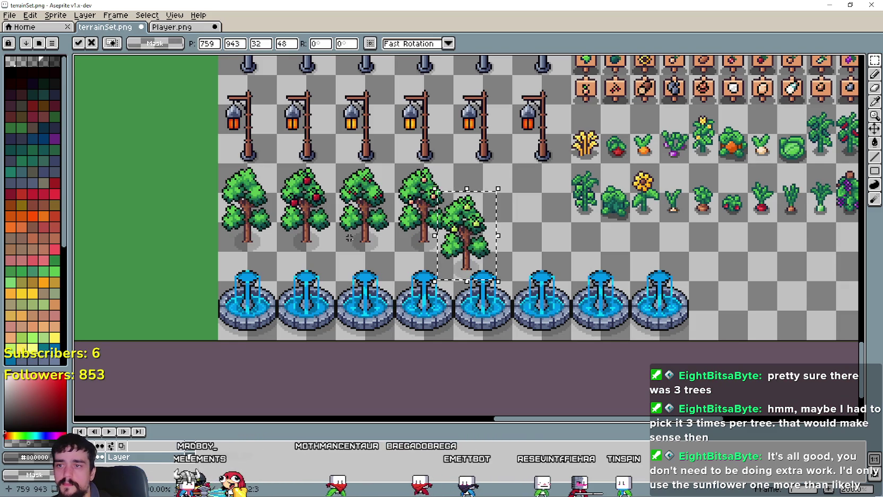
mouse_move(471, 242)
left_mouse_down()
mouse_move(525, 274)
mouse_move(511, 251)
mouse_move(491, 312)
mouse_move(492, 221)
left_mouse_up()
key("Return")
Save terrainSet.png with its new tree and crop rows
scroll(606, 247, "down", 3)
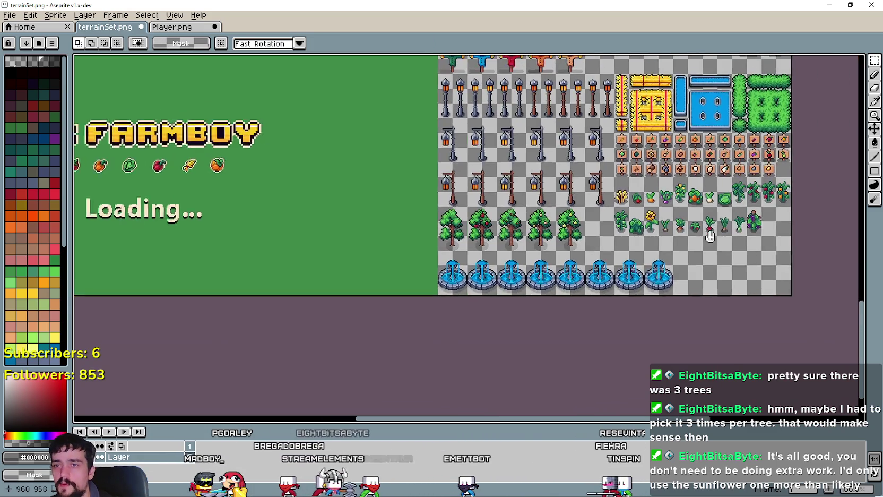
scroll(643, 226, "up", 2)
scroll(648, 221, "left", 5)
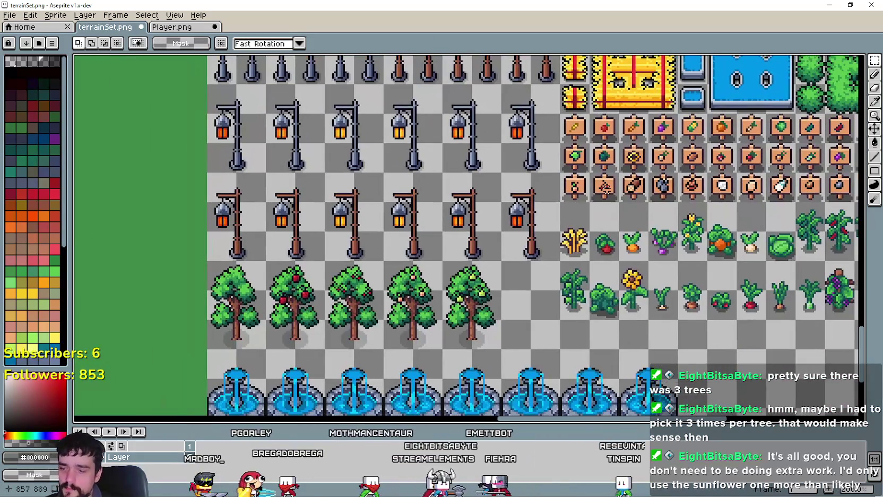
left_click_drag(607, 188, 534, 206)
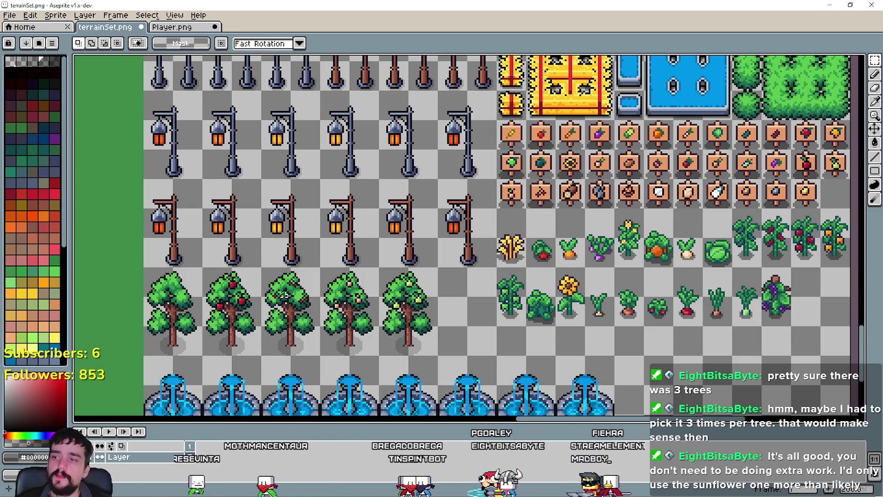
left_click_drag(309, 287, 373, 242)
key("ctrl+s")
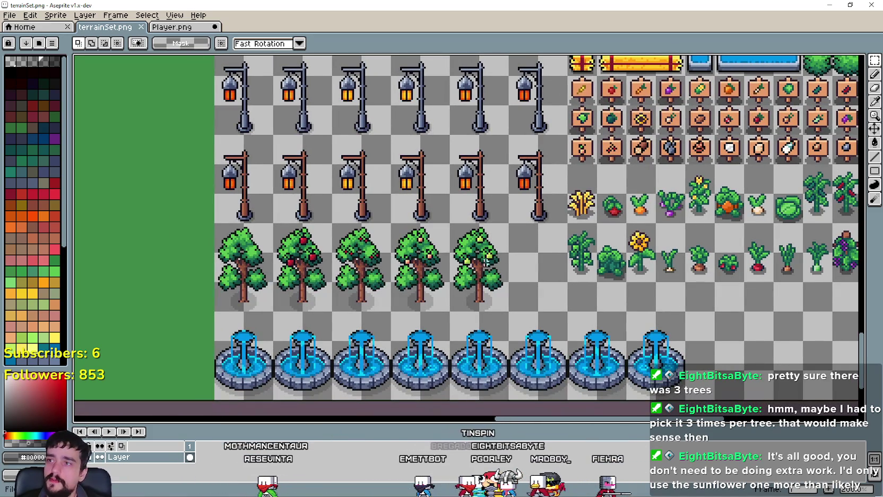
Save Player.png, then return to terrainSet.png
left_click(184, 27)
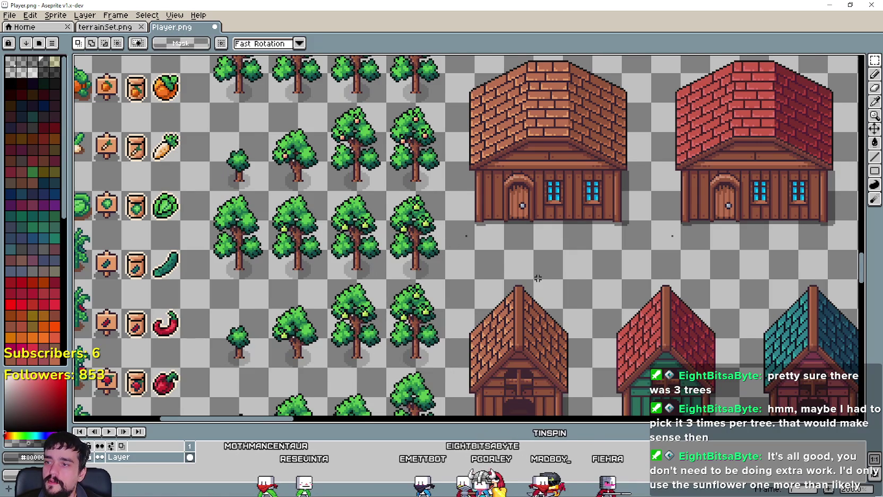
scroll(537, 278, "down", 2)
scroll(478, 239, "up", 1)
key("ctrl+s")
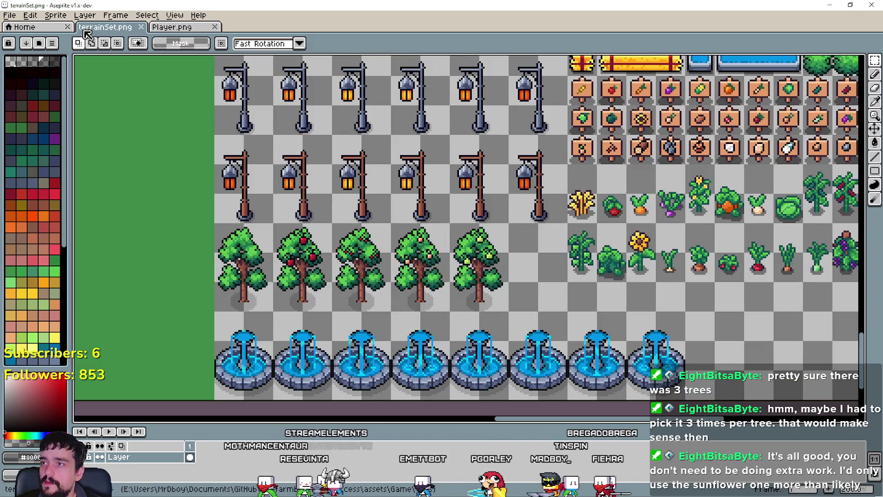
key("ctrl+shift+Tab")
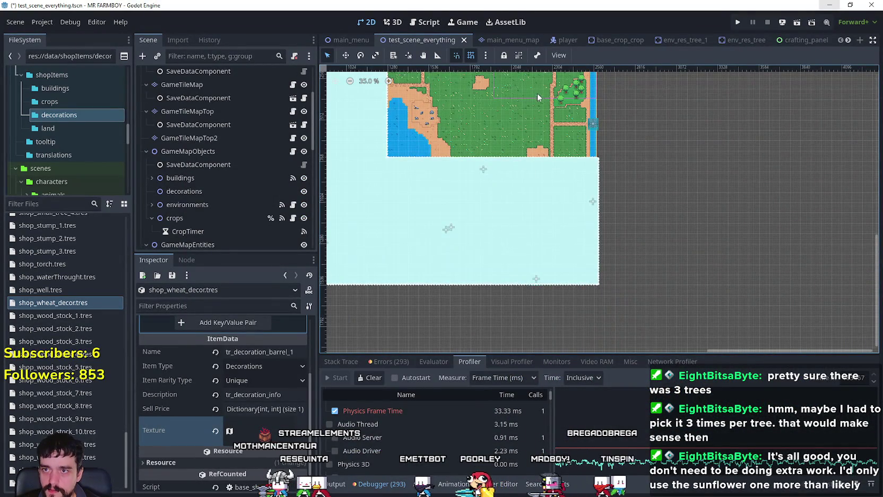
Filter the FileSystem dock by 'typ' and select data_types.gd
scroll(538, 94, "up", 5)
scroll(740, 149, "down", 4)
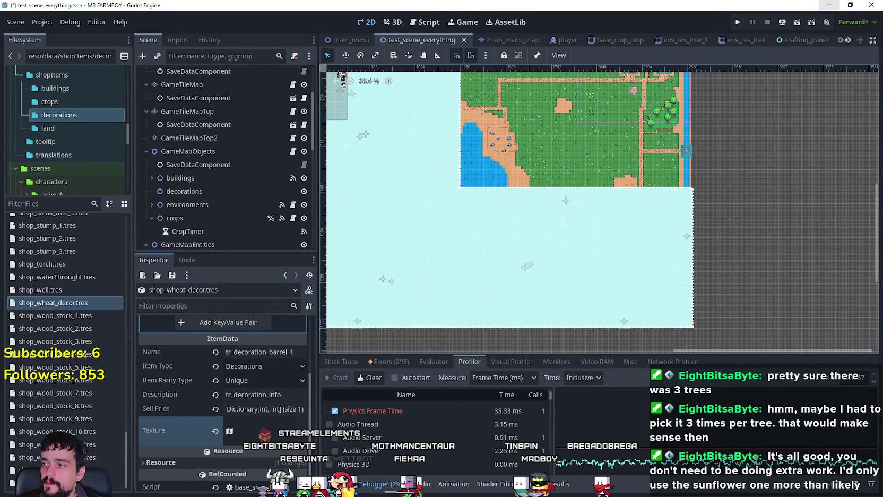
left_click(68, 304)
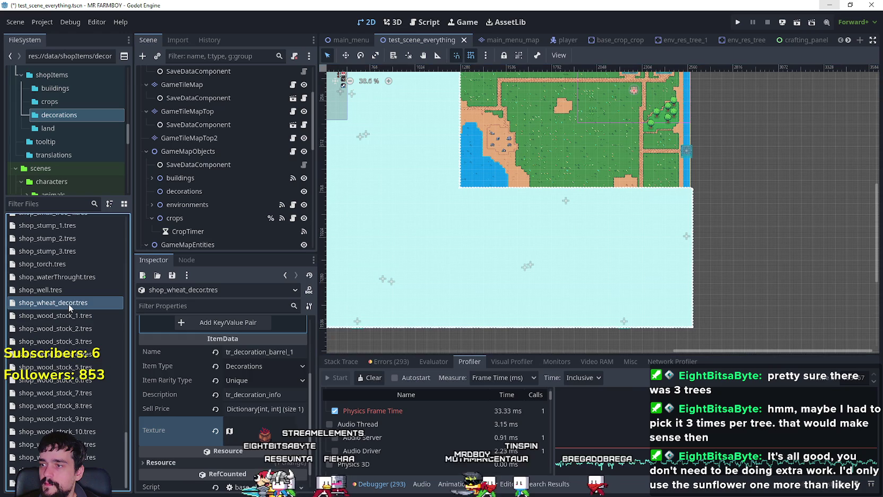
scroll(263, 413, "up", 3)
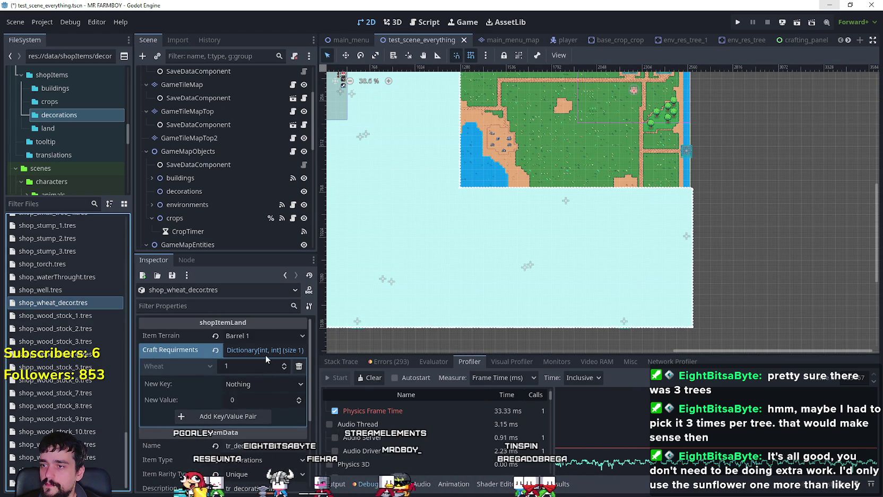
scroll(262, 354, "down", 3)
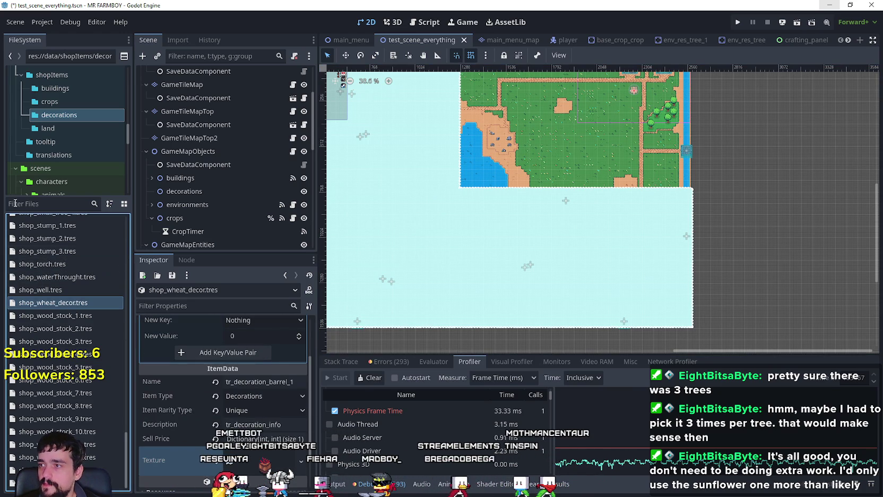
left_click(53, 204)
type("typ")
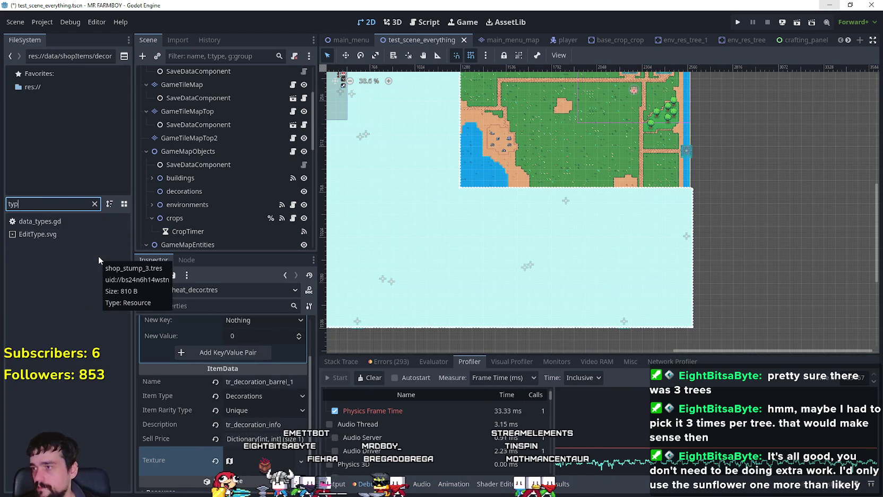
left_click(72, 223)
Open data_types.gd and select the itemID entries from WHEAT through CORN
double_click(72, 224)
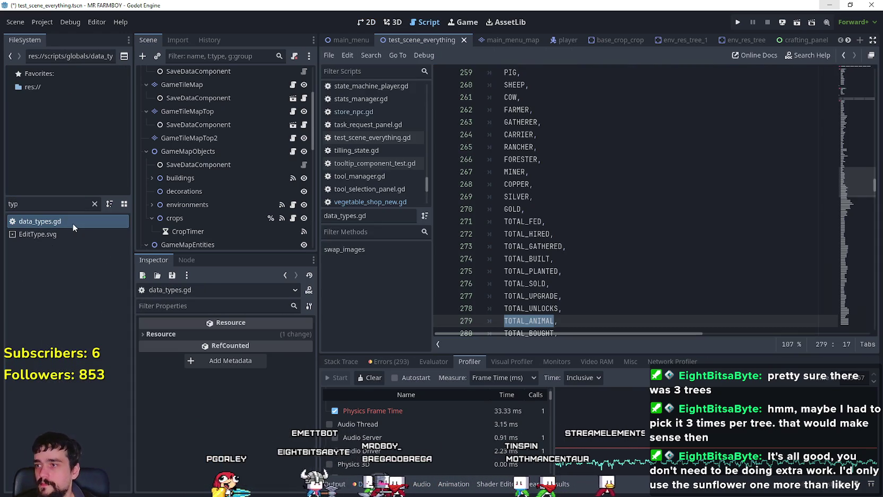
scroll(598, 250, "down", 15)
scroll(598, 251, "down", 2)
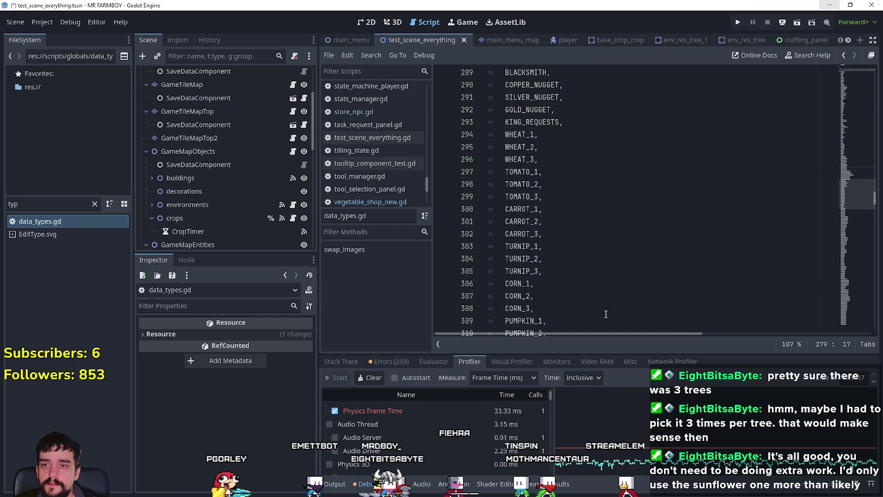
scroll(565, 244, "up", 13)
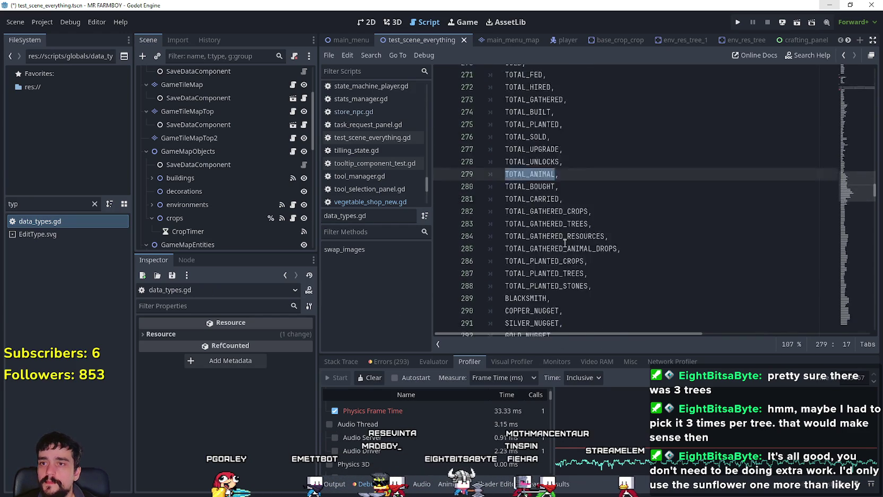
scroll(569, 245, "up", 5)
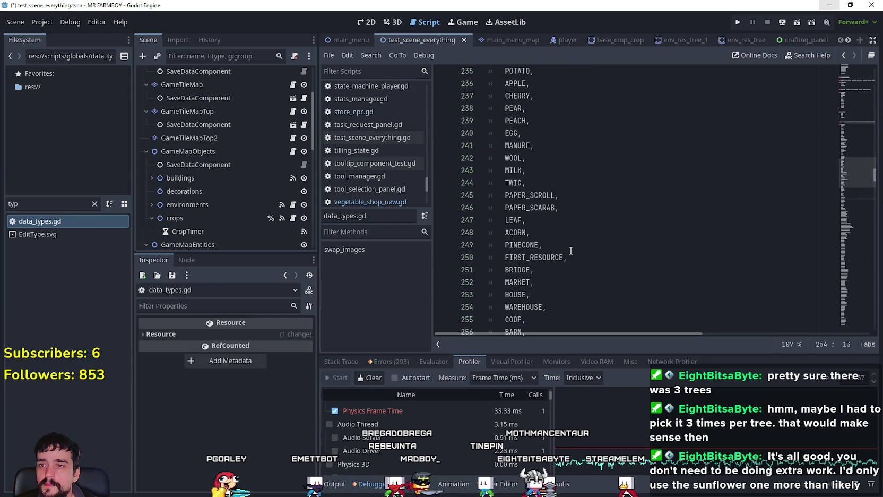
scroll(570, 250, "up", 9)
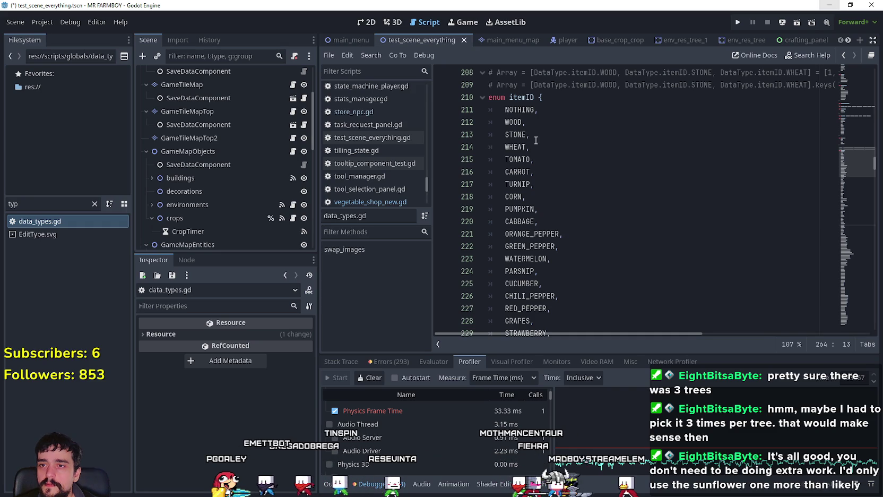
mouse_move(487, 145)
left_mouse_down()
mouse_move(573, 199)
mouse_move(582, 190)
mouse_move(578, 199)
mouse_move(570, 159)
mouse_move(571, 197)
left_mouse_up()
Scroll through the rest of the script, then jump back to the itemID enum via the minimap
scroll(578, 196, "down", 2)
scroll(580, 190, "down", 1)
scroll(575, 198, "down", 1)
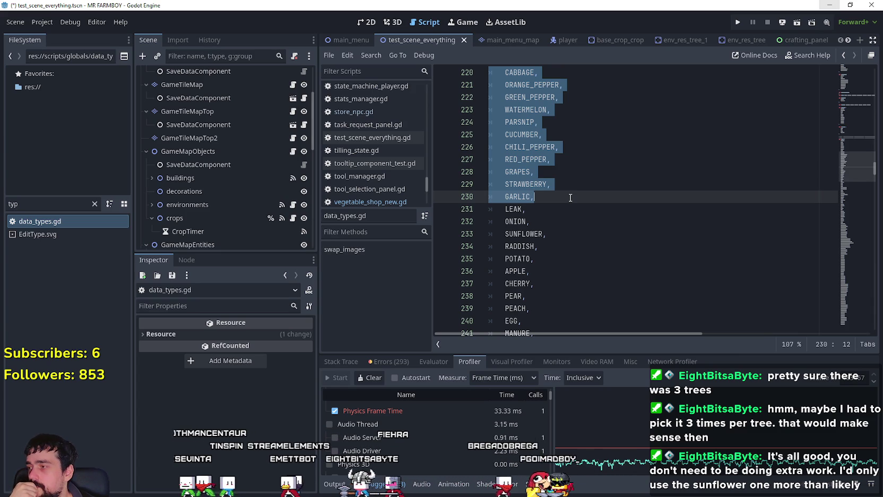
scroll(570, 198, "down", 3)
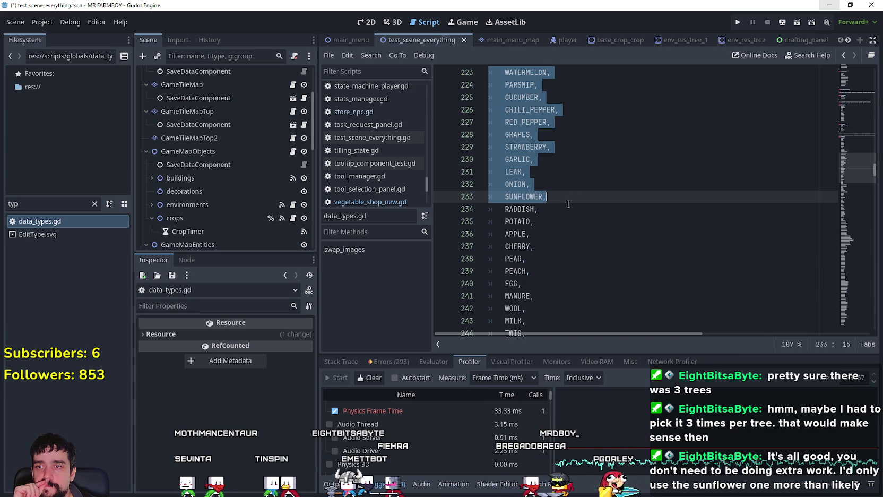
mouse_move(570, 198)
left_mouse_down()
mouse_move(557, 211)
mouse_move(535, 192)
mouse_move(547, 234)
left_mouse_up()
scroll(555, 211, "down", 3)
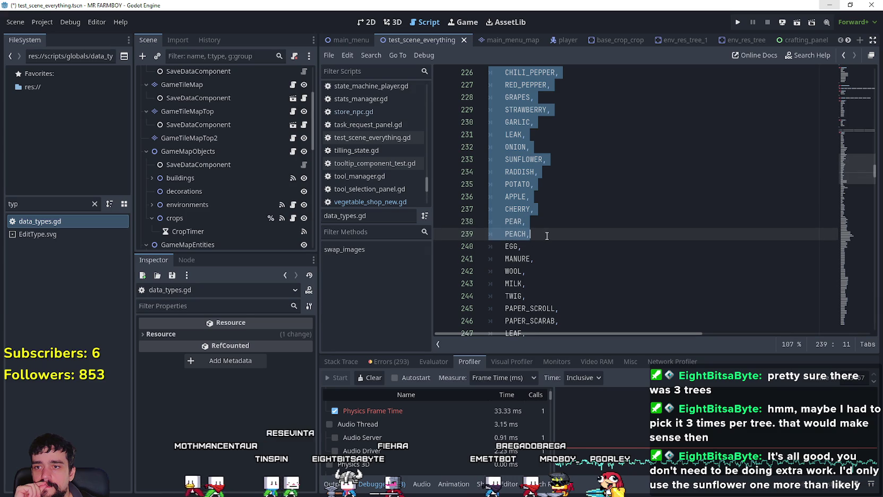
scroll(555, 237, "down", 2)
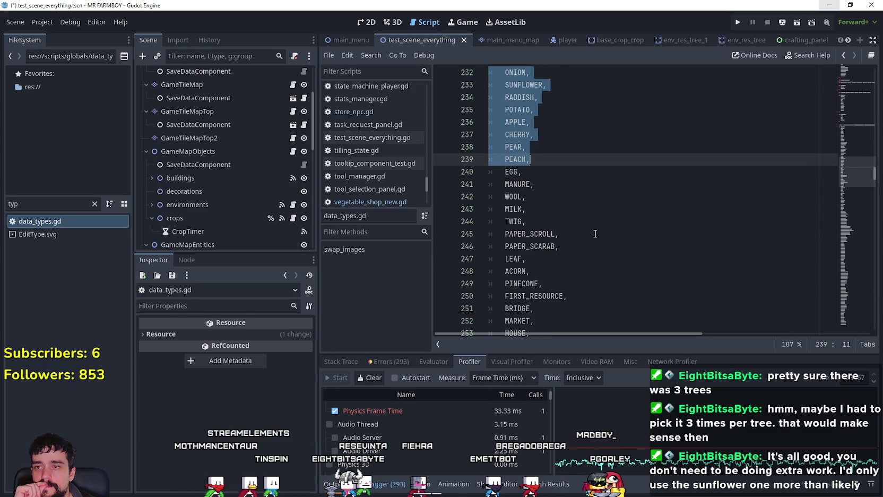
scroll(591, 230, "down", 5)
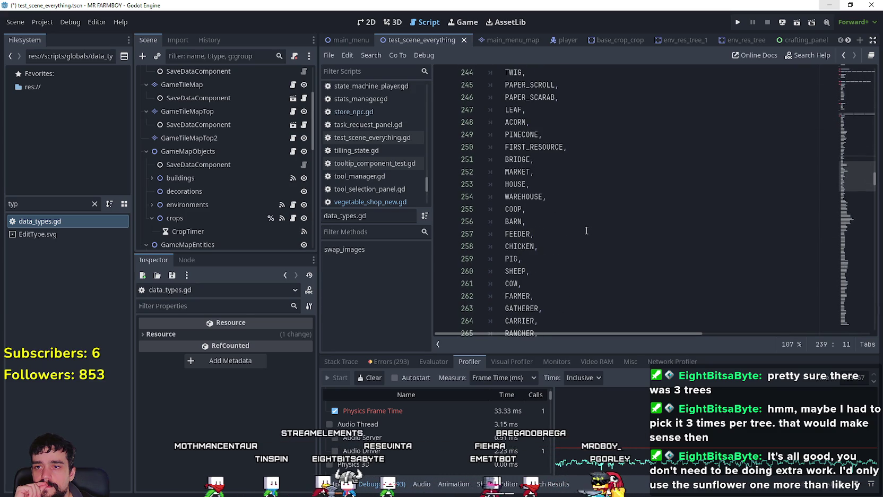
scroll(585, 230, "down", 6)
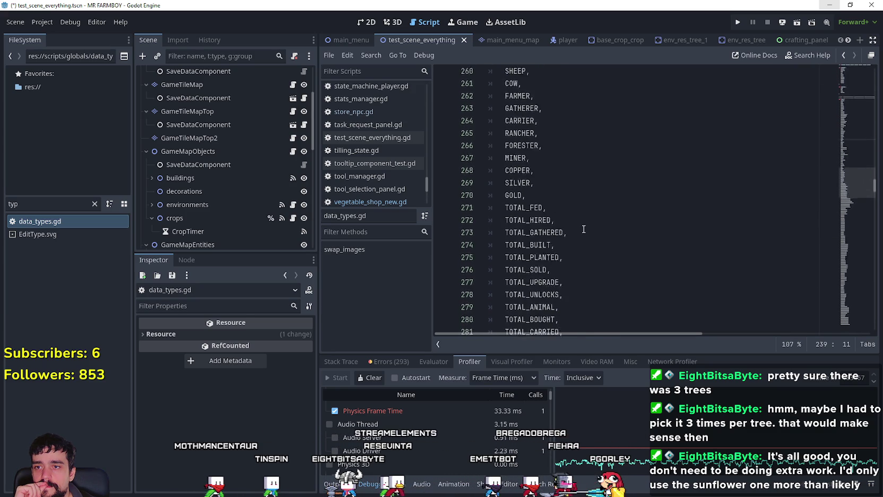
scroll(584, 229, "down", 13)
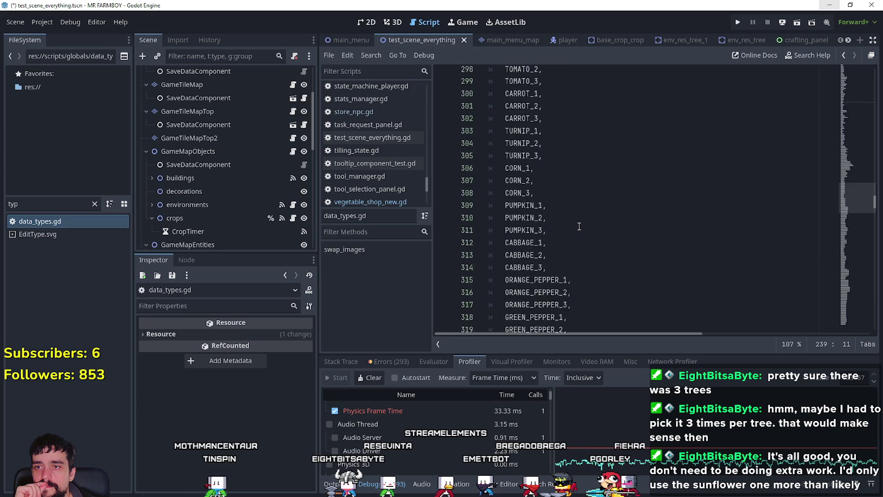
scroll(579, 226, "down", 15)
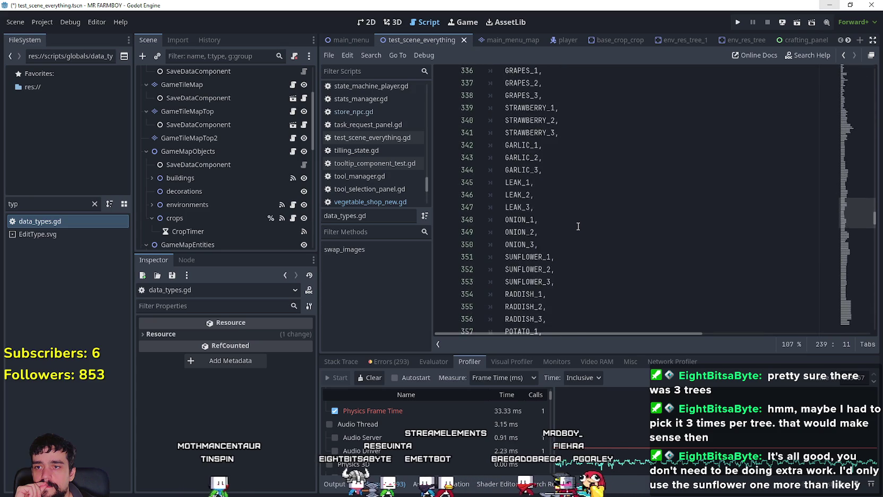
scroll(578, 226, "down", 6)
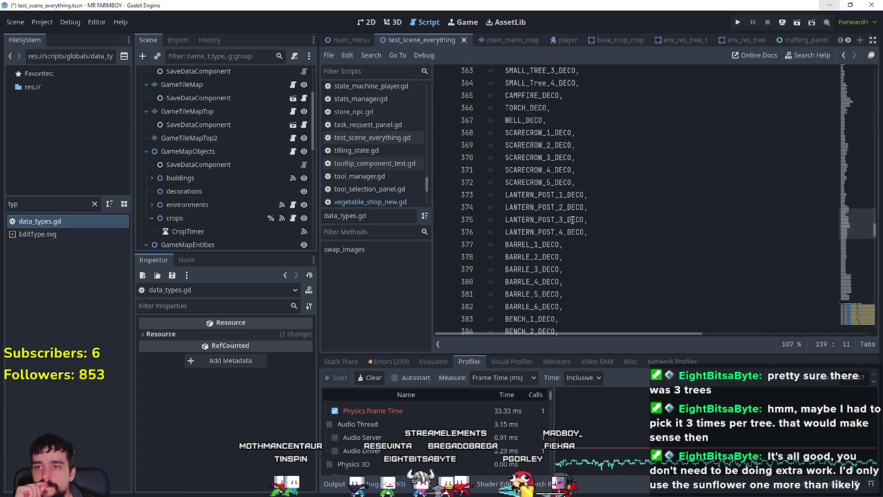
scroll(739, 287, "down", 4)
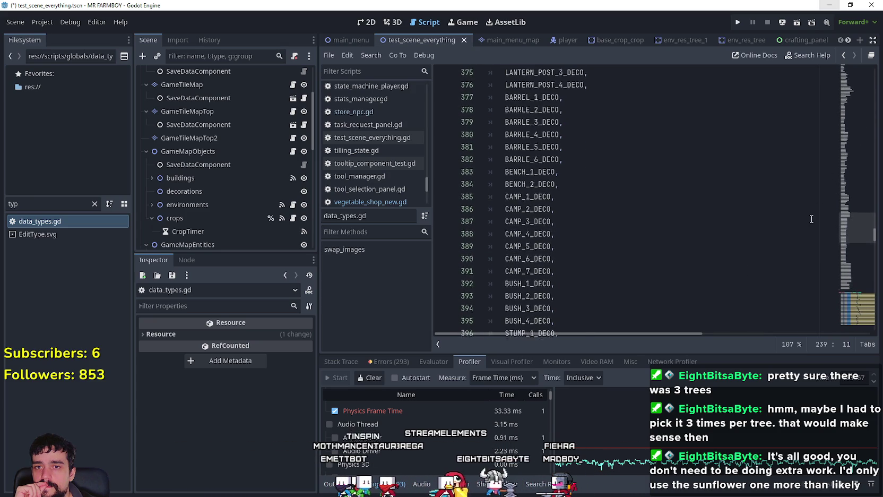
scroll(851, 232, "down", 12)
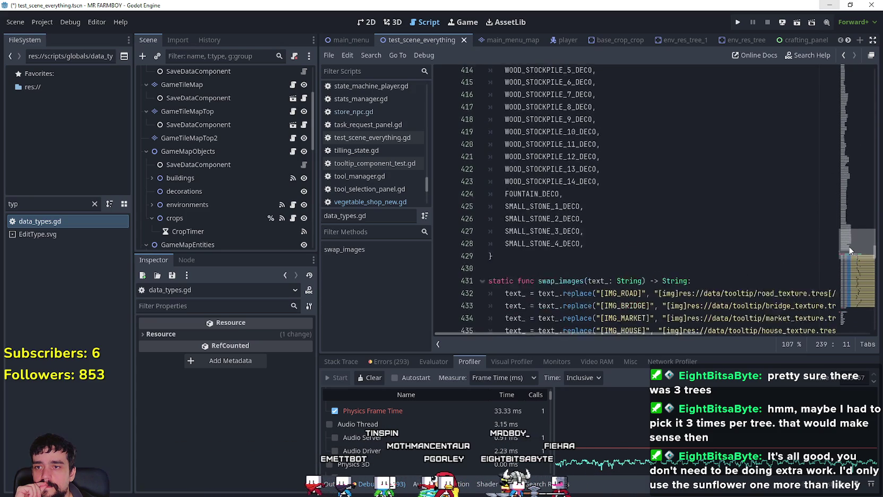
scroll(849, 244, "up", 9)
left_click_drag(847, 222, 840, 155)
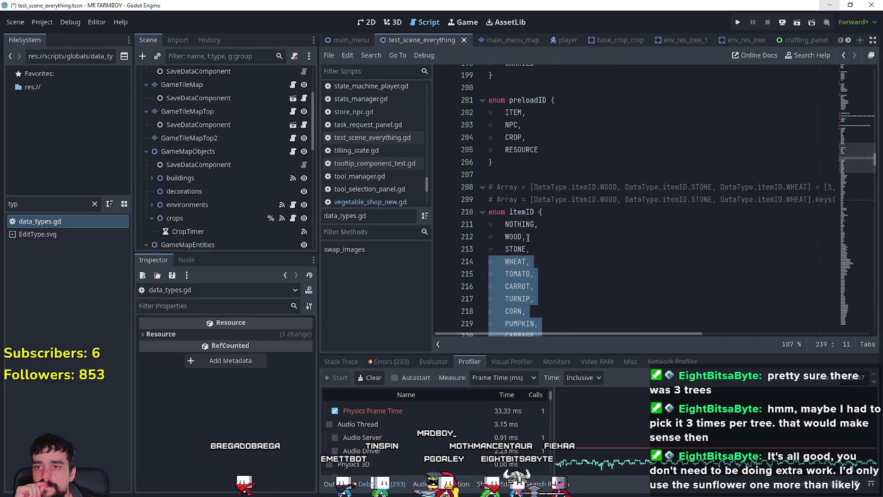
Copy the crop entries WHEAT through PEACH and paste them on a new line after SMALL_STONE_4
right_click(526, 264)
left_click(557, 332)
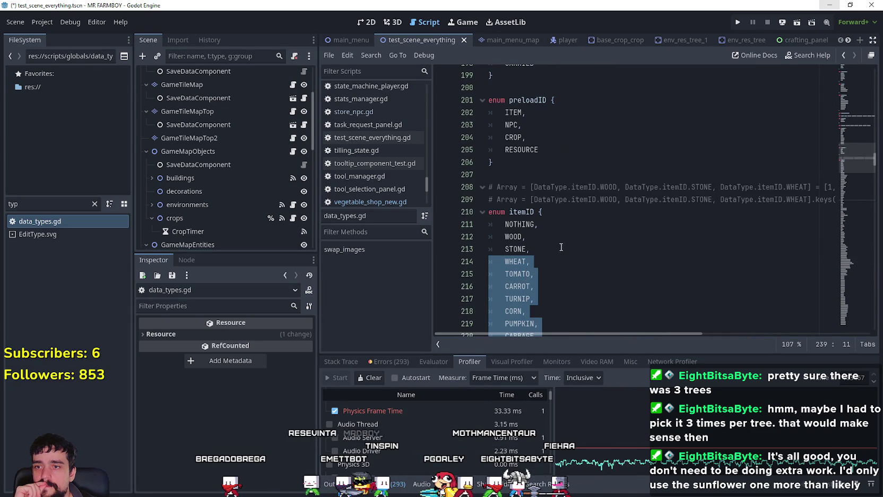
mouse_move(850, 148)
left_mouse_down()
mouse_move(862, 235)
mouse_move(859, 250)
mouse_move(846, 197)
mouse_move(837, 321)
left_mouse_up()
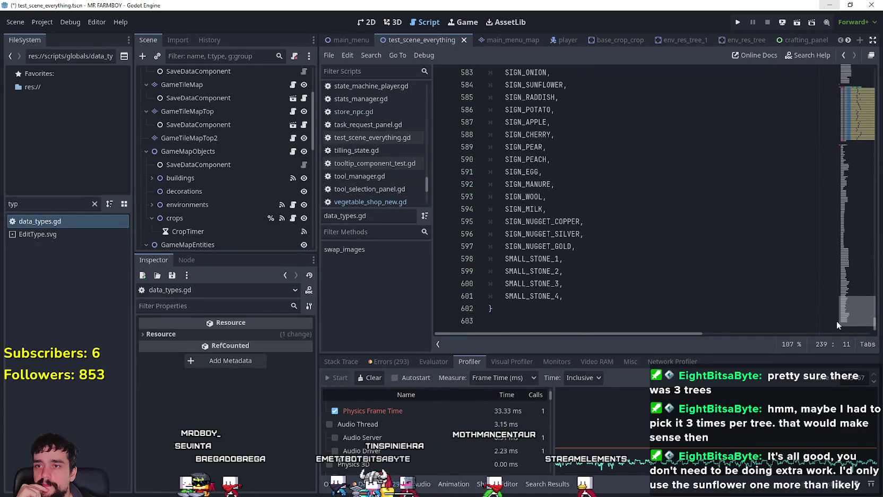
left_click(584, 308)
left_click(590, 295)
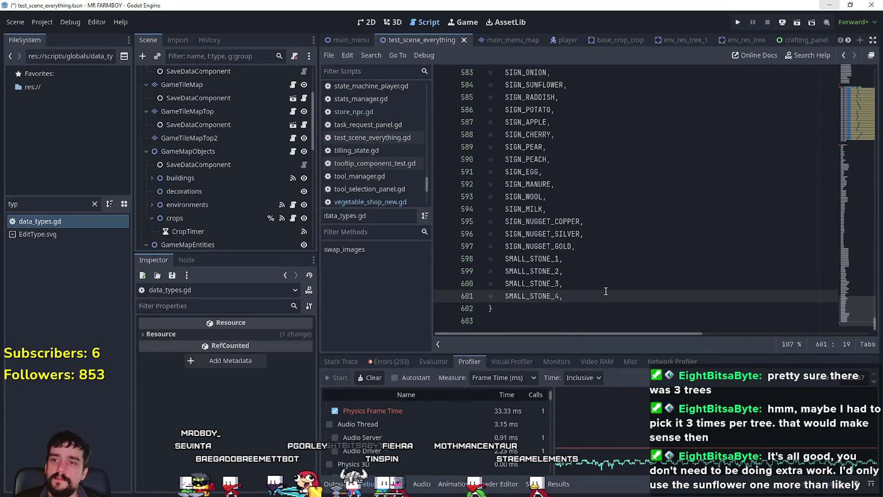
key("Return")
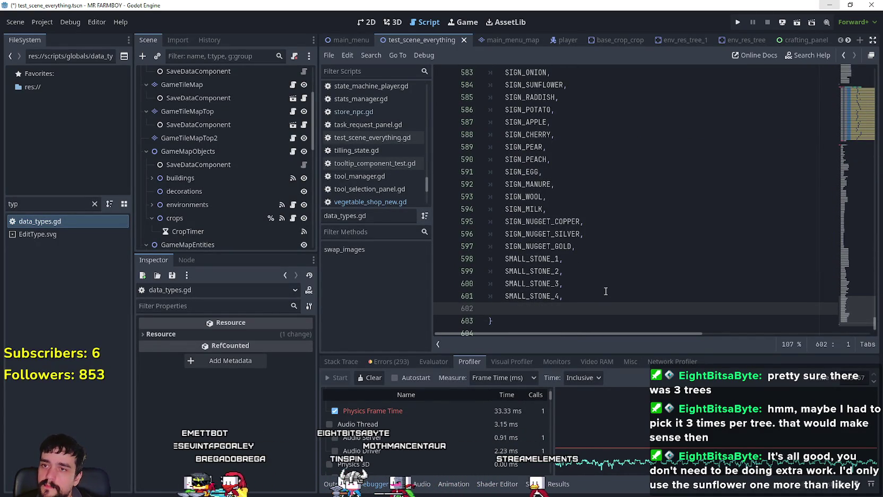
key("ctrl+v")
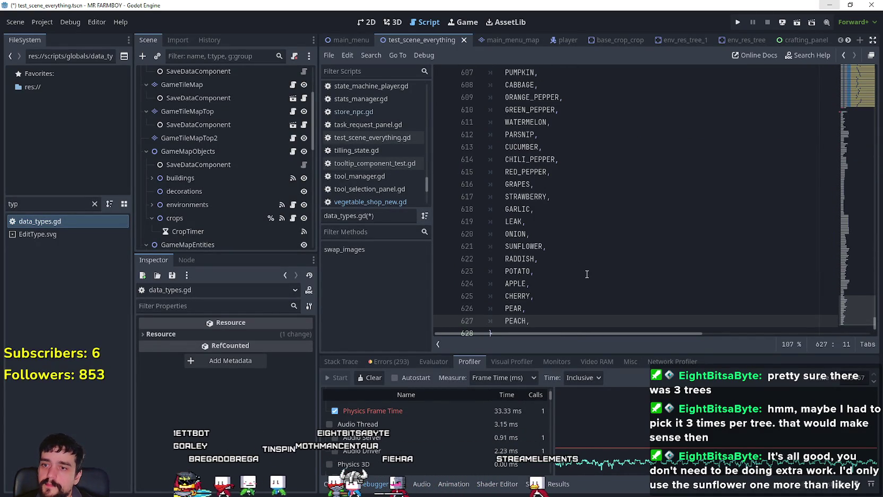
Check the pasted entries from WHEAT to PEACH and save data_types.gd
scroll(583, 209, "up", 6)
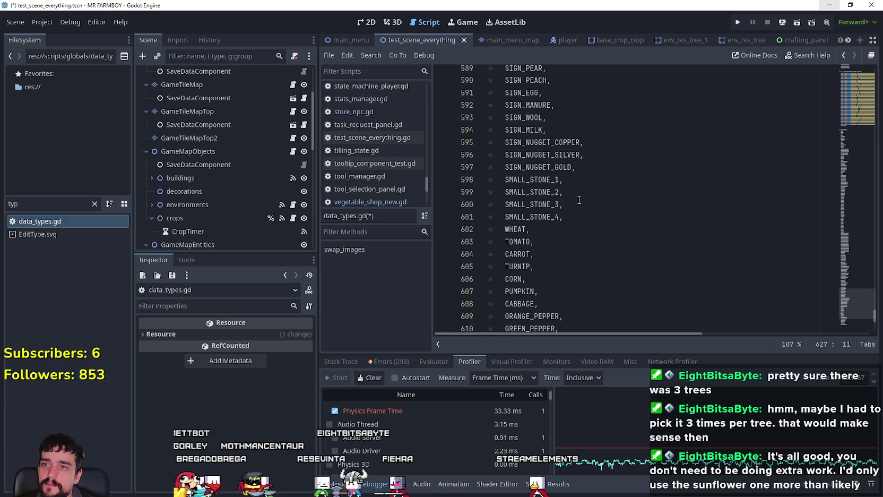
left_click(531, 229)
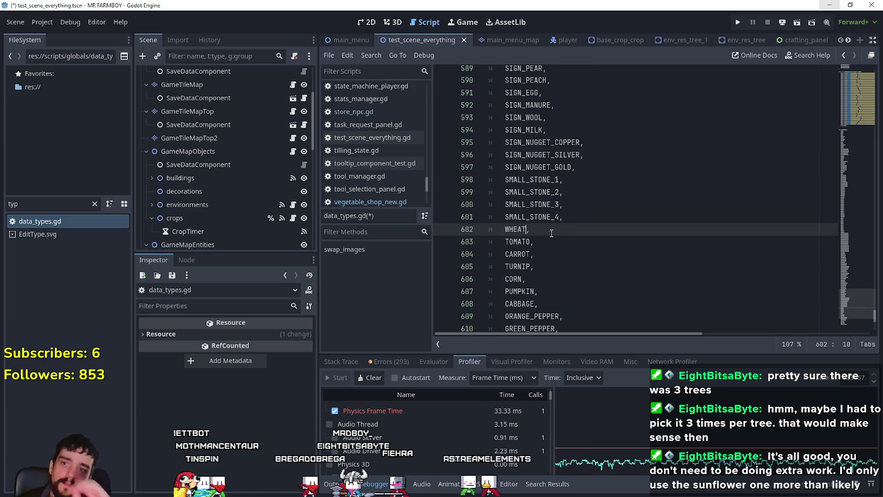
scroll(552, 233, "down", 2)
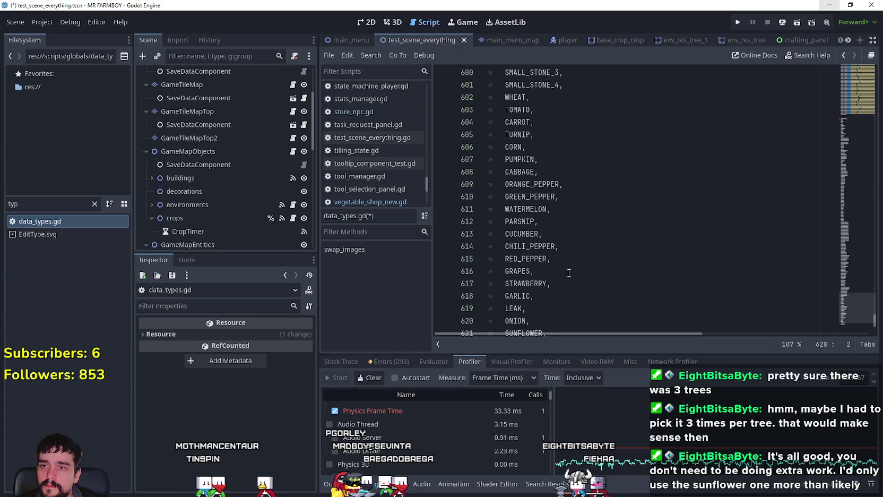
left_click(548, 176)
scroll(557, 272, "down", 5)
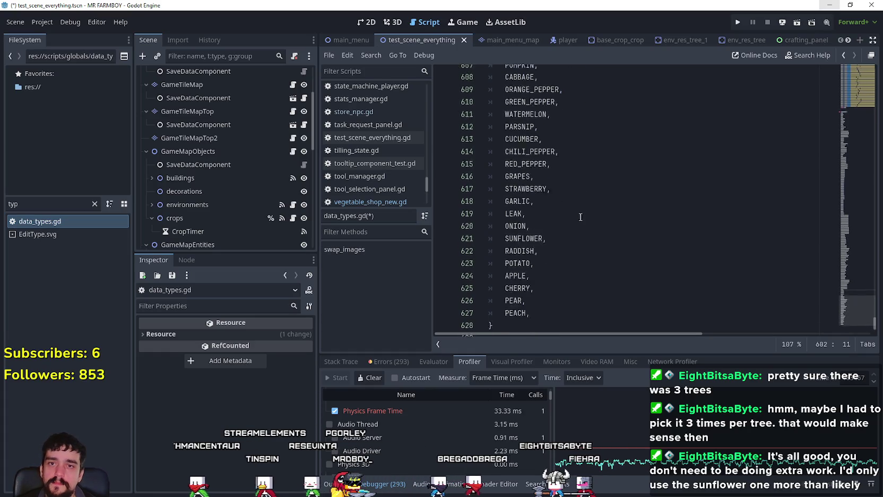
key("ctrl+s")
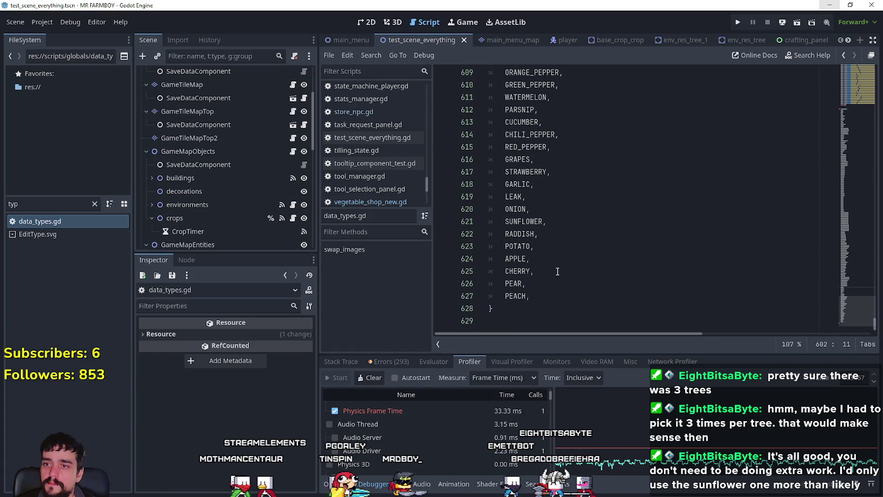
left_click(552, 221)
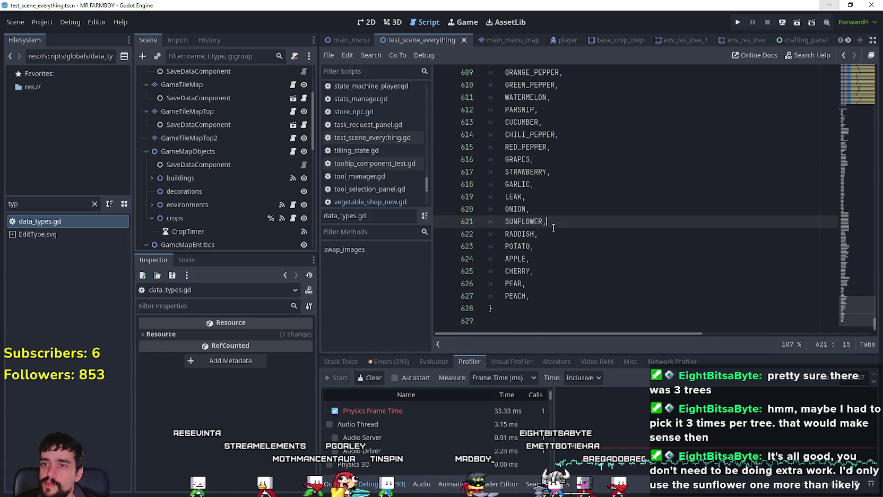
scroll(554, 273, "up", 4)
scroll(554, 273, "down", 2)
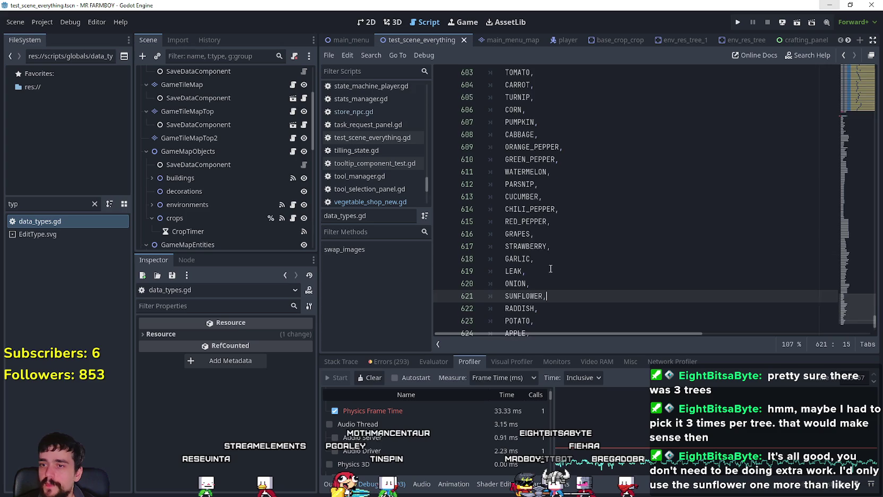
scroll(552, 269, "down", 2)
left_click_drag(257, 253, 207, 243)
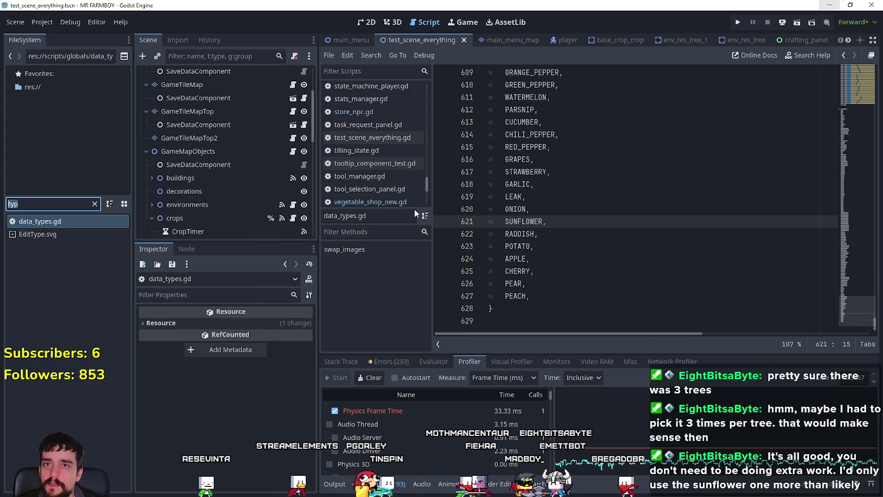
Clear the 'typ' filter from the FileSystem panel
key("BackSpace")
left_click(572, 246)
left_click(572, 283)
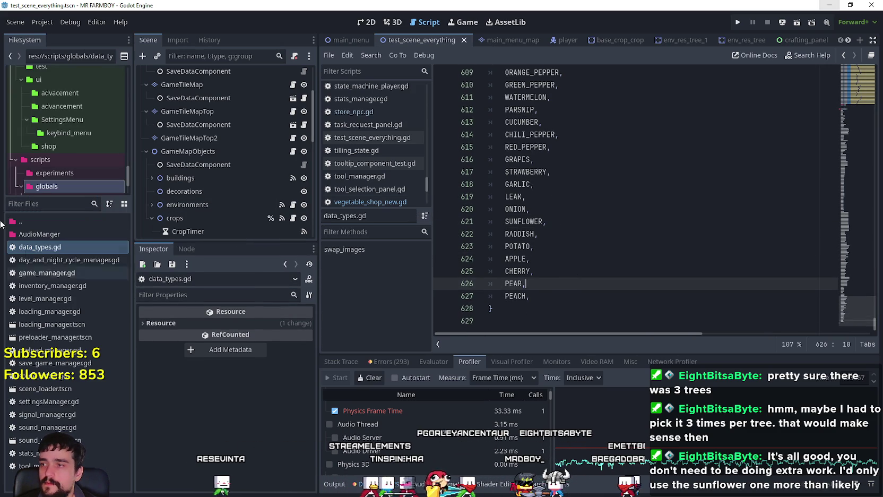
left_click(21, 204)
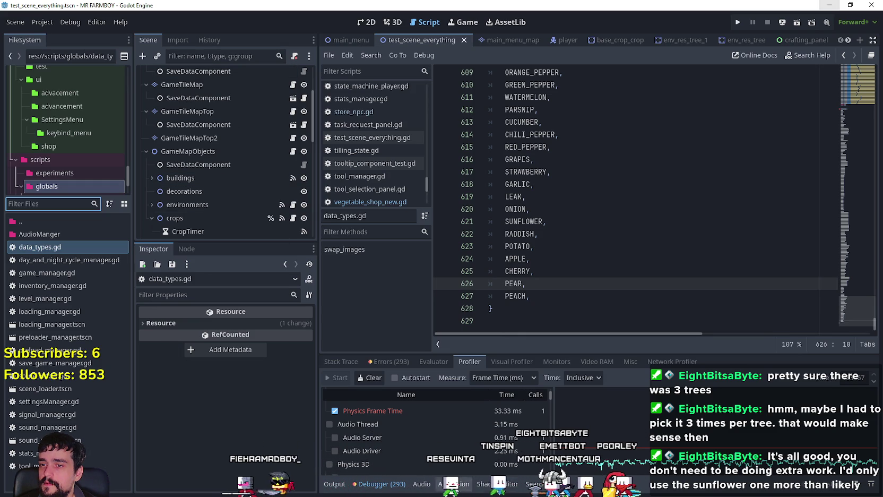
Select GameTileMapTop and zoom into its terrainSet.png atlas in the TileSet editor
left_click(232, 112)
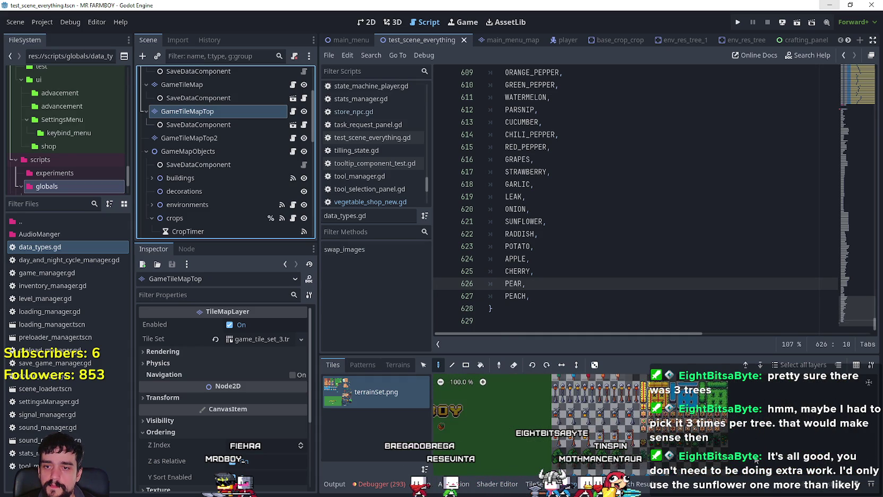
scroll(753, 420, "up", 3)
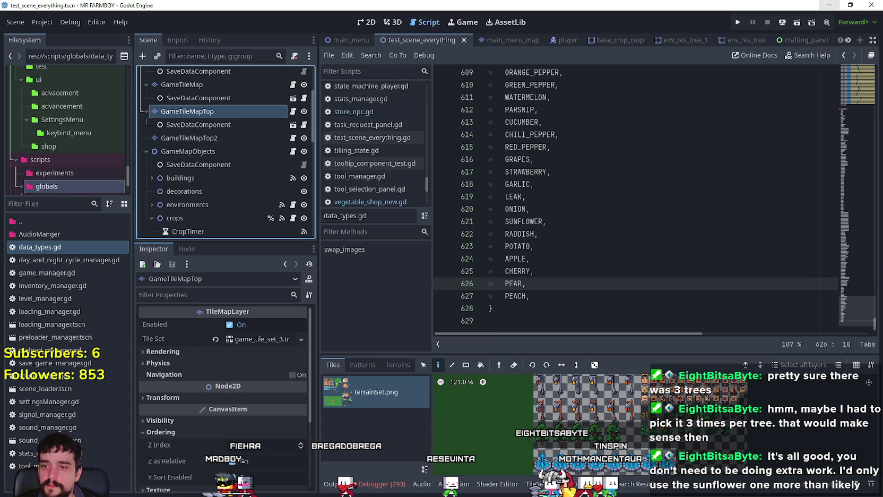
left_click(534, 484)
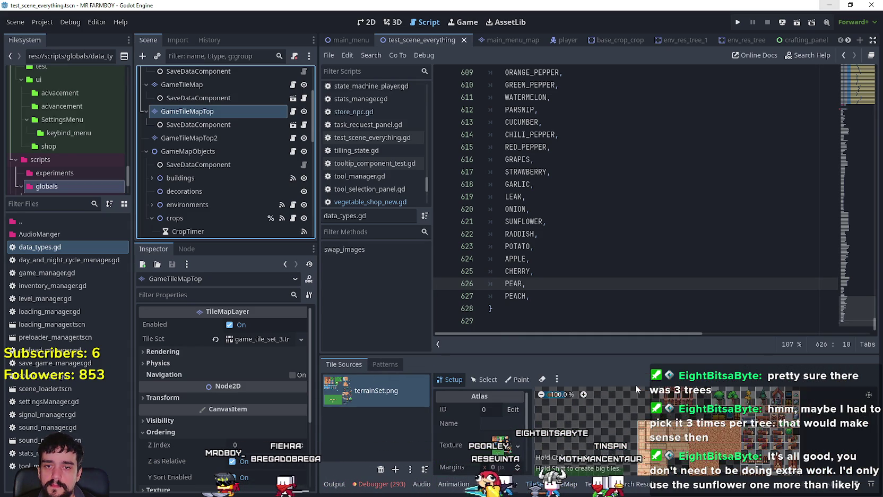
scroll(800, 430, "down", 5)
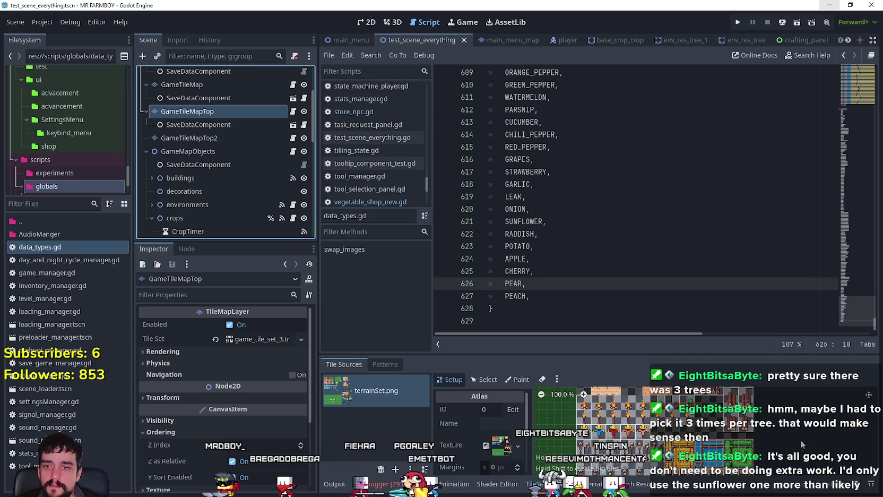
scroll(786, 437, "up", 3)
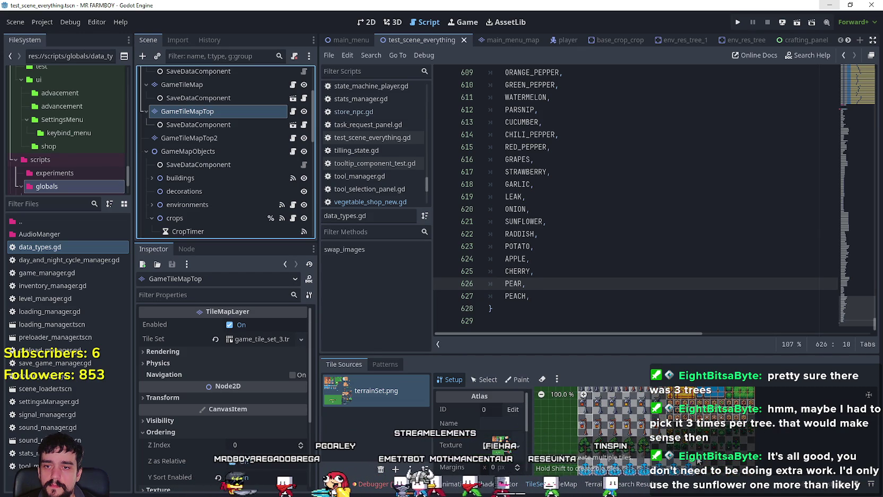
scroll(691, 442, "up", 2)
scroll(687, 442, "up", 1)
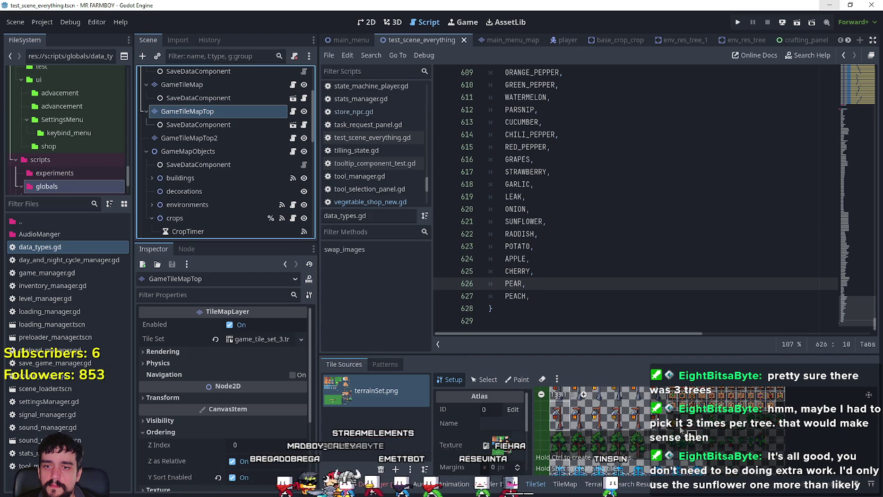
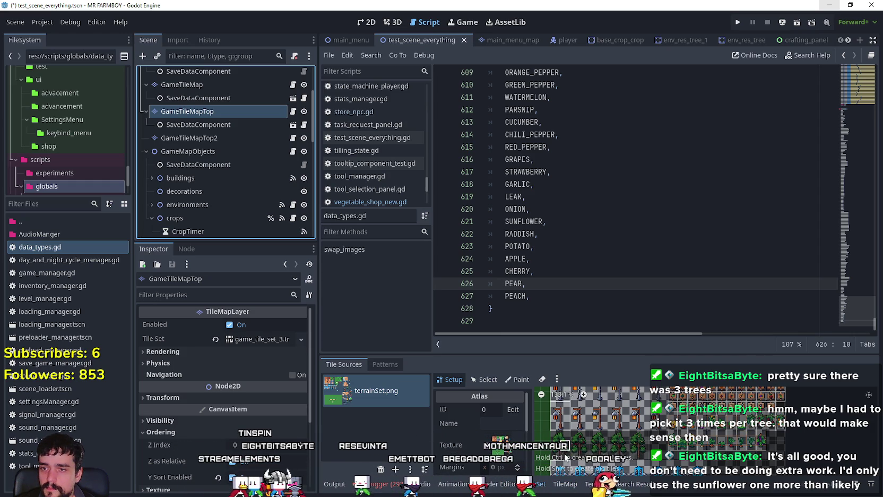
Zoom the TileSet atlas and select a tree tile to inspect it
scroll(569, 458, "down", 3)
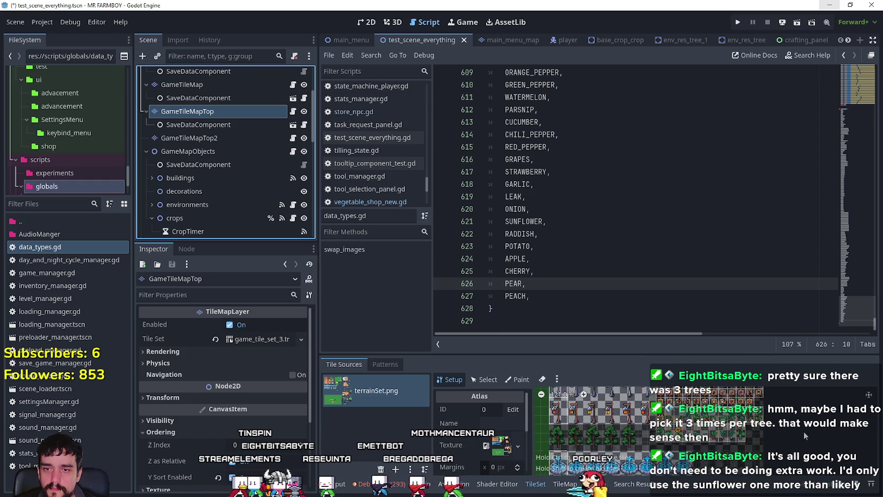
scroll(578, 437, "down", 1)
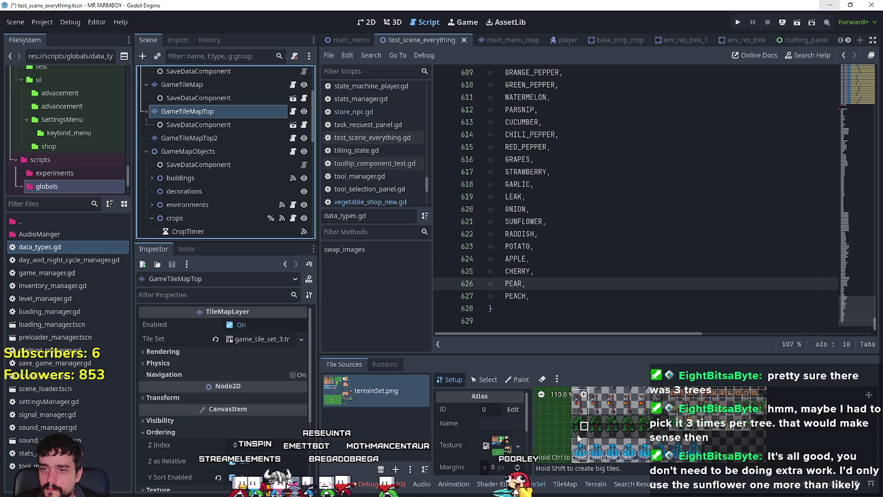
scroll(577, 437, "up", 2)
scroll(585, 434, "up", 2)
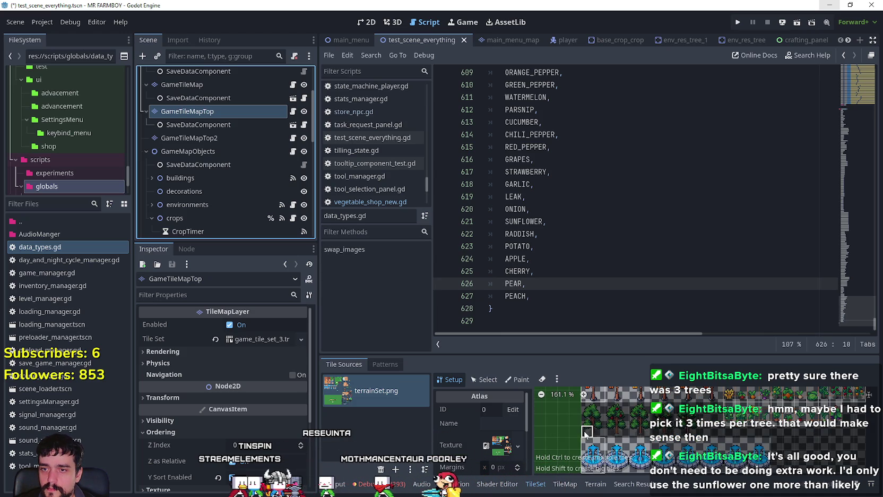
scroll(603, 448, "up", 5)
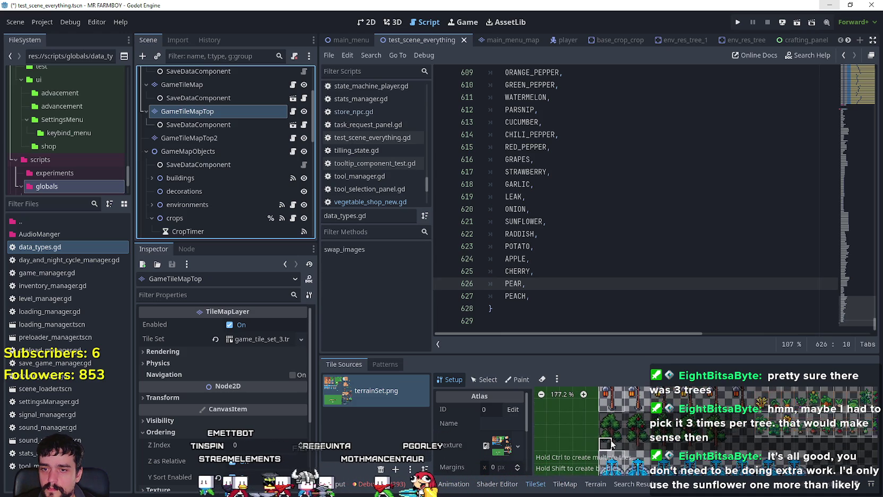
scroll(632, 438, "up", 1)
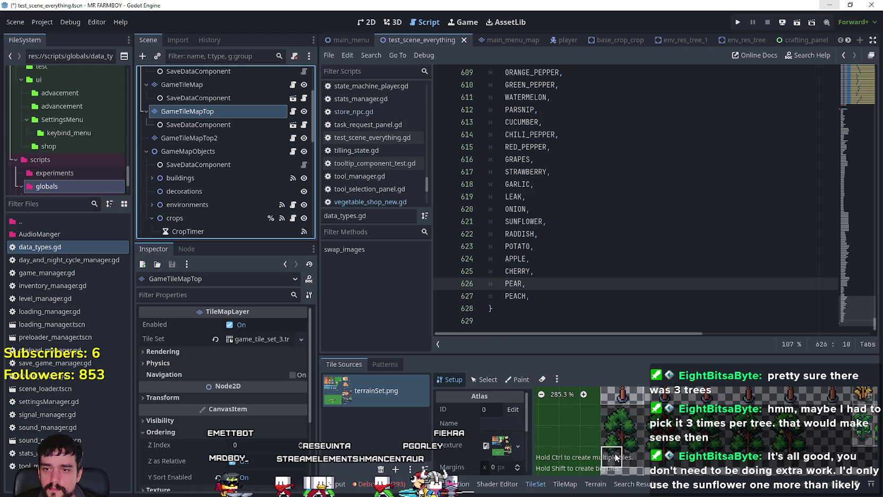
left_click(635, 414)
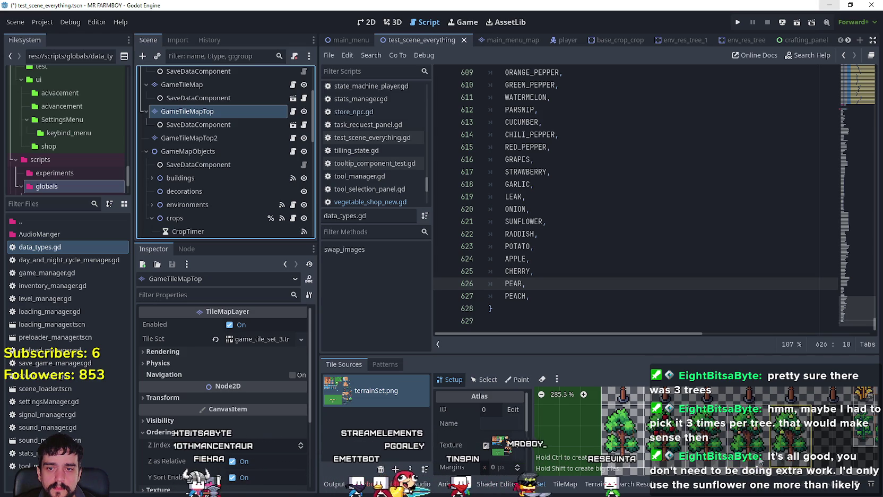
Save the test_scene_everything scene and jump to the SUNFLOWER line in the script editor
scroll(749, 448, "down", 4)
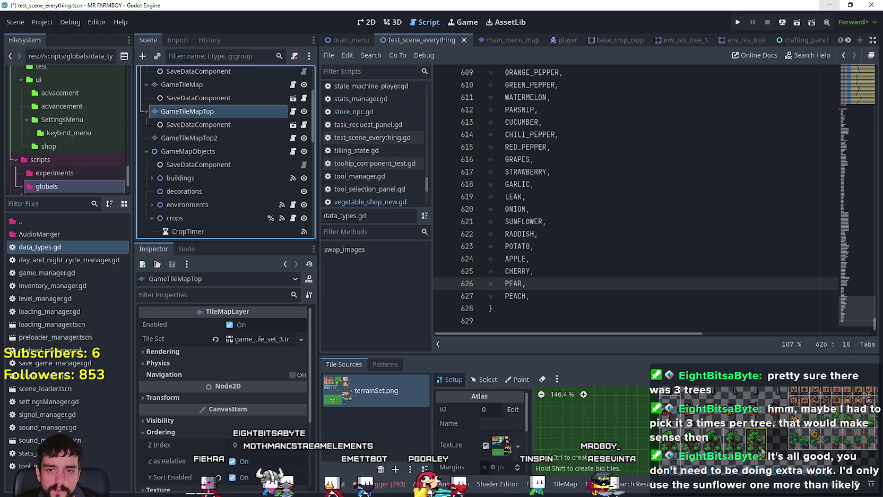
scroll(770, 451, "down", 2)
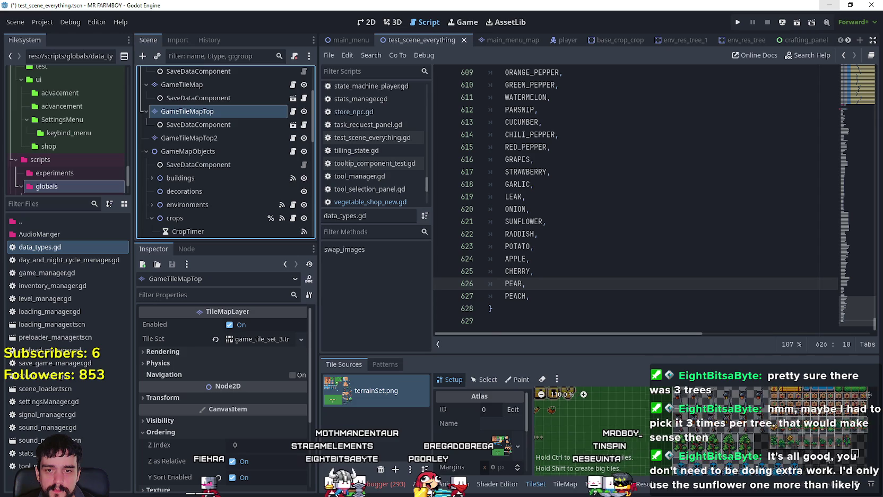
scroll(789, 442, "up", 3)
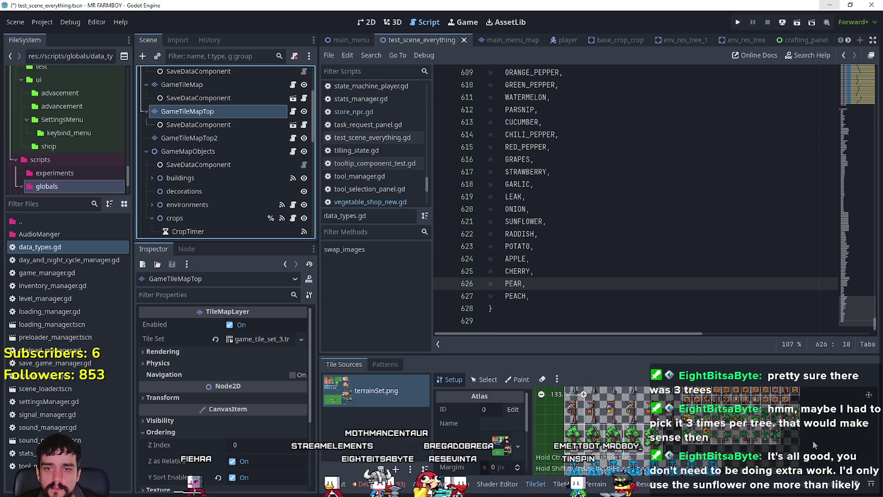
key("ctrl+s")
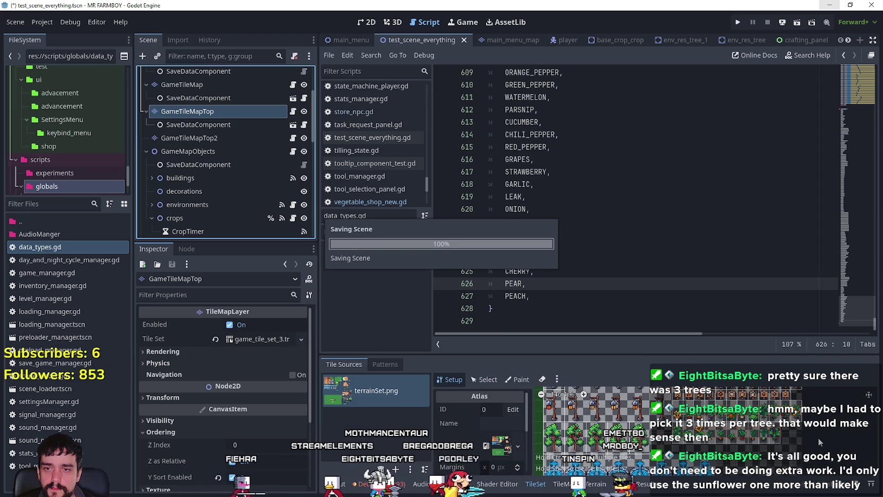
scroll(818, 438, "up", 2)
scroll(818, 437, "down", 6)
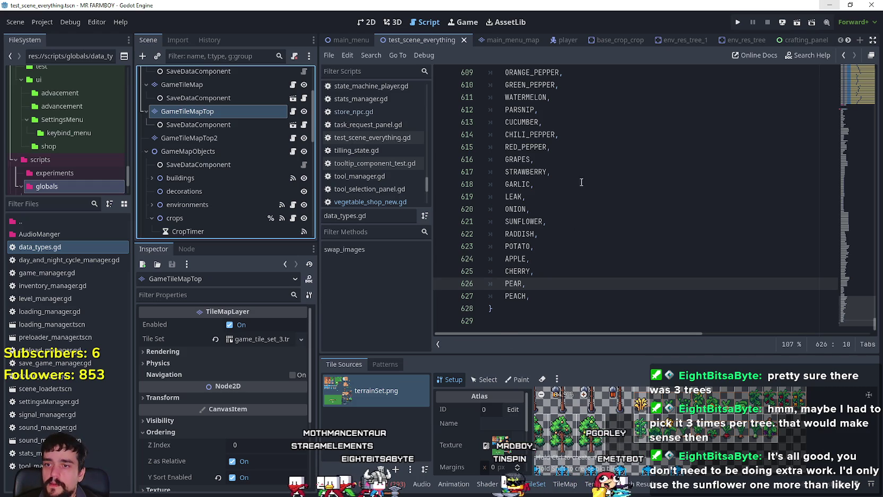
left_click(579, 222)
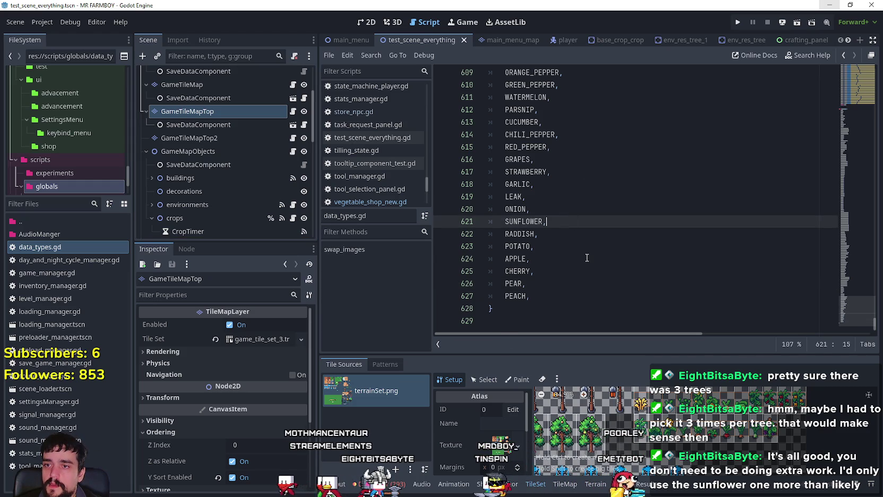
Open game_tile_map_top.gd and place the caret after the SMALL_STONE terrain entries
left_click(292, 111)
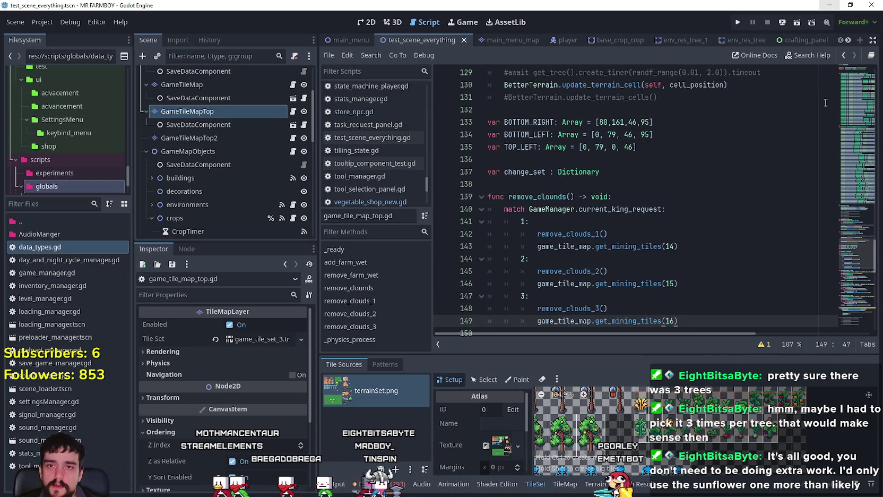
mouse_move(850, 221)
left_mouse_down()
mouse_move(847, 69)
mouse_move(852, 206)
left_mouse_up()
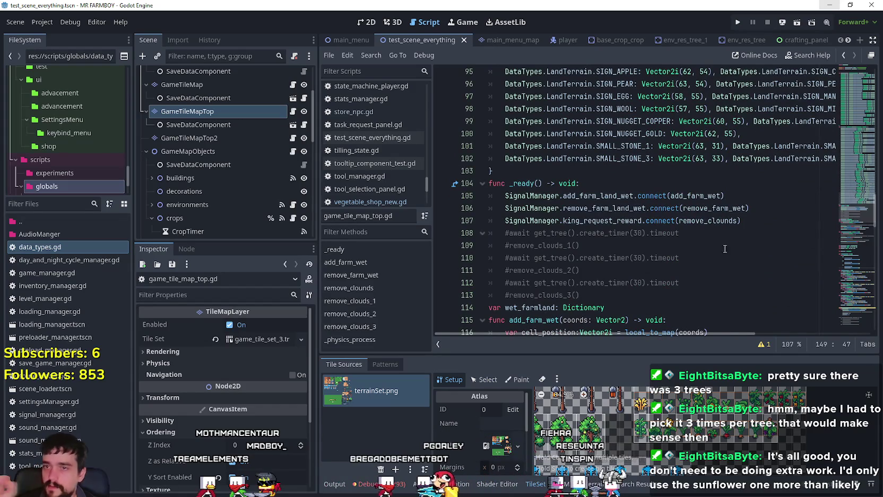
left_click_drag(688, 333, 804, 332)
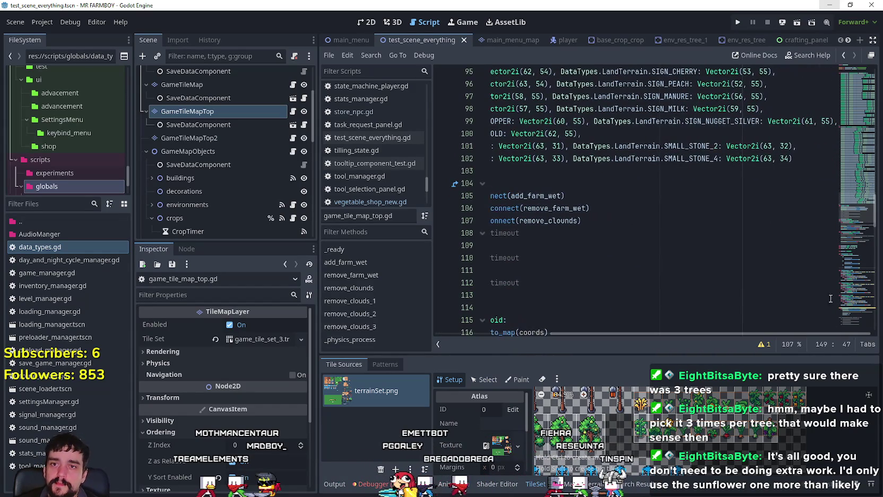
left_click(806, 149)
key("Down")
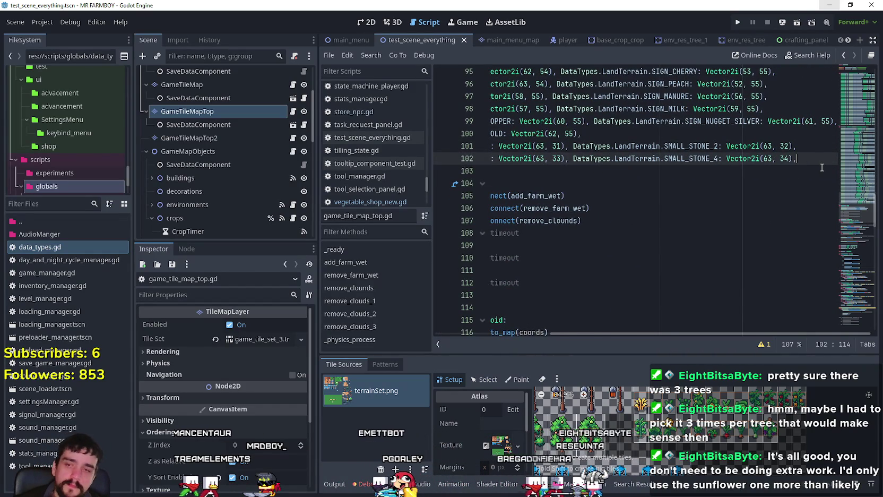
key("Right")
key("shift+Up")
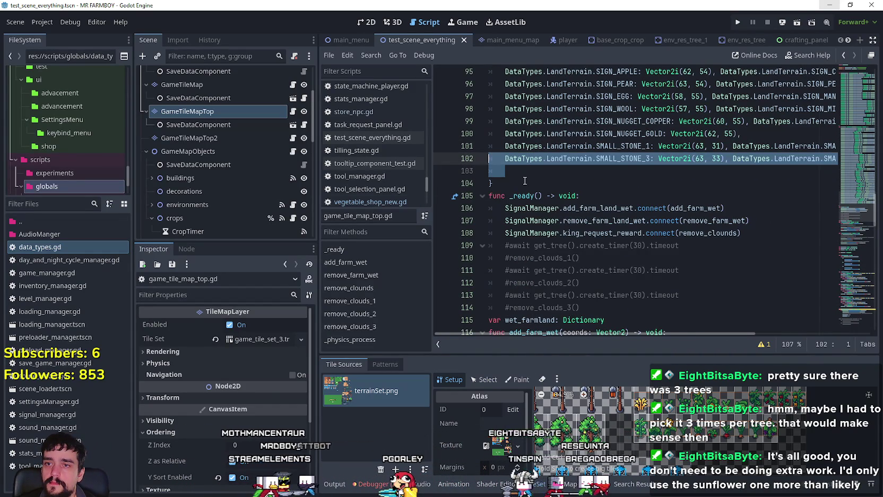
key("Right")
Add 'DataTypes.LandTerrain.WHEAT: Vector2i(52, 56),' to the terrain table and widen the editor
type("Data")
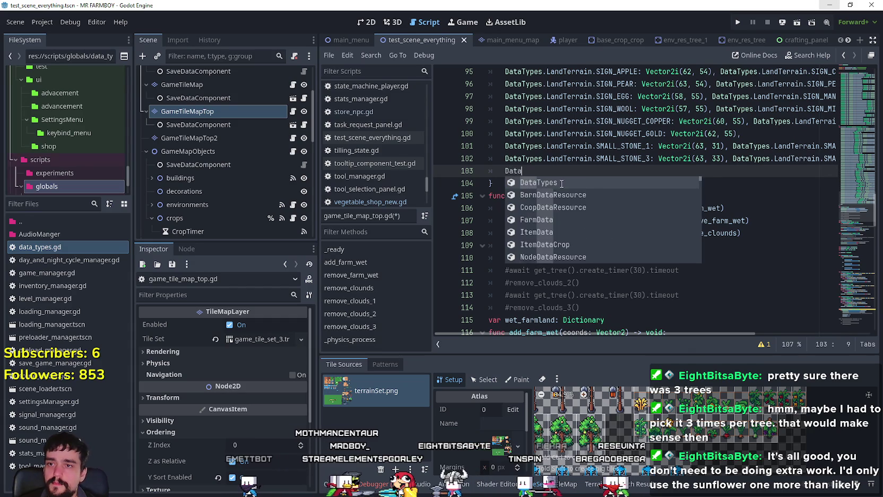
type("Types.Land")
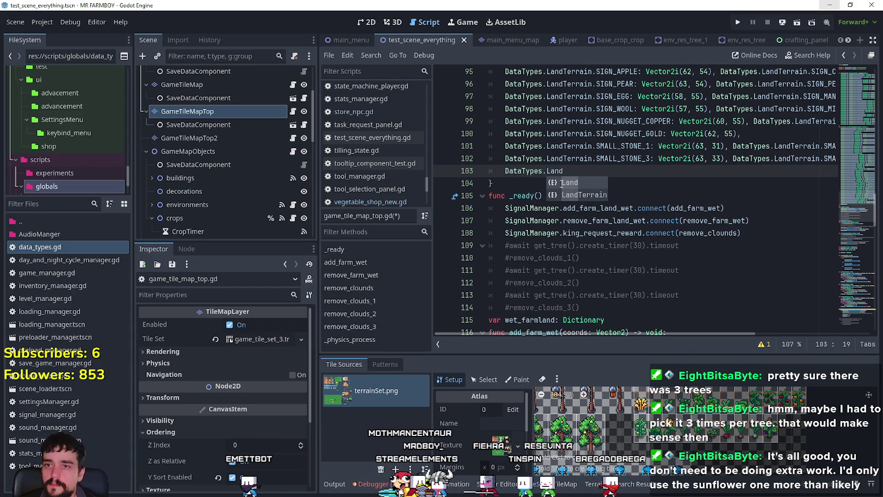
key("Down")
key("Return")
type(".WHEAT")
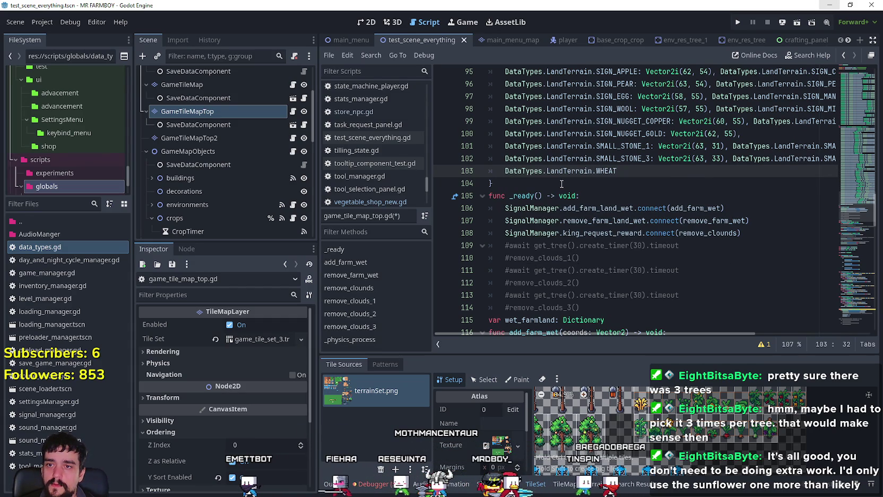
type(": Vector2i(")
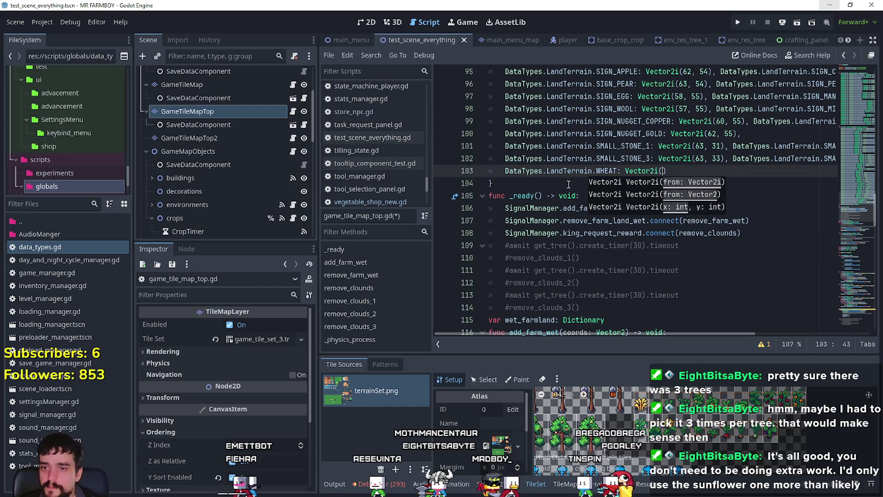
mouse_move(642, 409)
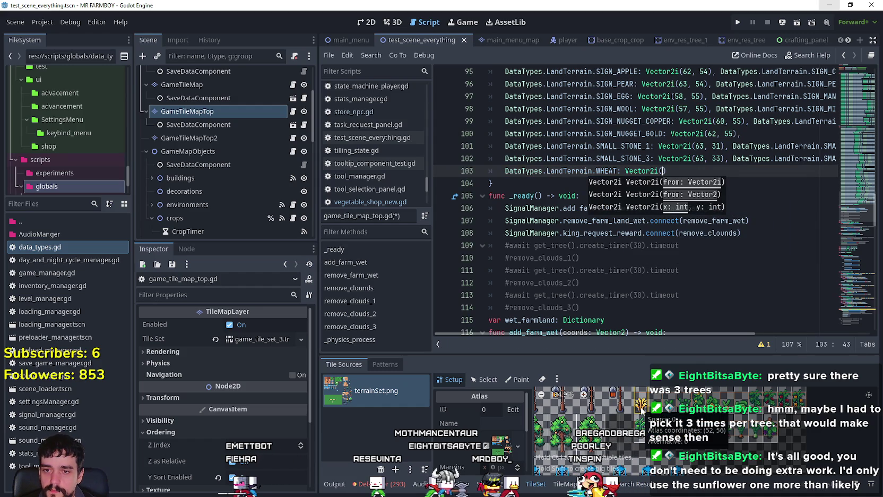
type("52, 56")
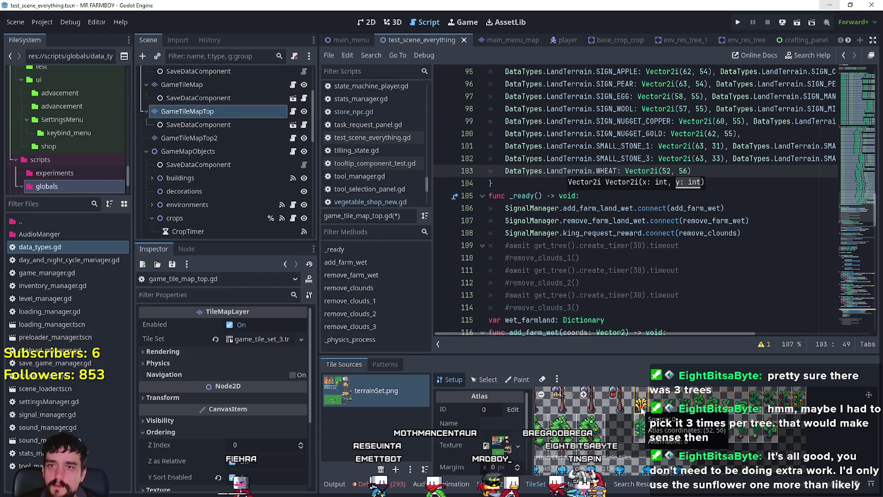
type(")")
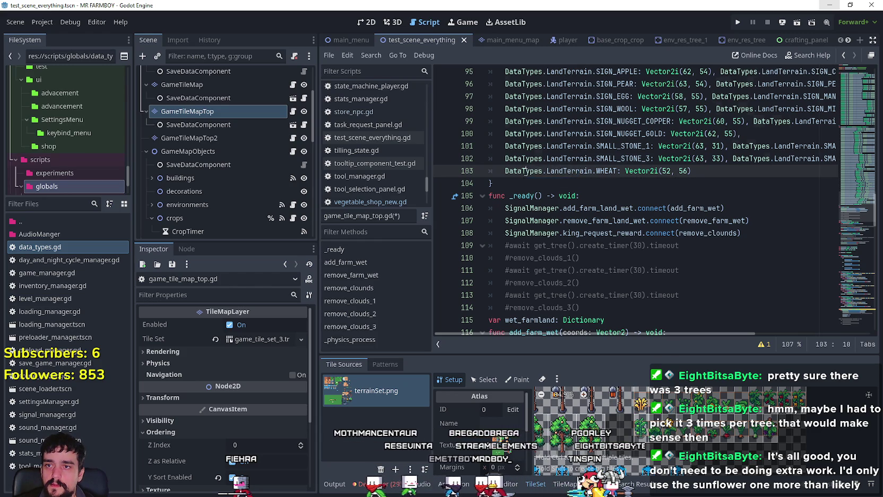
key("shift+Home")
key("ctrl+c")
left_click(727, 176)
type(",")
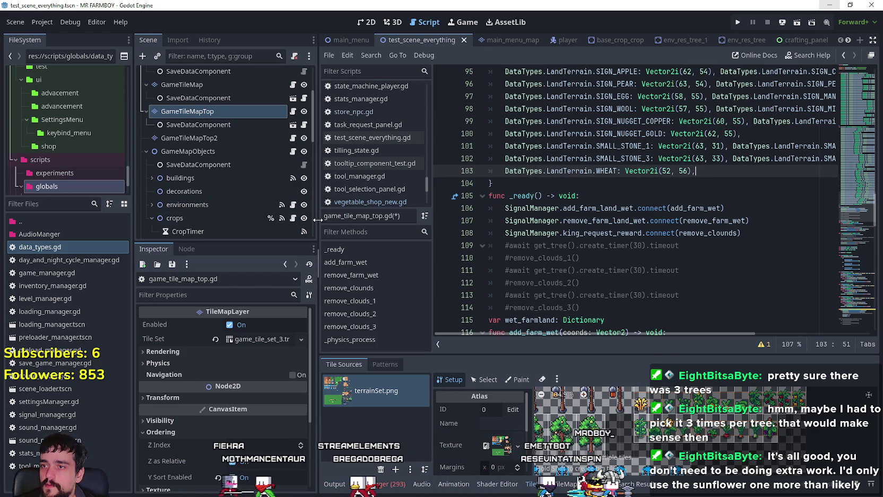
left_click_drag(317, 219, 100, 196)
scroll(617, 335, "right", 1)
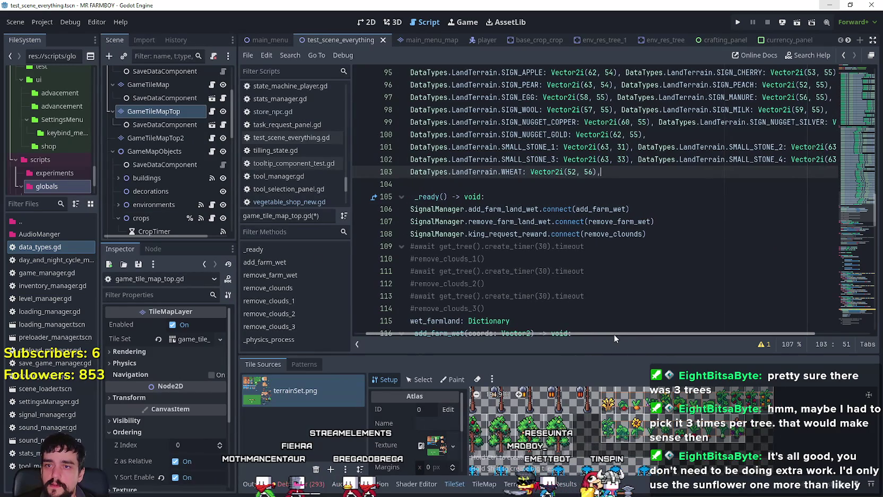
Turn the copied WHEAT line into TOMATO: Vector2i(53, 56)
left_click(685, 180)
key("Up")
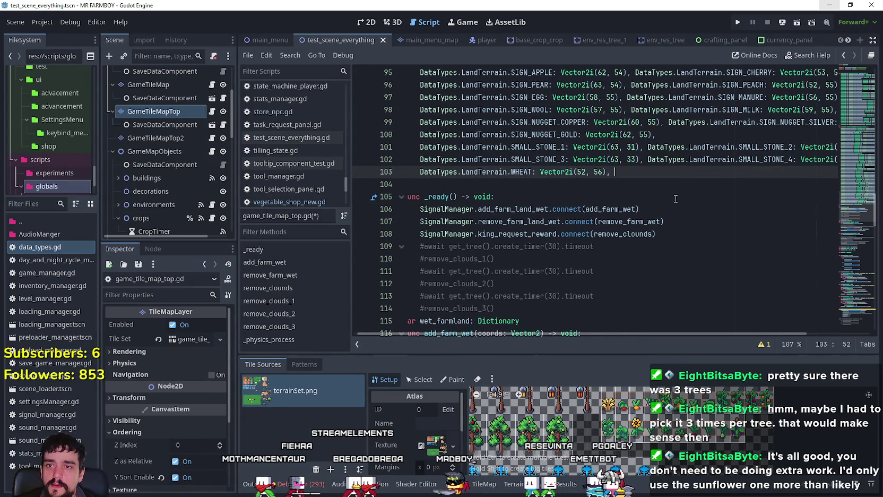
double_click(715, 172)
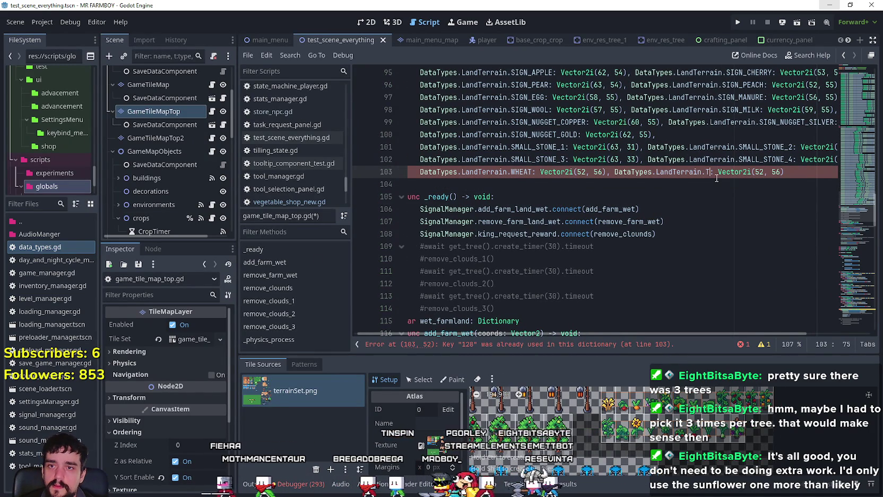
type("OMATO")
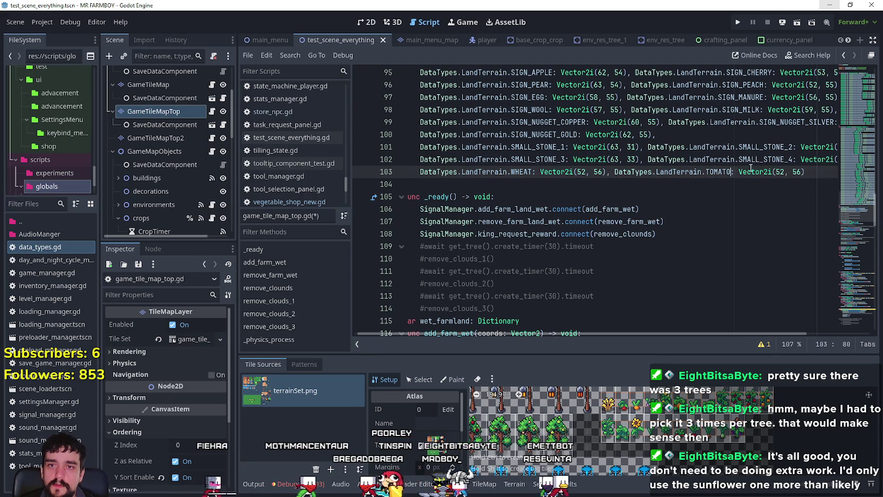
double_click(780, 172)
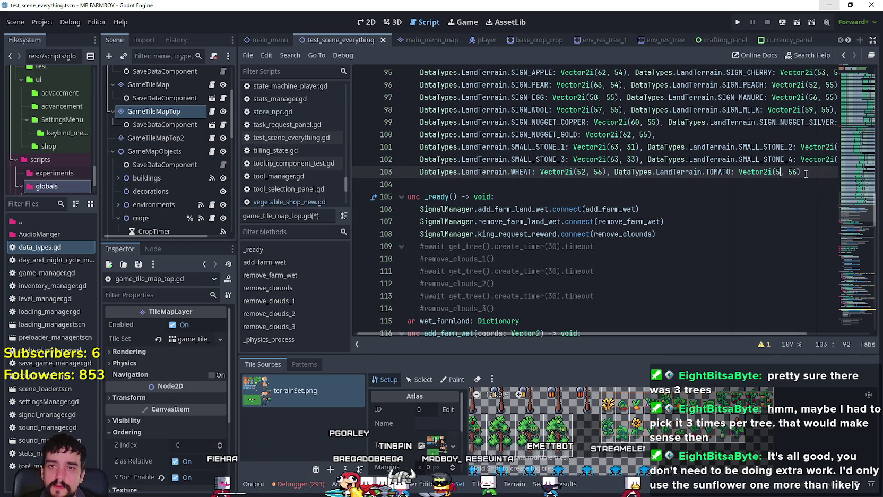
type("3")
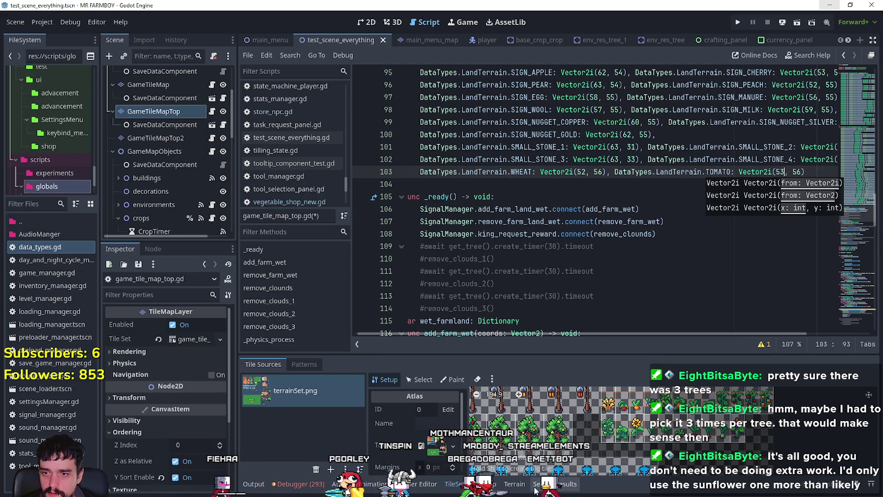
left_click(502, 485)
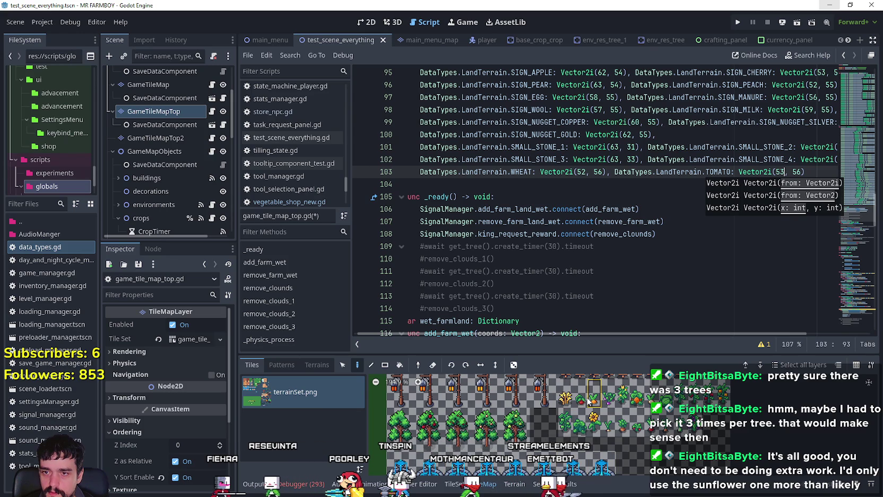
left_click(811, 173)
type(",")
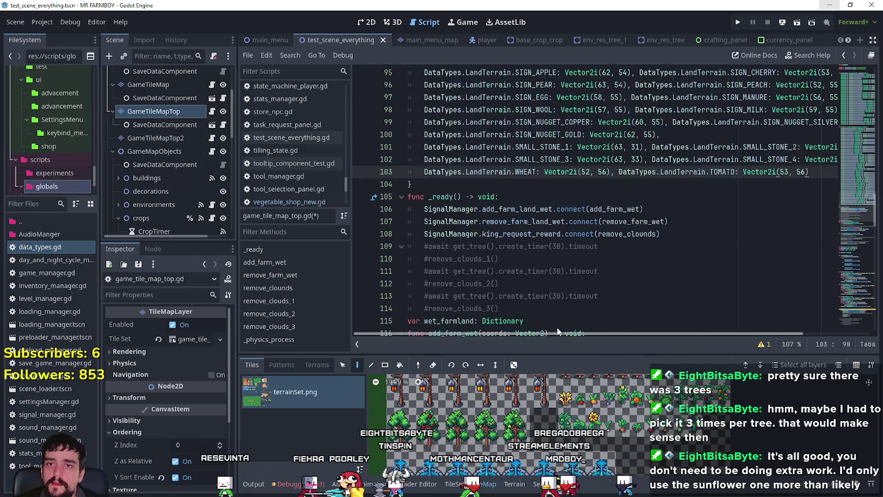
Add CARROT and TURNIP entries, with TURNIP at Vector2i(55, 56)
key("Return")
key("ctrl+v")
left_click(525, 184)
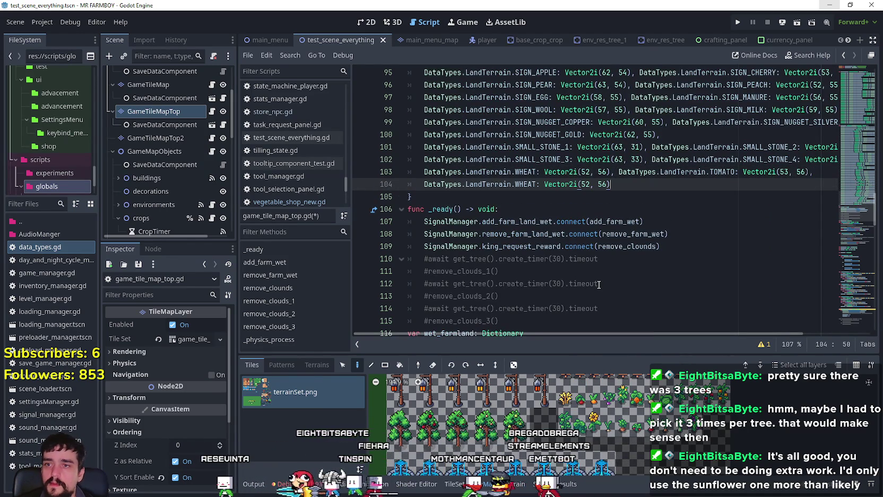
double_click(525, 184)
type("C")
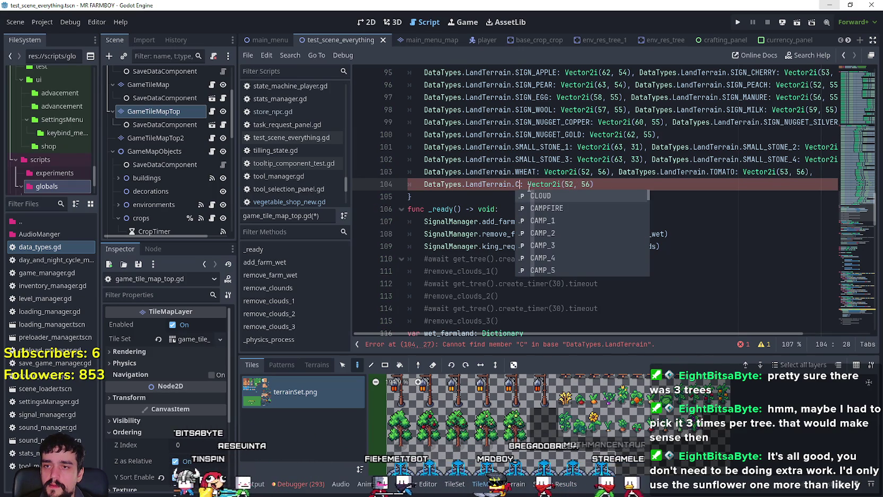
type("ARROT")
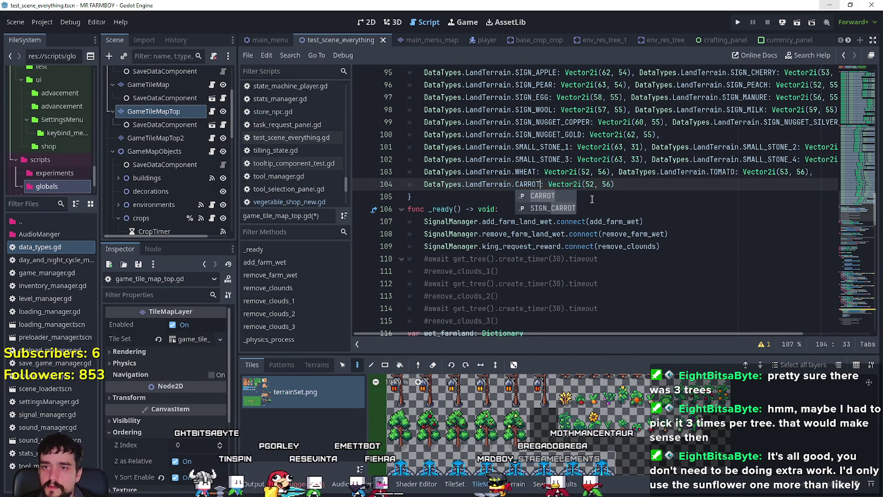
left_click(593, 184)
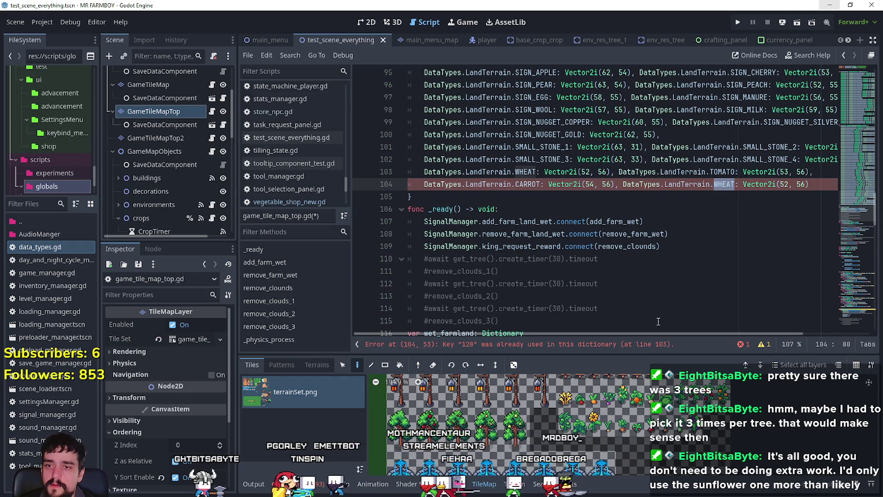
type("URNIP")
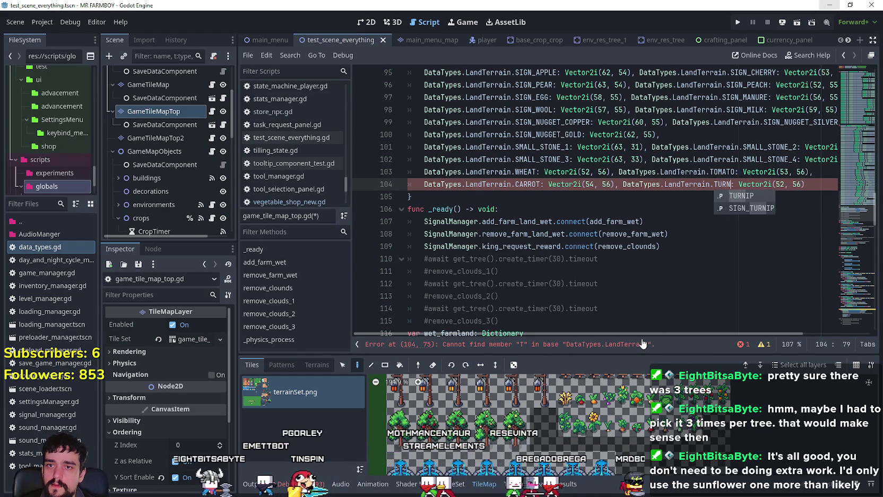
left_click(794, 184)
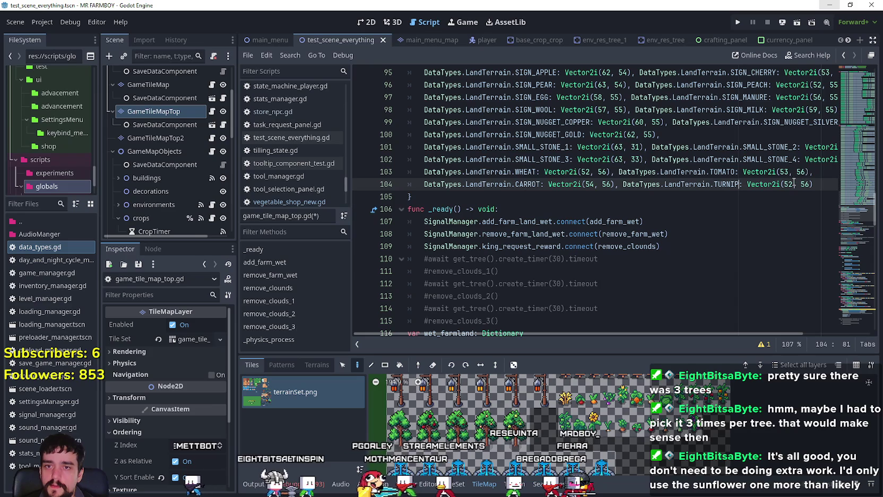
key("BackSpace")
type("5")
left_click(814, 184)
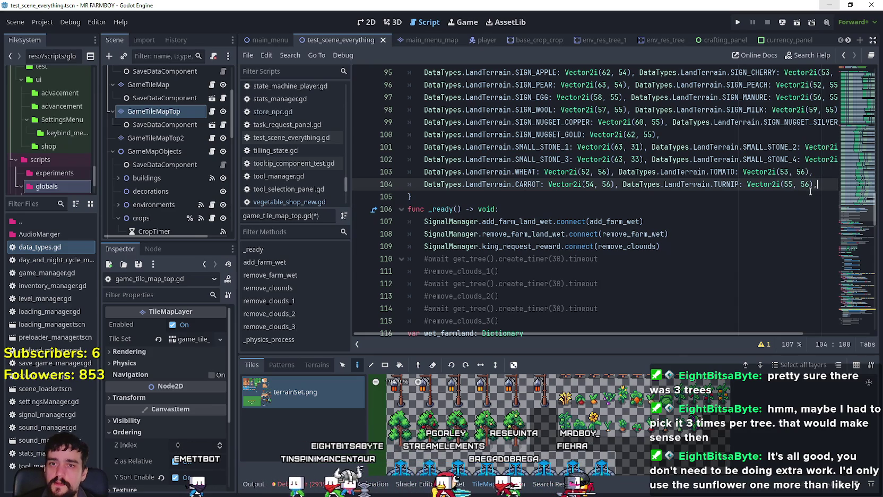
Add CORN and PUMPKIN entries, with PUMPKIN at Vector2i(57, 56)
key("Return")
key("ctrl+v")
double_click(526, 193)
key("ctrl+c")
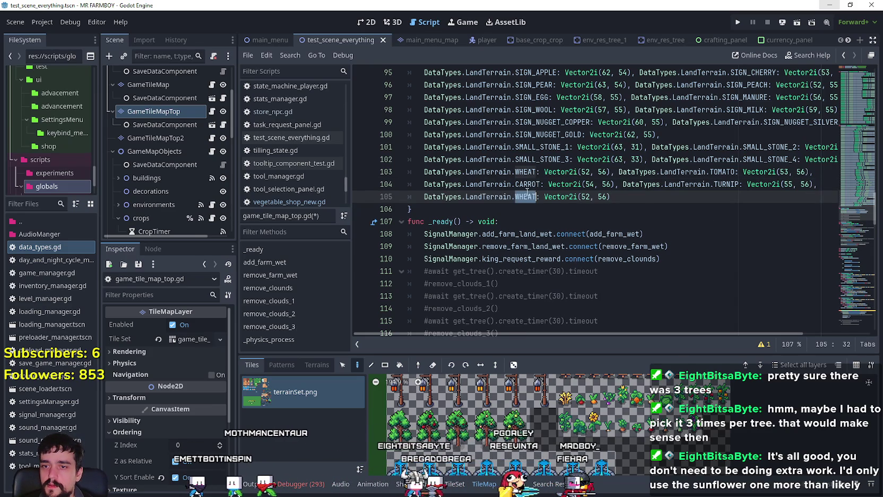
type("C")
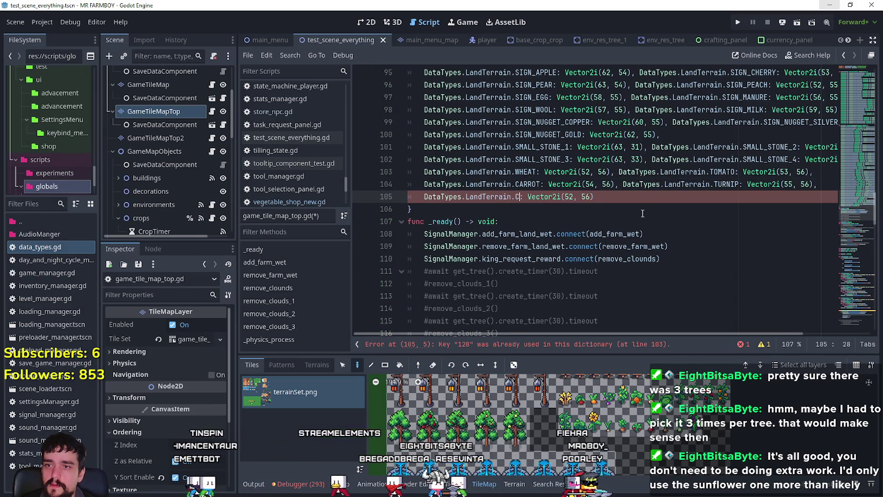
type("ORN")
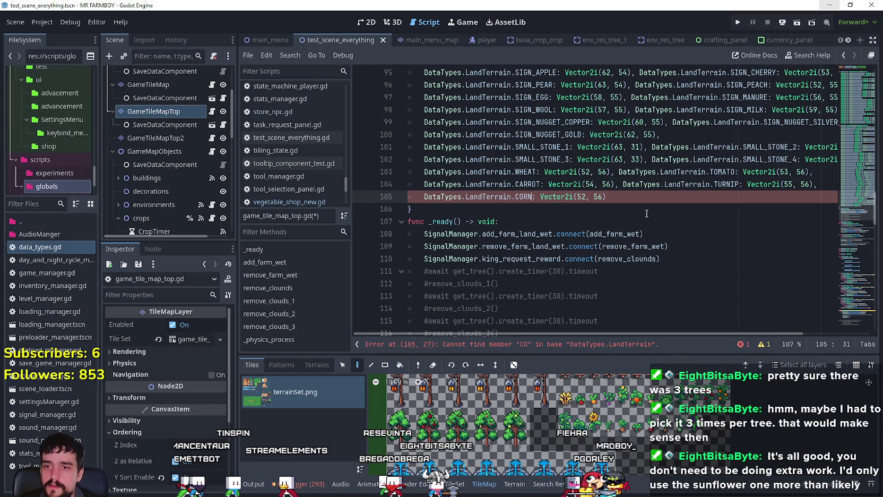
scroll(638, 403, "up", 3)
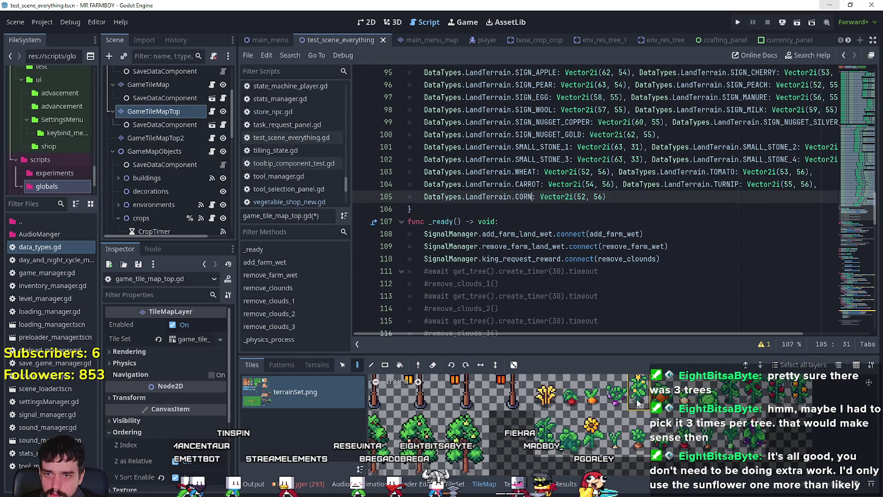
scroll(638, 404, "down", 2)
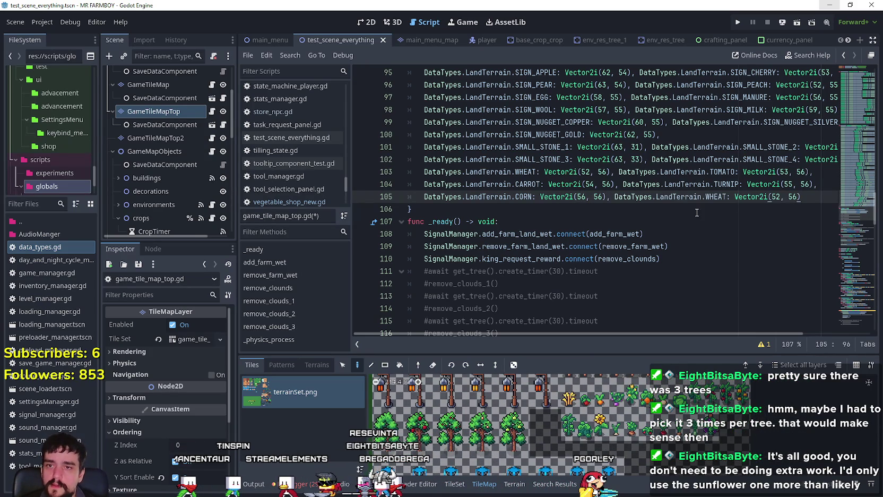
type("PUMPKIN")
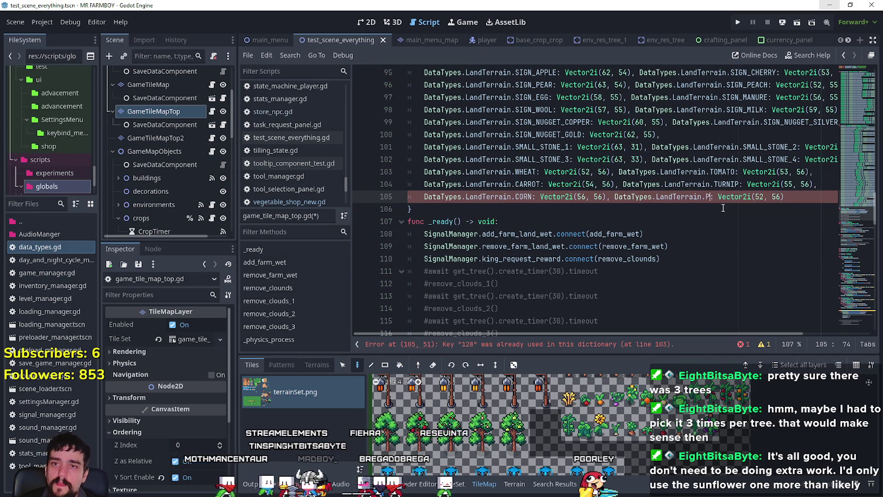
left_click(789, 196)
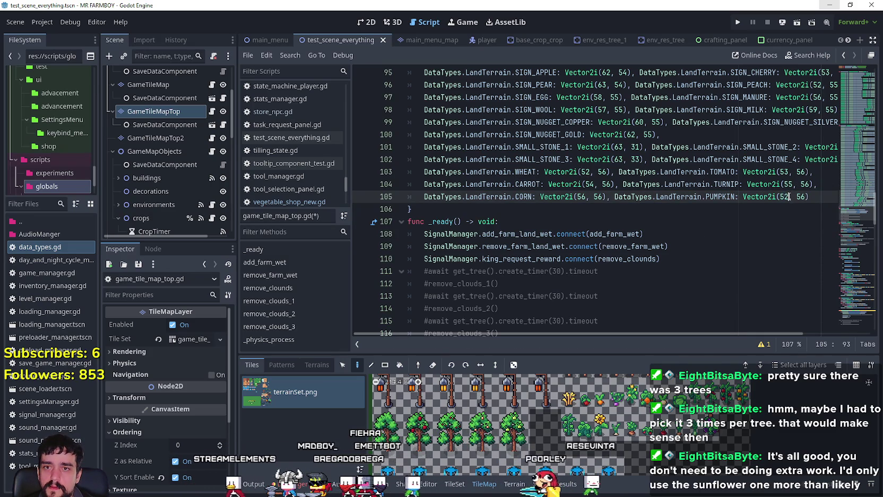
key("BackSpace")
type("7")
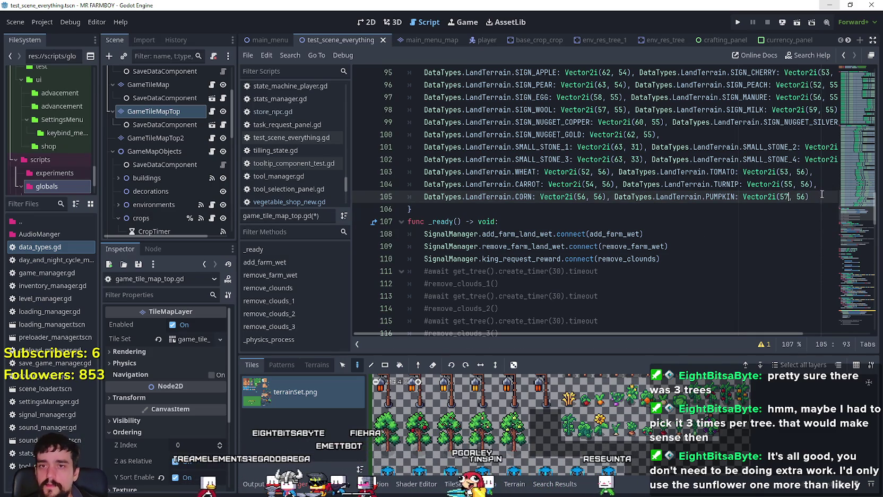
left_click(822, 197)
type(",")
Add PARSNIP and CABBAGE entries, with CABBAGE at Vector2i(59, 56)
key("Return")
key("ctrl+v")
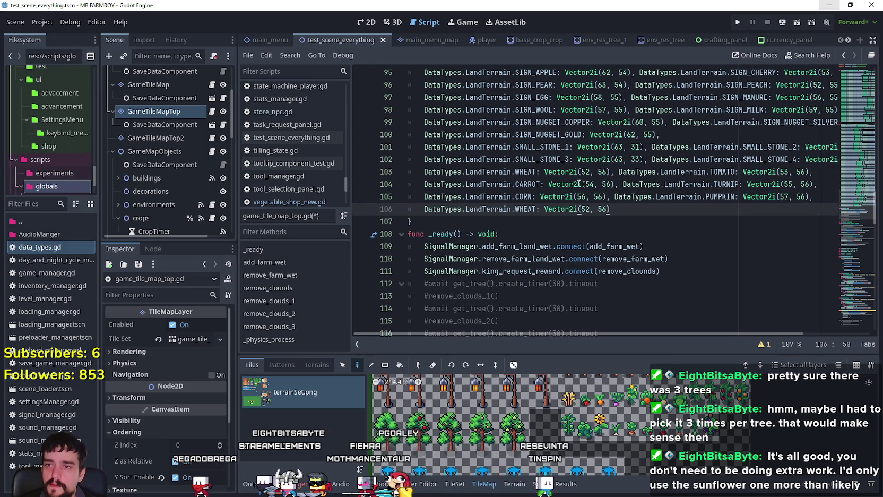
double_click(530, 208)
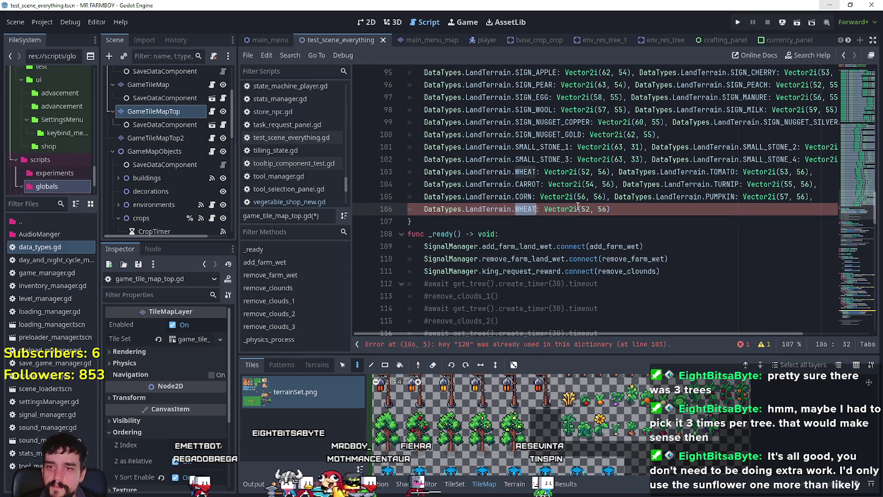
type("PAR")
key("Return")
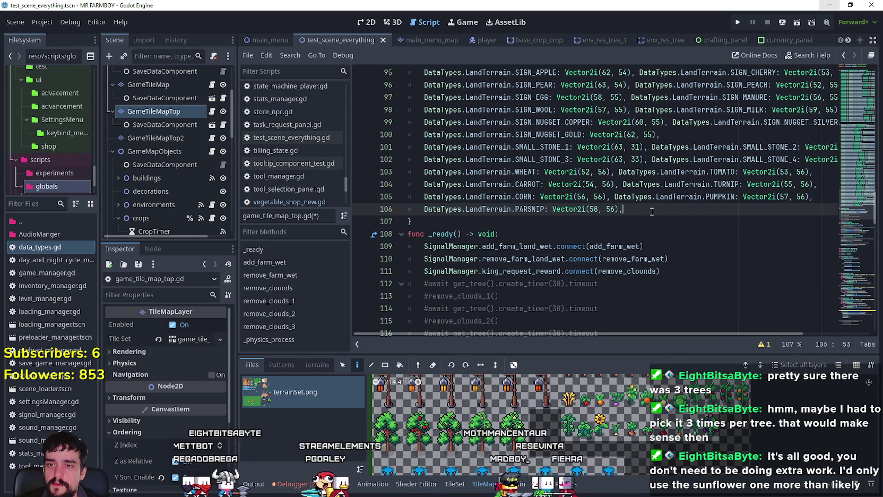
key("ctrl+v")
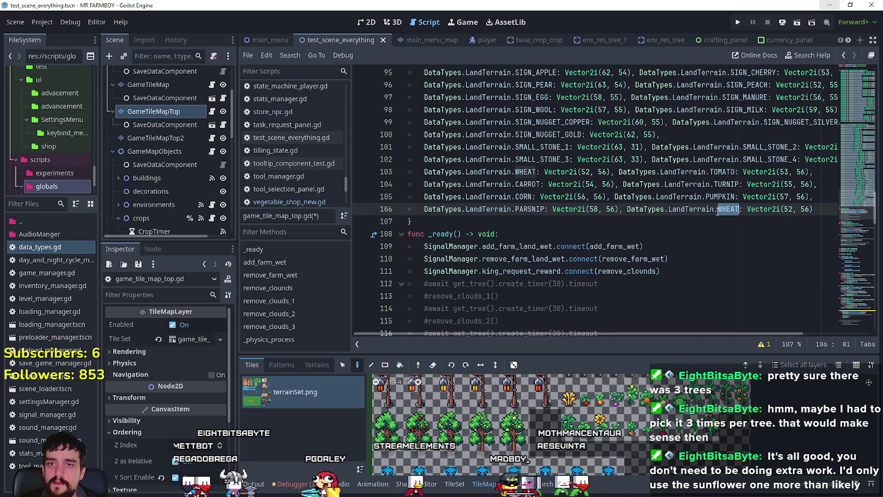
type("CABBAGE")
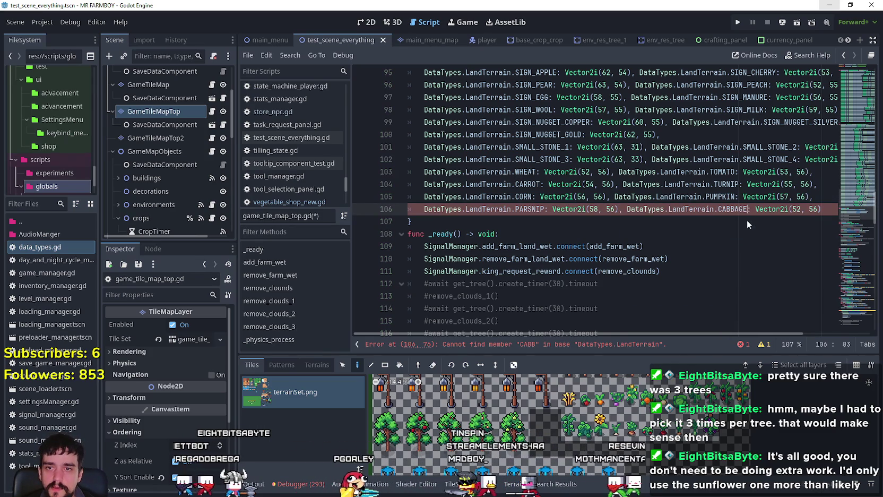
double_click(797, 209)
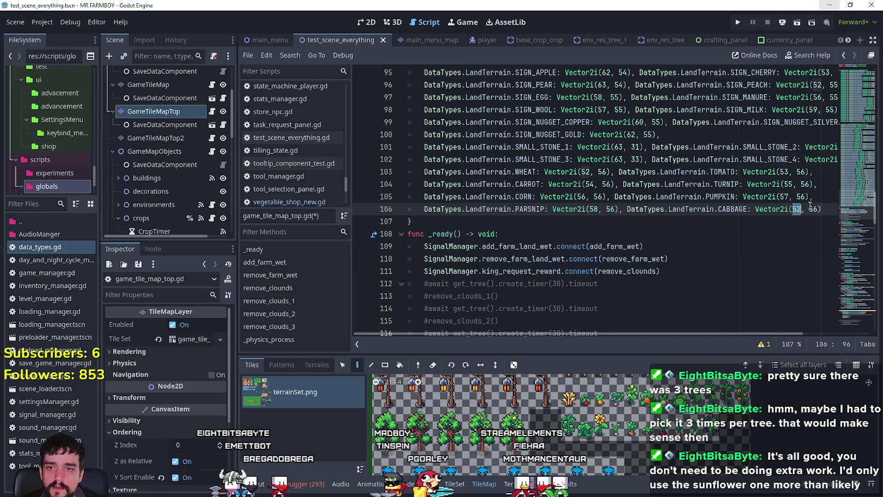
type("59")
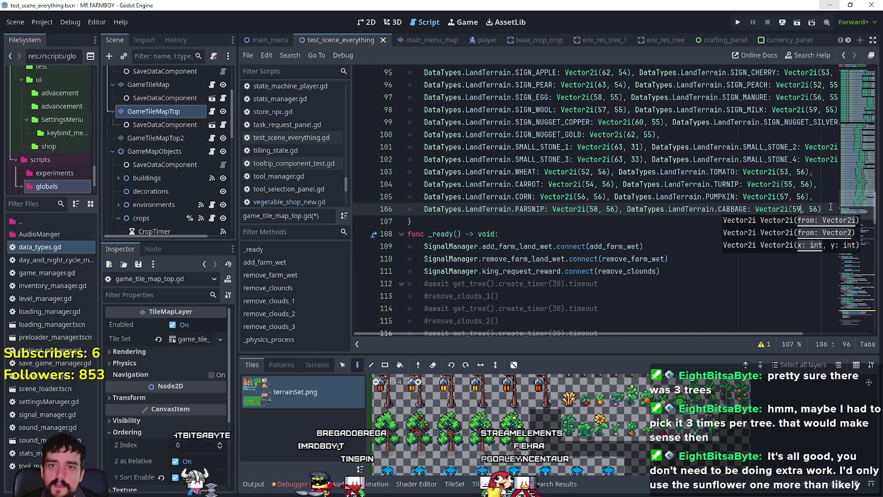
type(",")
key("Return")
Turn a pasted WHEAT entry into CUCUMBER: Vector2i(60, 56)
key("ctrl+v")
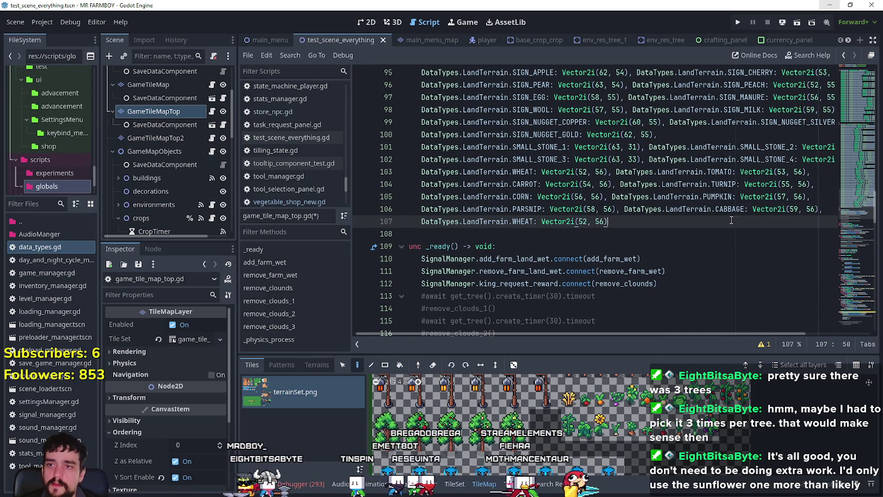
double_click(531, 221)
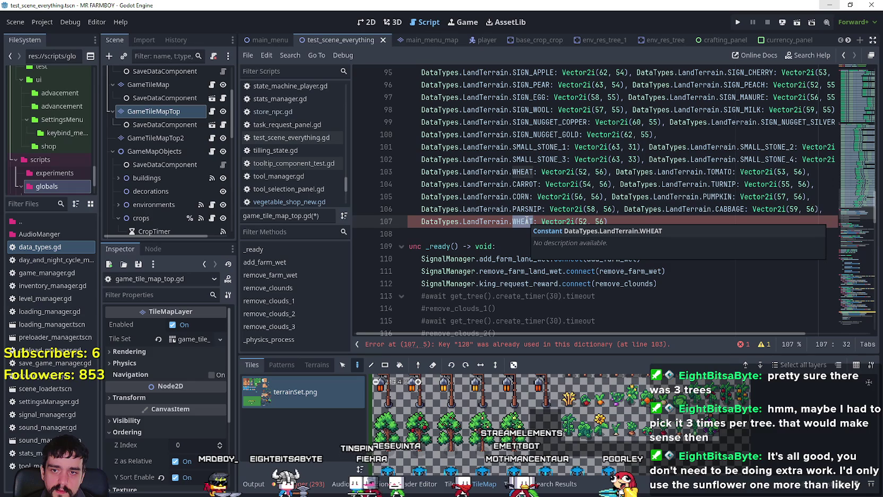
type("GREE")
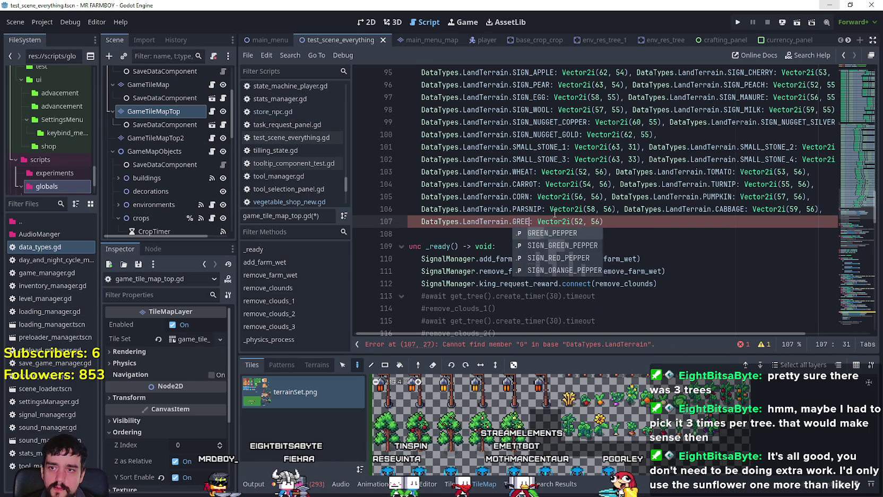
left_click(551, 232)
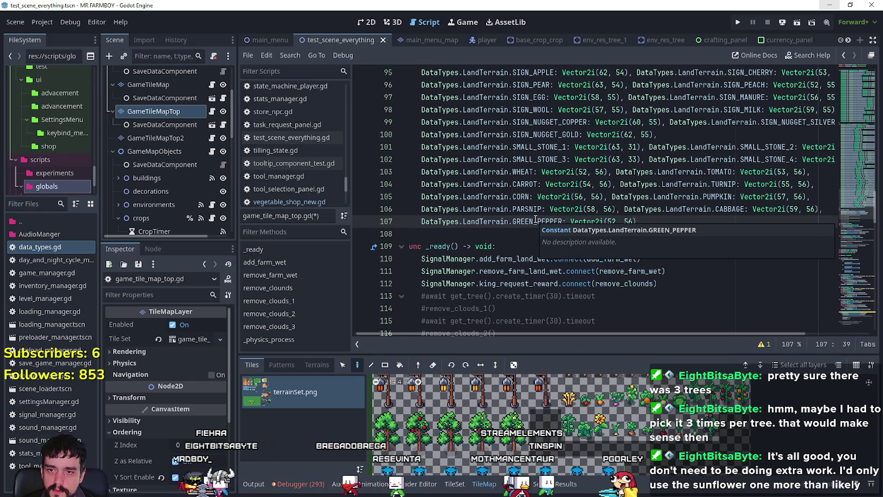
left_click(536, 219)
type("CUCU")
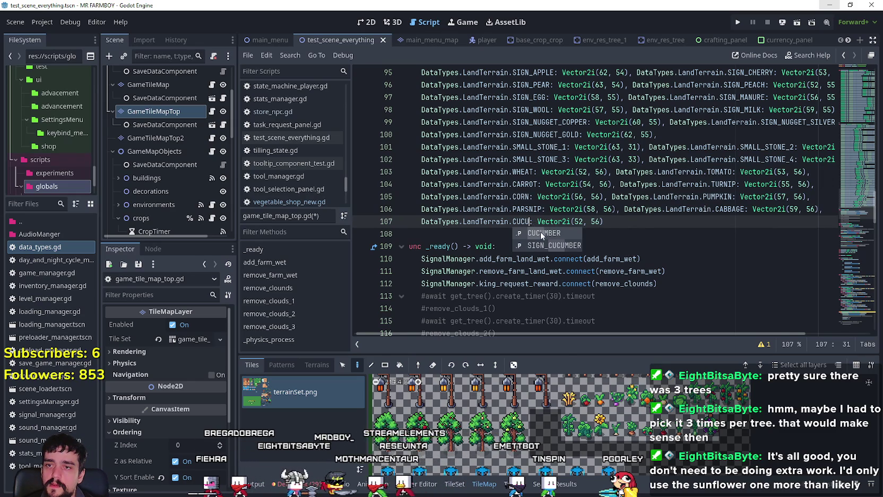
left_click(544, 236)
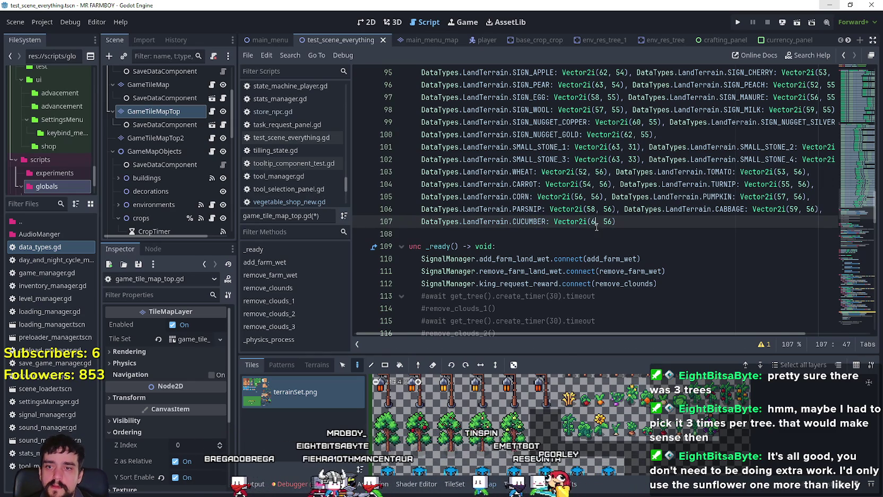
type("0")
key("End")
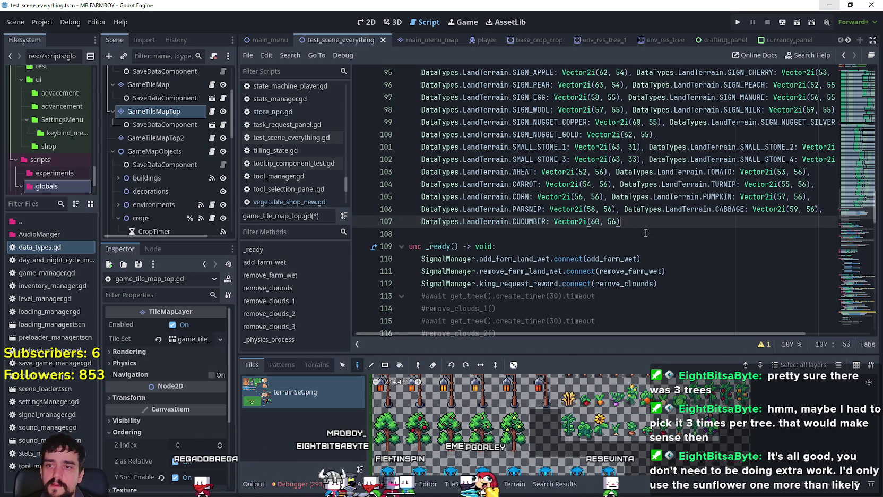
Add RED_PEPPER: Vector2i(61, 56) after CUCUMBER on line 107
key("ctrl+v")
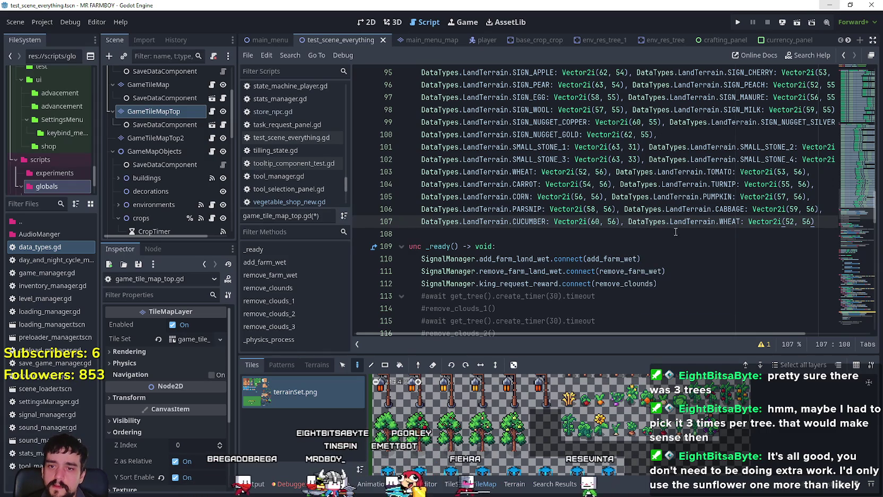
double_click(732, 221)
type("R")
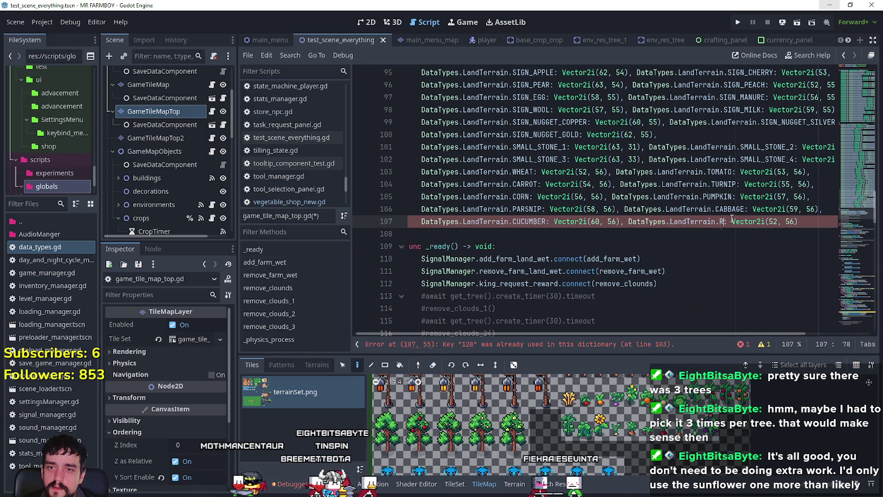
type("ed")
key("Return")
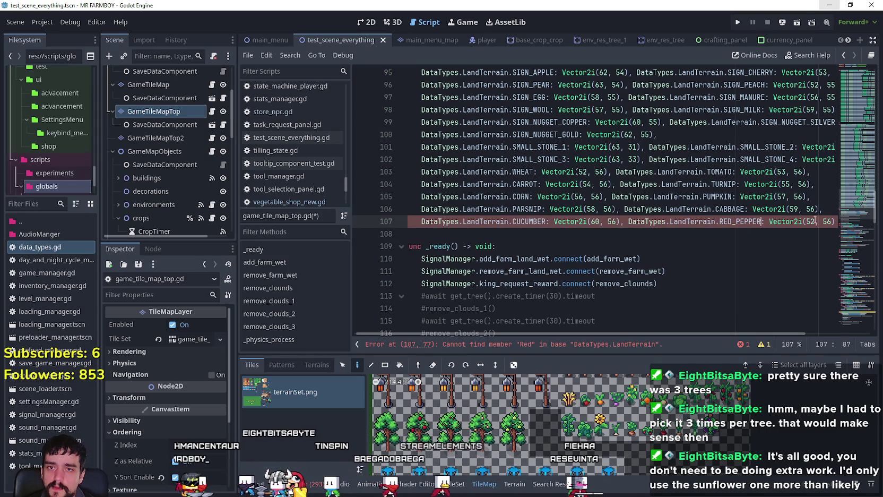
double_click(811, 221)
type("61")
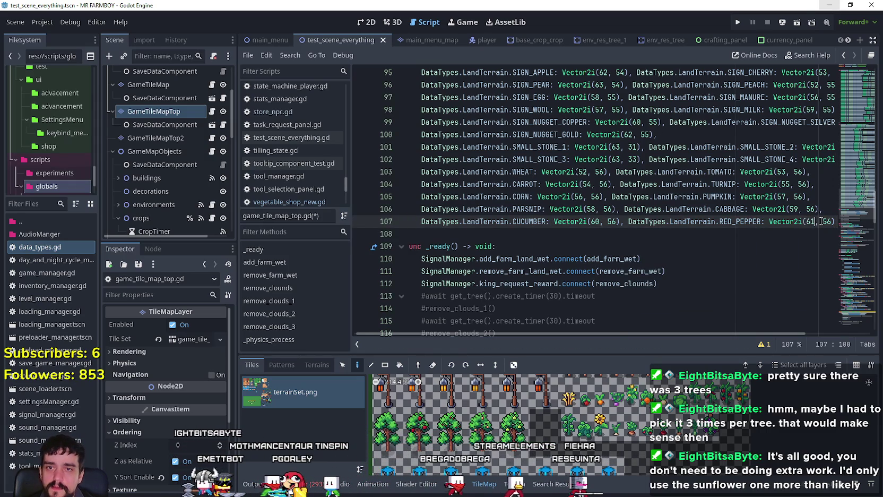
key("End")
type(",")
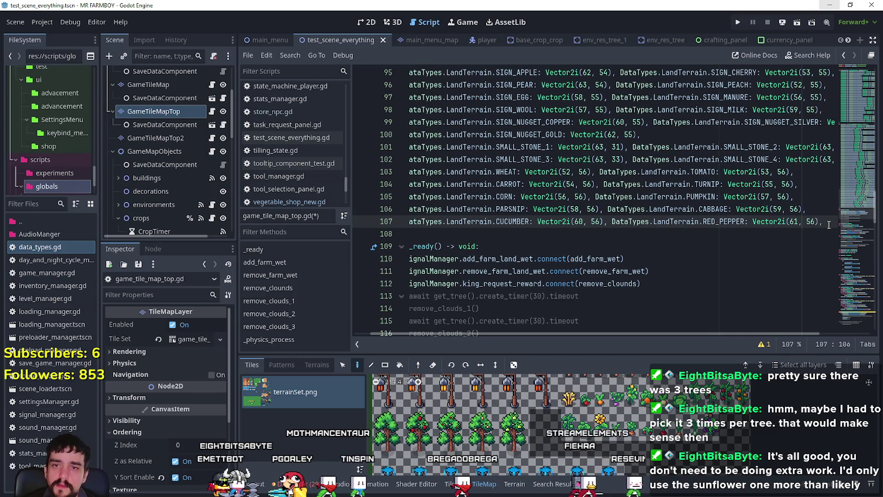
key("Return")
Add ORANGE_PEPPER: Vector2i(62, 56) on line 108
type("DataTypes.LandTerrain.WHEAT: Vector2i(52, 56)")
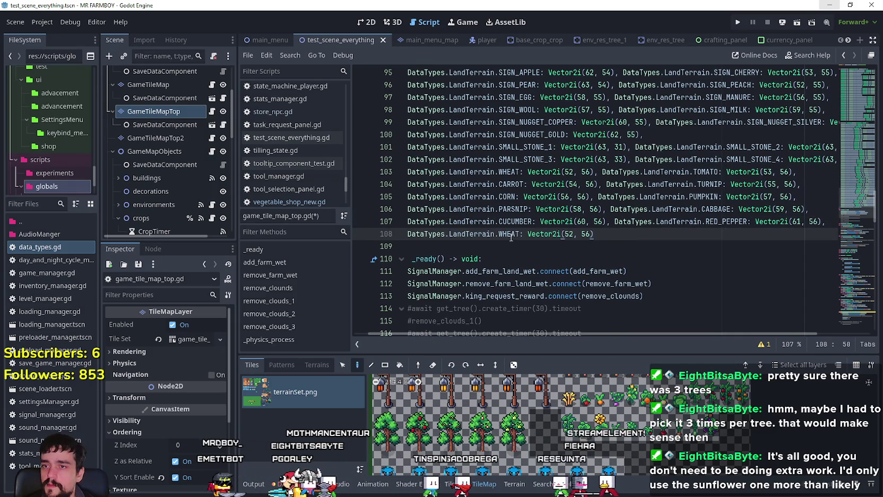
double_click(511, 234)
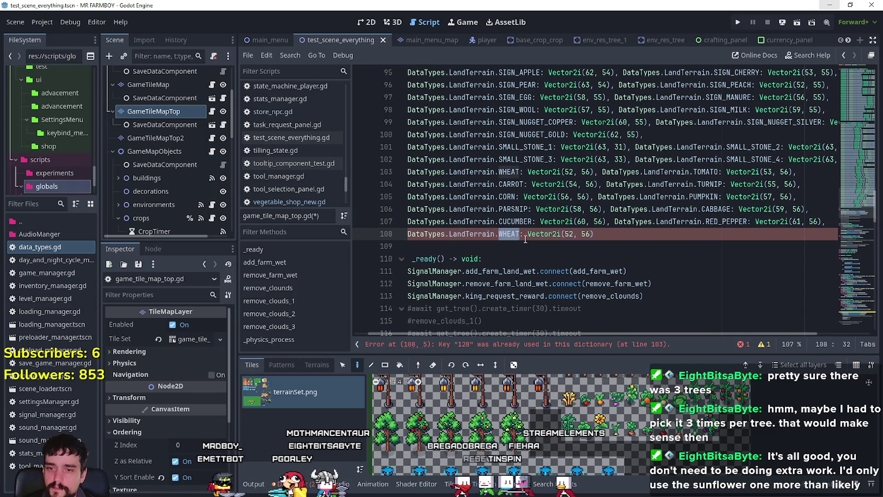
type("ORANGE_PEPPER: Vector2i(")
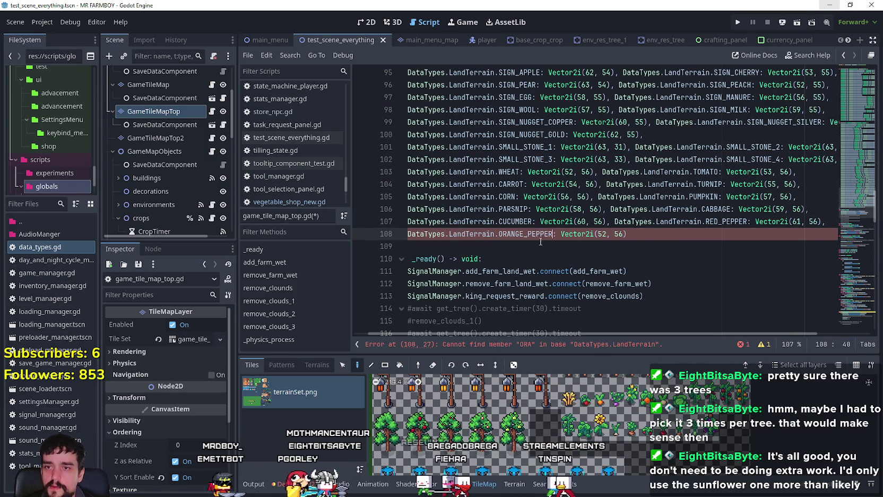
type("62")
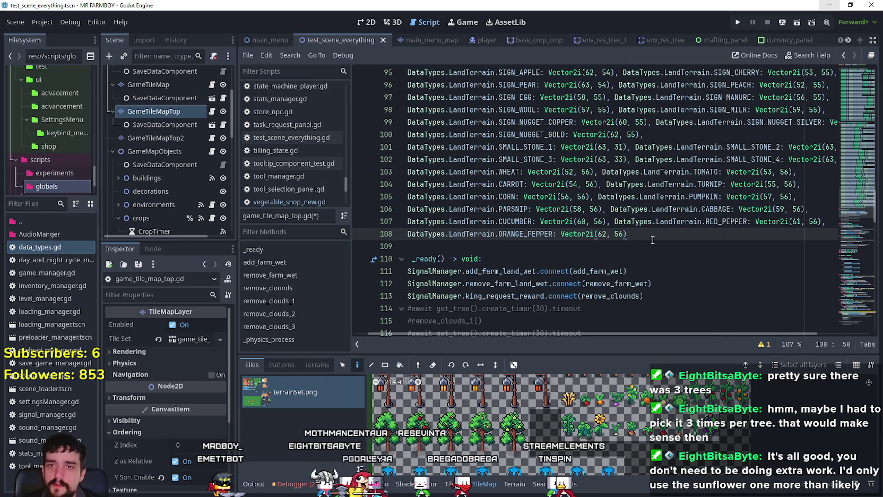
left_click(653, 240)
type(",")
Add GREEN_PEPPER at Vector2i(52, 58) and paste another WHEAT entry onto line 109
type("DataTypes.LandTerrain.WHEAT: Vector2i(52, 56)")
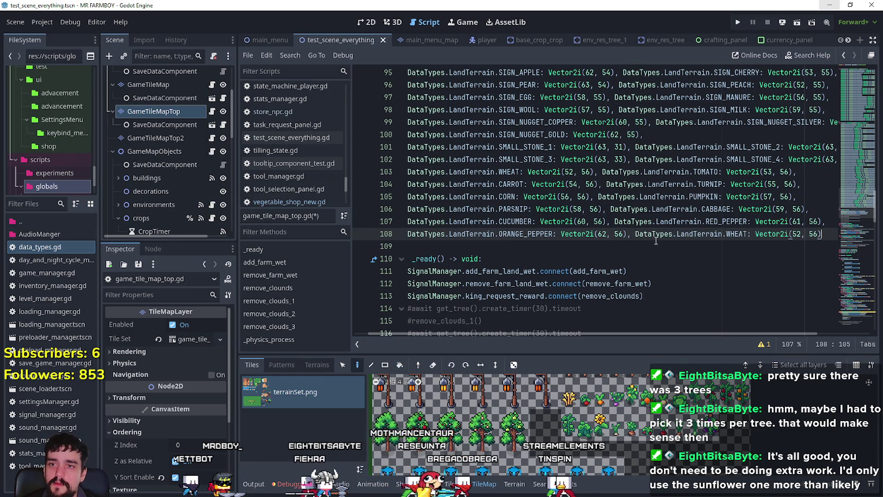
double_click(731, 233)
type("Gree")
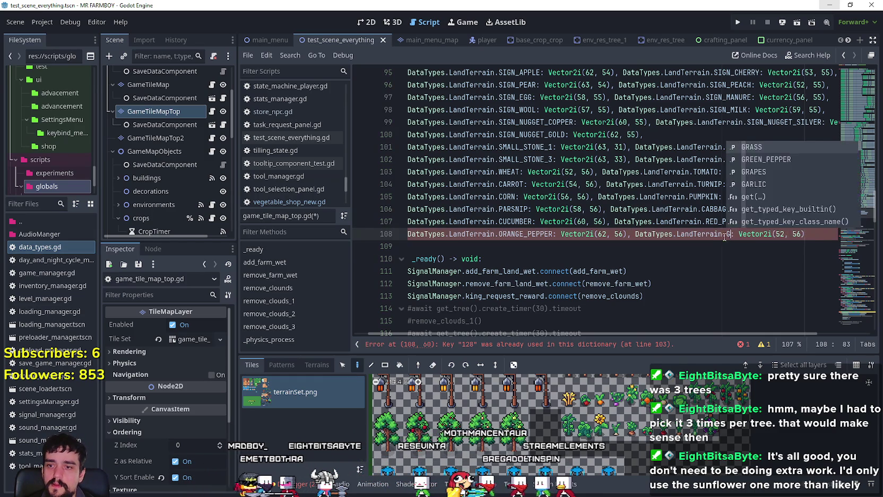
left_click(758, 247)
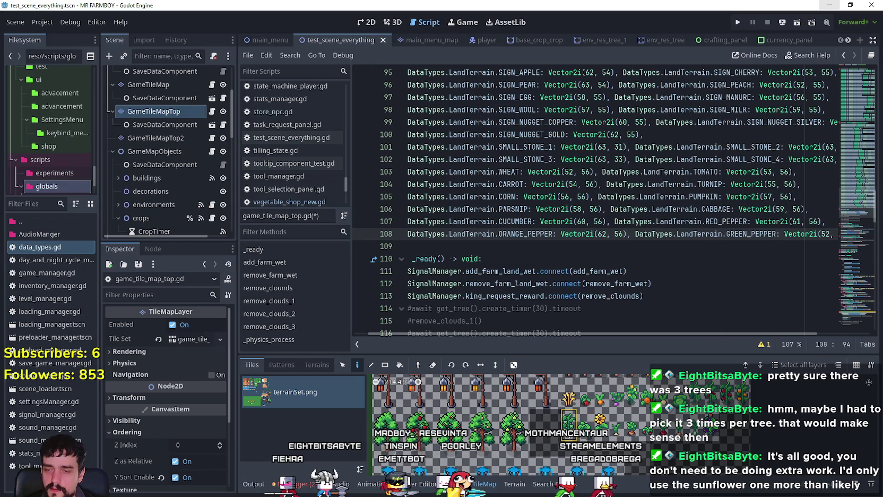
mouse_move(569, 422)
double_click(816, 233)
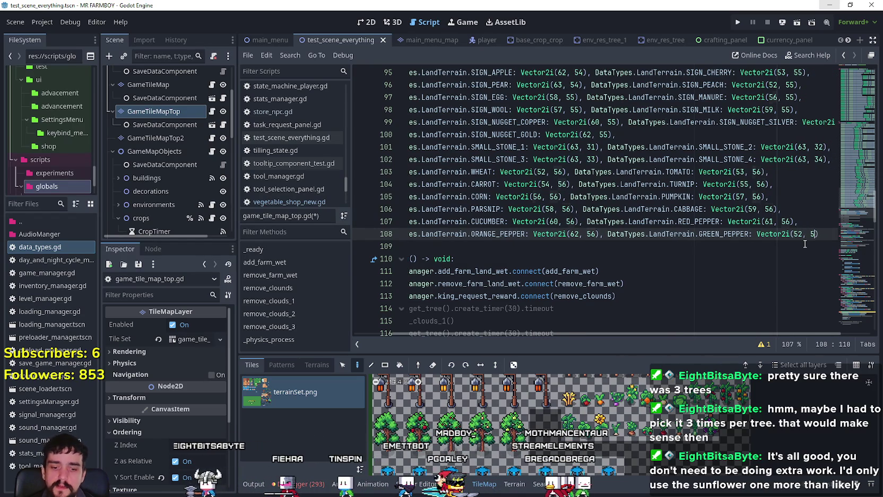
type("58")
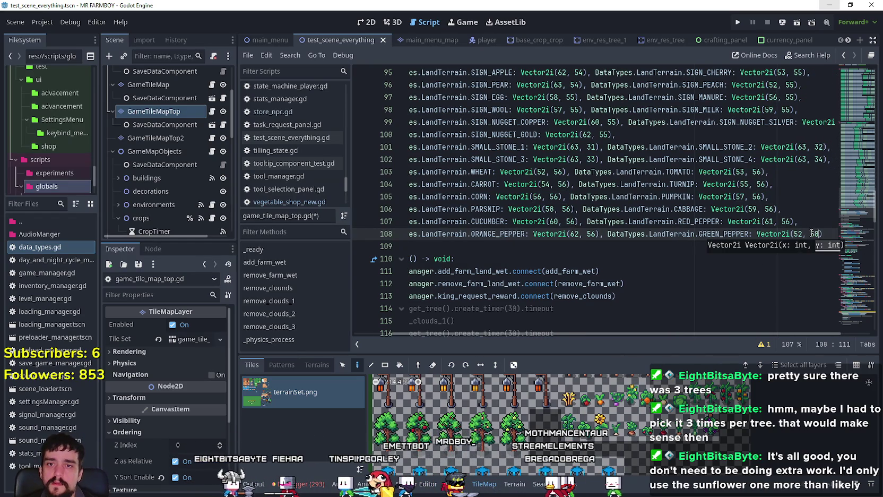
left_click(824, 234)
type(",")
key("Return")
type("DataTypes.LandTerrain.WHEAT: Vector2i(52, 56)")
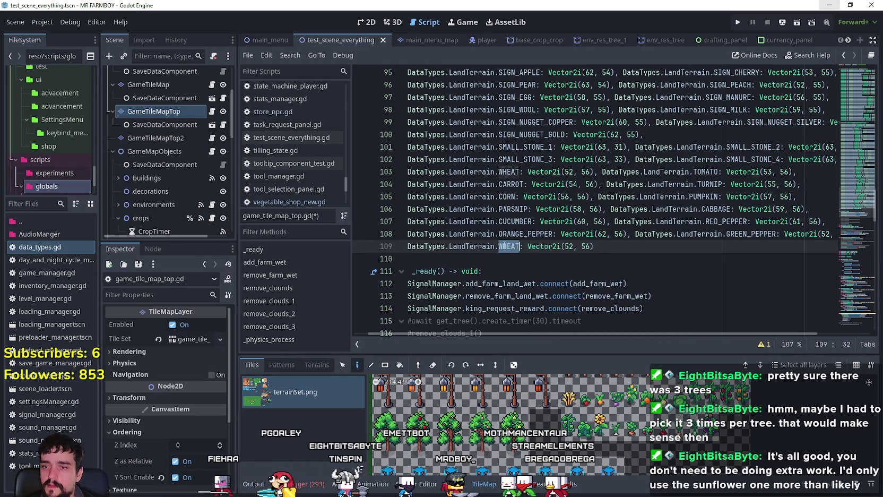
Rename the line-109 WHEAT entry to WATERMELON at Vector2i(53, 58)
double_click(507, 246)
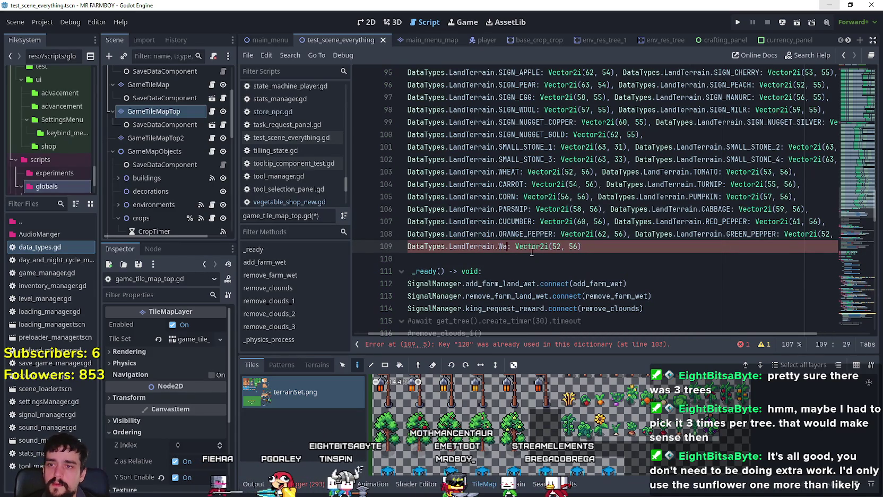
type("Water")
key("Return")
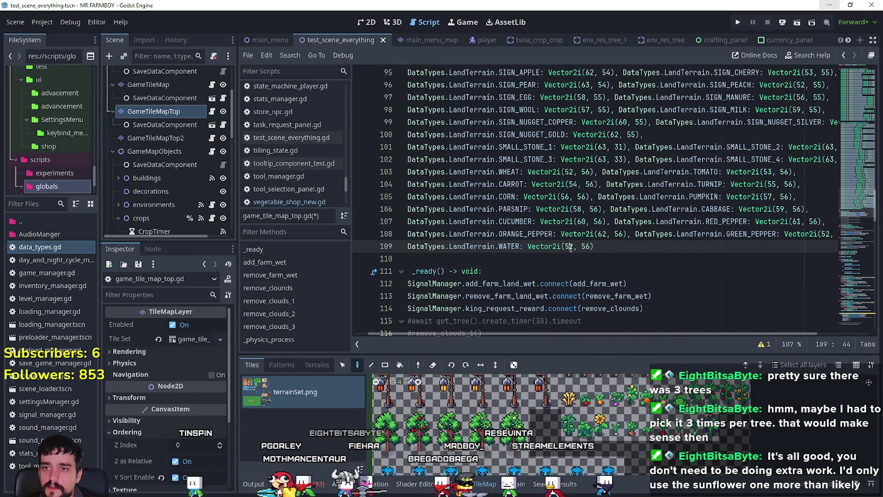
left_click(590, 246)
key("BackSpace")
type("8")
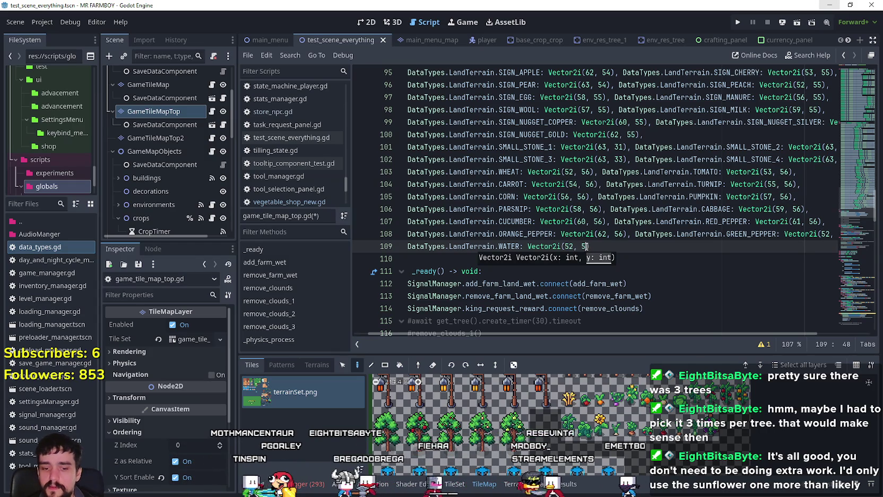
left_click(574, 247)
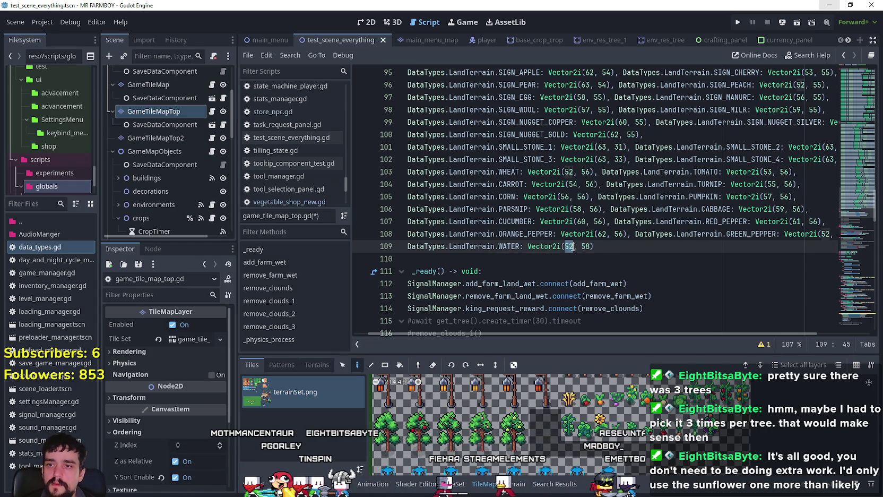
key("BackSpace")
type("3")
left_click(609, 246)
key("shift+Home")
key("ctrl+c")
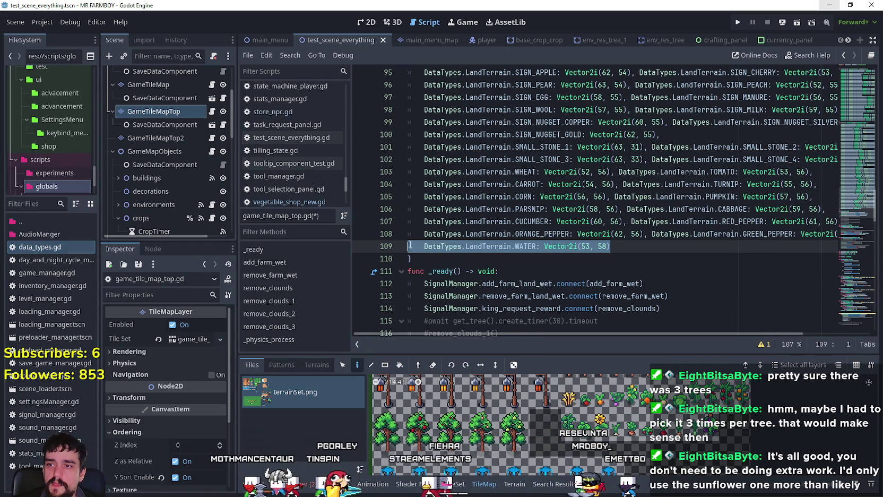
Add SUNFLOWER: Vector2i(54, 58), after WATERMELON and start a new line
left_click(626, 249)
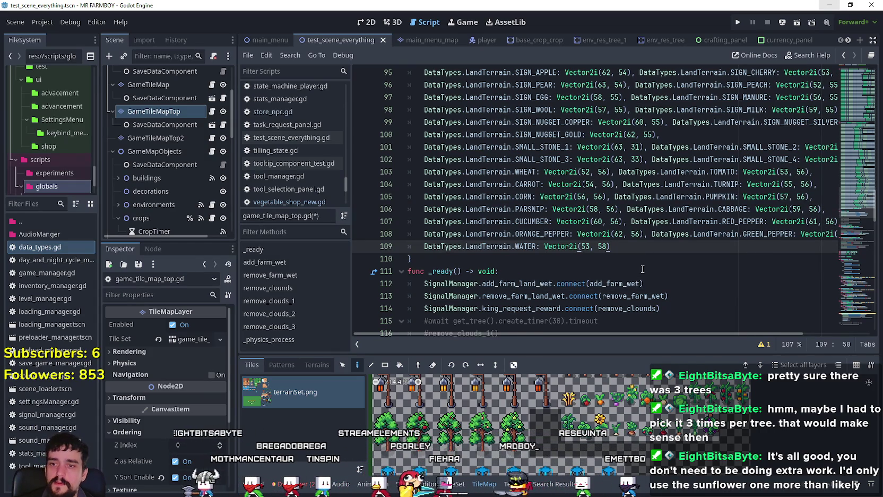
type(",")
key("ctrl+v")
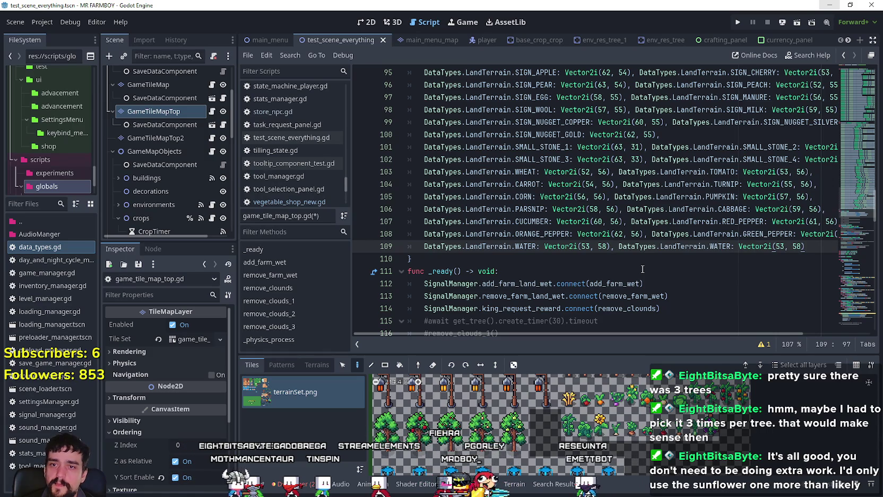
double_click(720, 246)
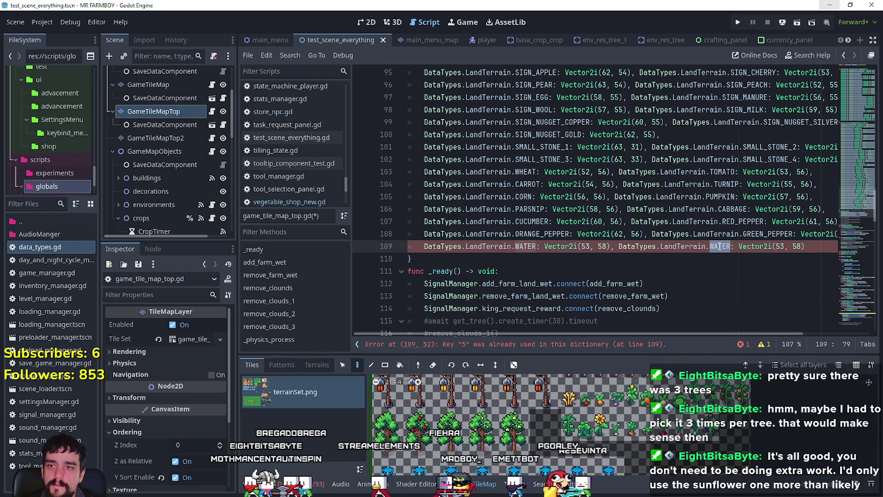
type("ater")
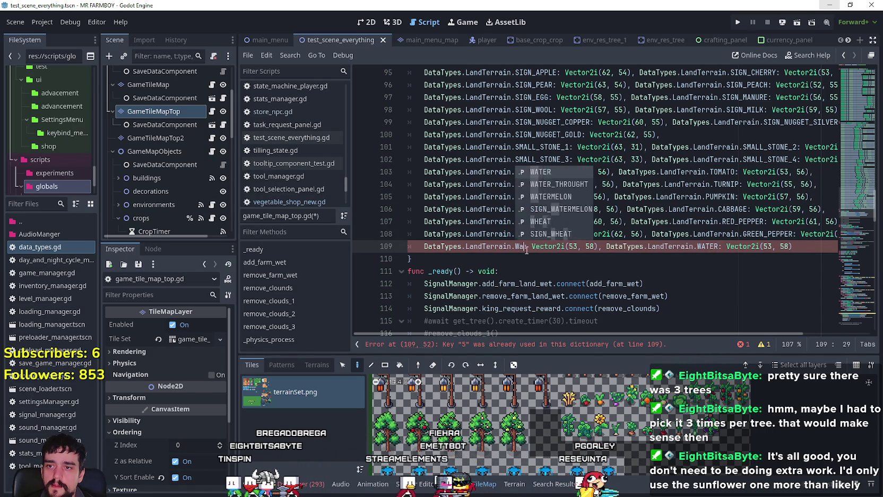
left_click(562, 284)
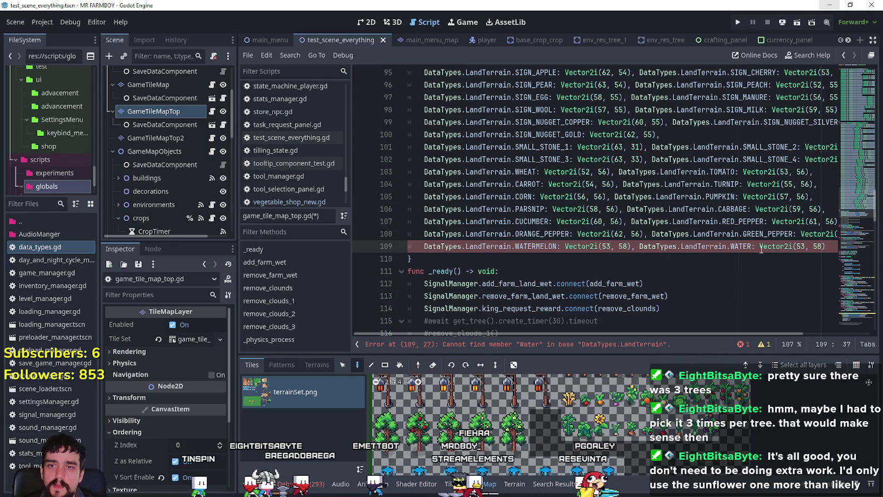
double_click(742, 247)
type("U")
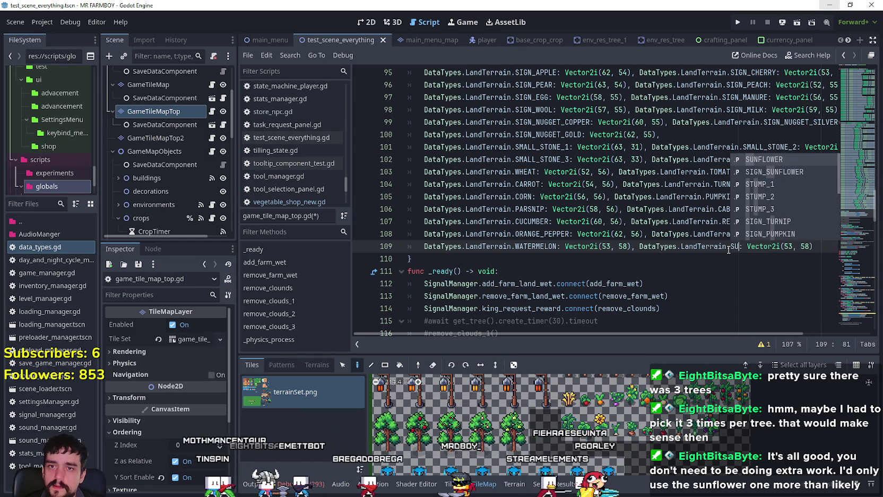
key("Return")
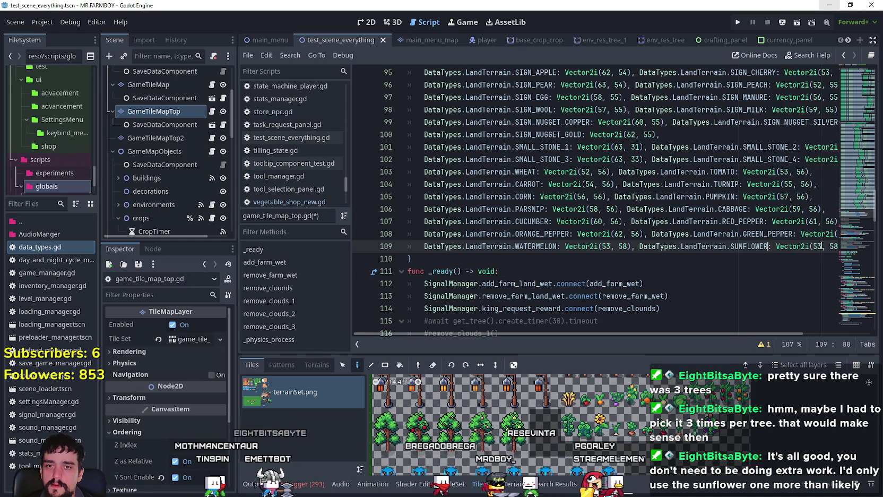
left_click(817, 247)
type("4")
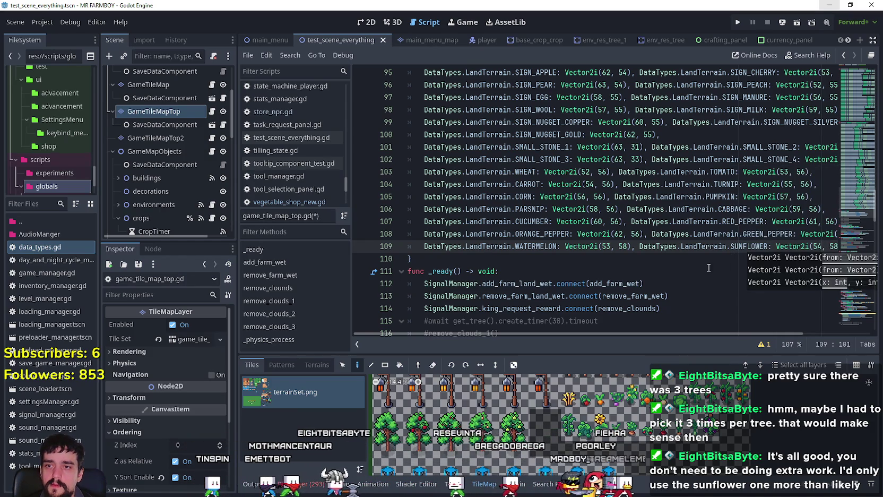
left_click(676, 256)
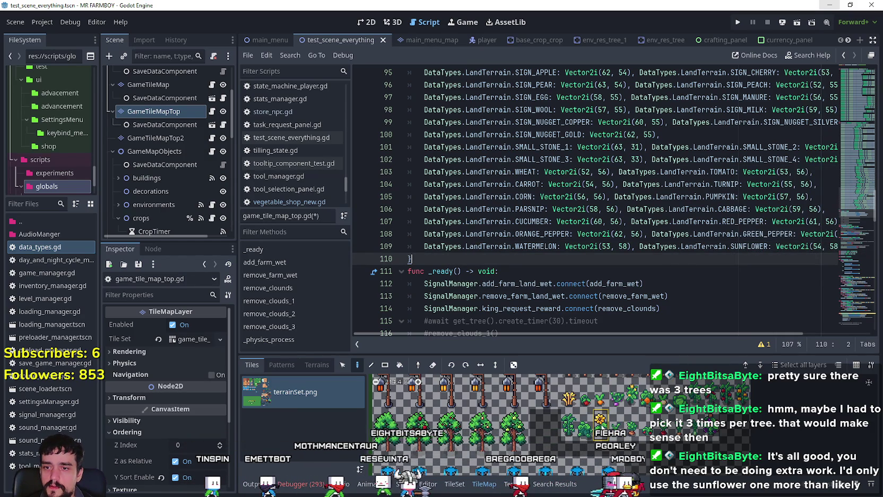
left_click_drag(818, 247, 853, 246)
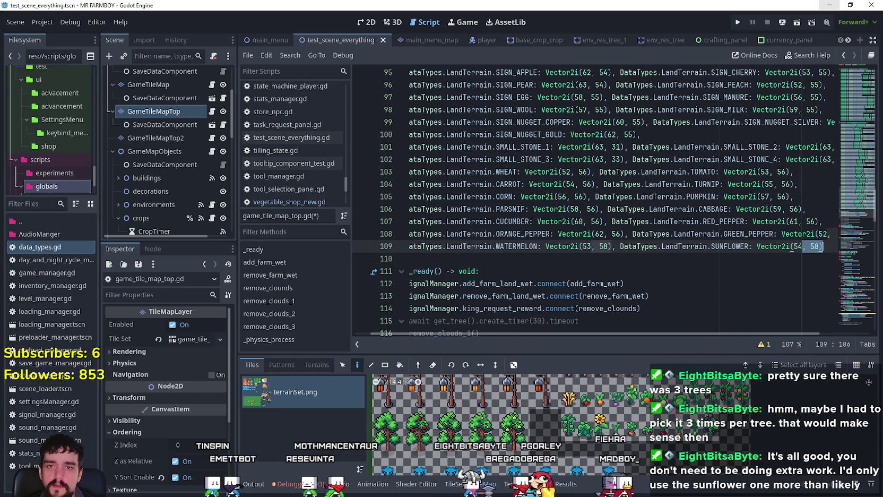
type(",")
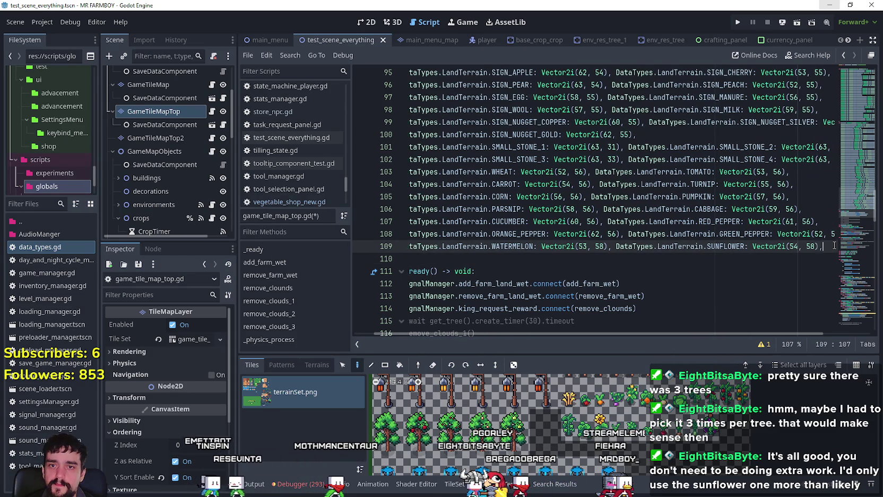
key("Return")
Begin a Garlic entry on line 110, then switch to Aseprite to check tile positions
scroll(611, 411, "up", 1)
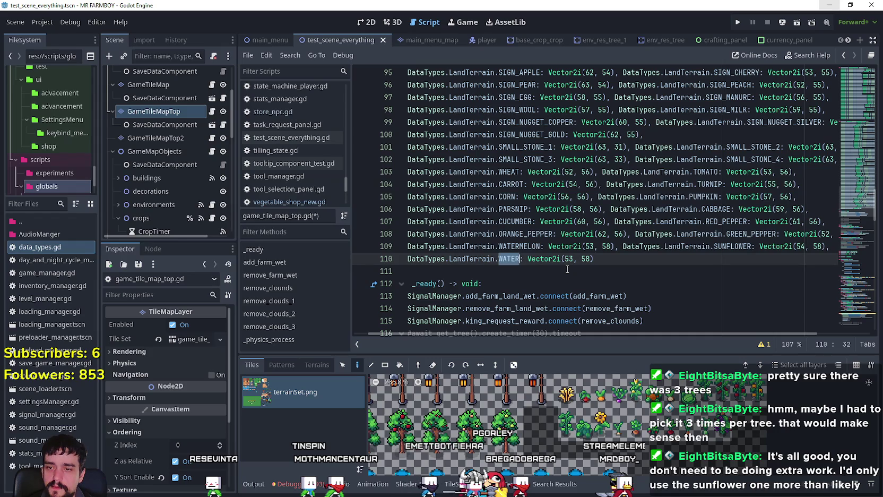
type("arlic")
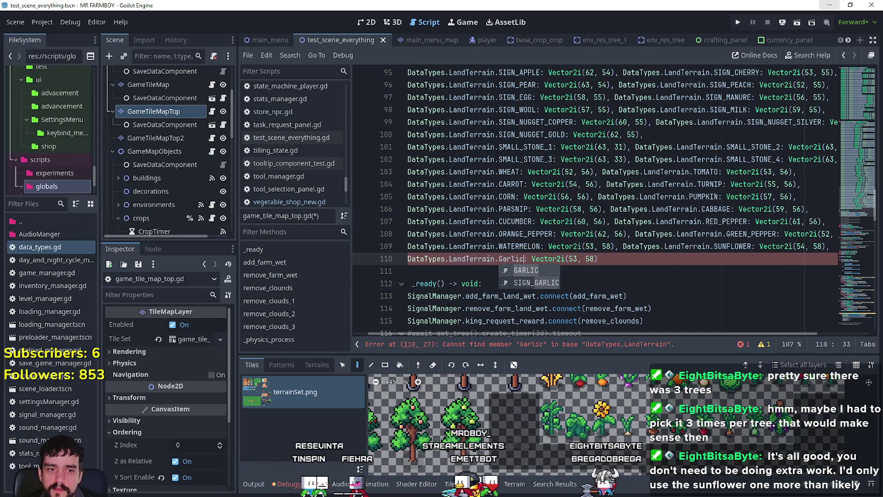
key("alt+Tab")
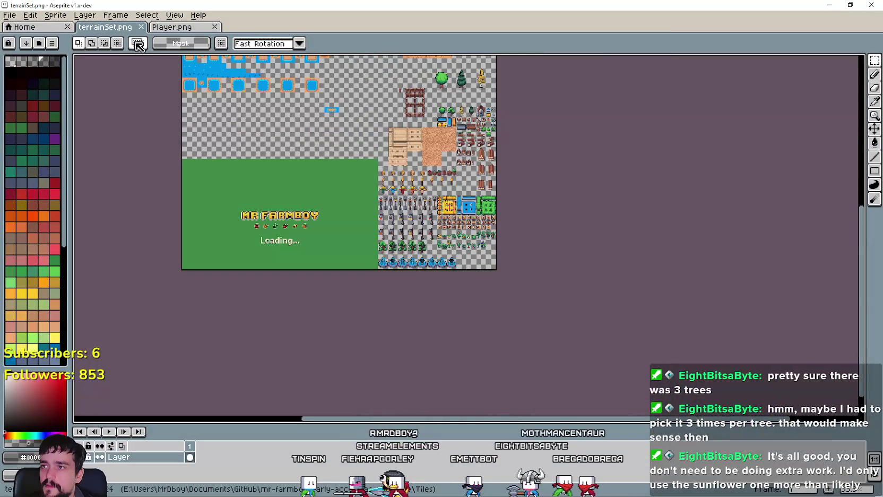
Inspect the crop sprites on Aseprite's Player.png sheet, then go back to the Godot script
left_click(176, 30)
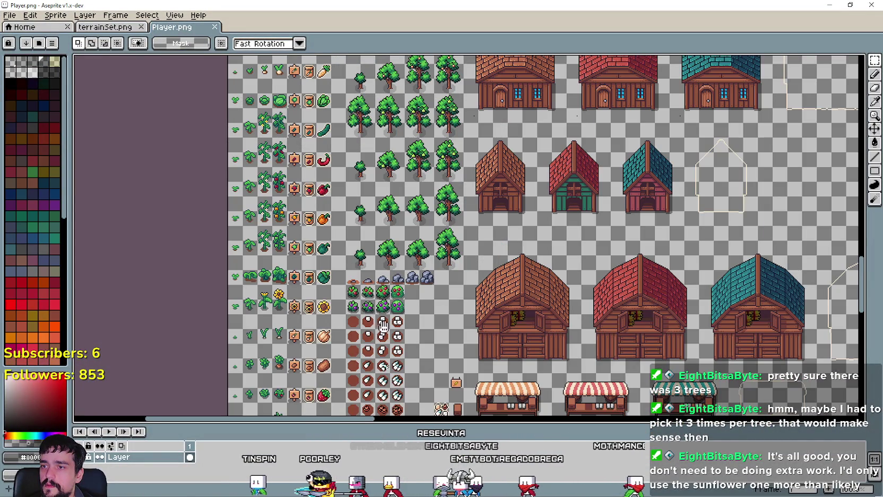
scroll(364, 342, "down", 5)
scroll(363, 341, "left", 2)
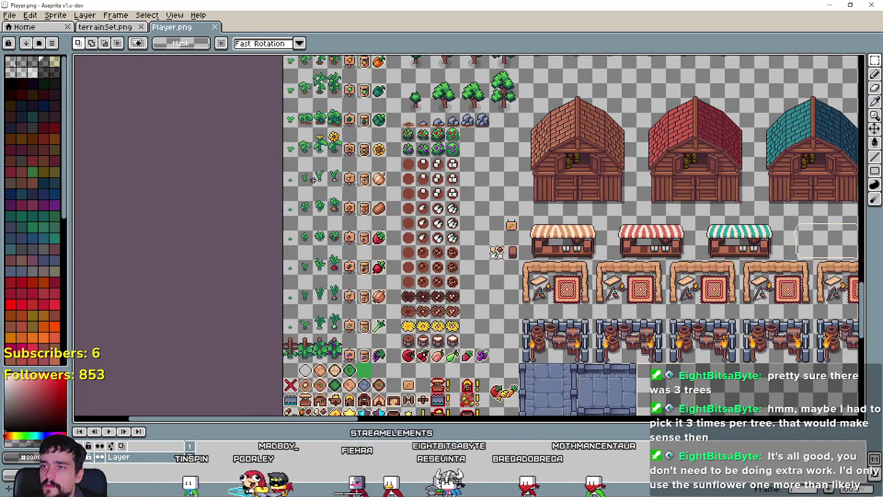
scroll(317, 169, "up", 2)
scroll(390, 220, "down", 2)
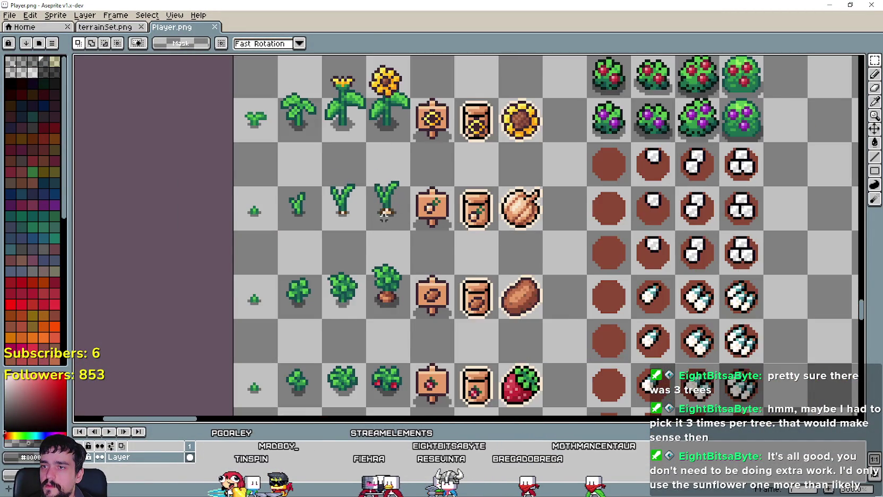
mouse_move(496, 293)
left_mouse_down()
mouse_move(464, 163)
mouse_move(463, 218)
left_mouse_up()
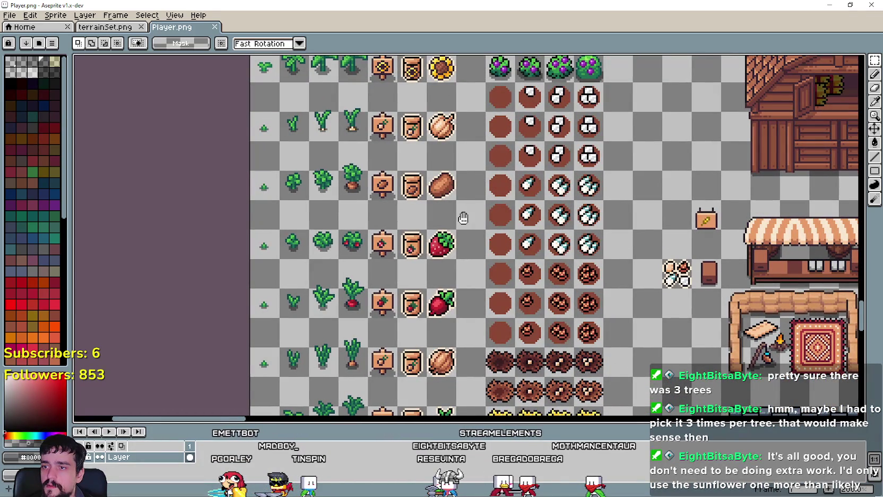
left_click(831, 5)
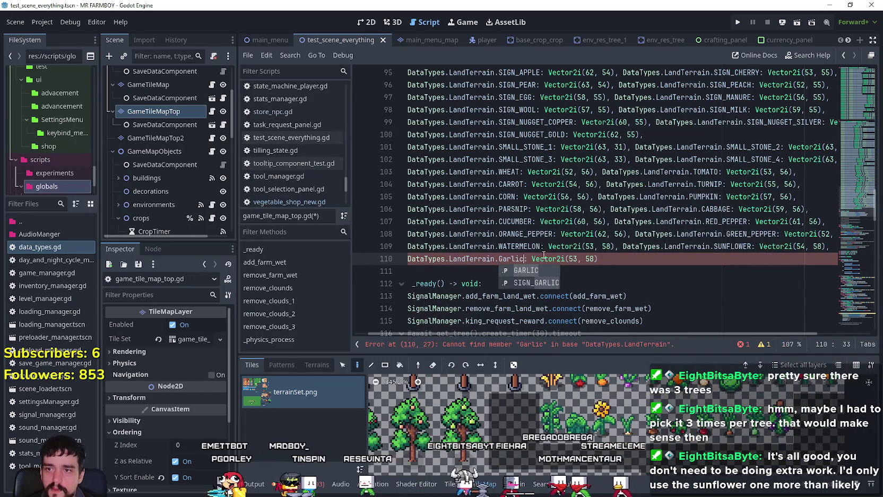
Complete the new entry as GARLIC at Vector2i(55, 58)
left_click(520, 271)
left_click(626, 424)
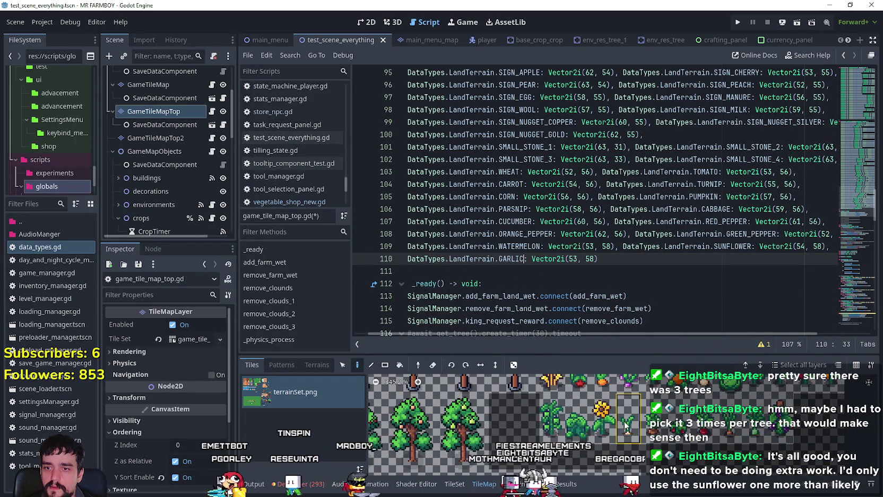
left_click(570, 259)
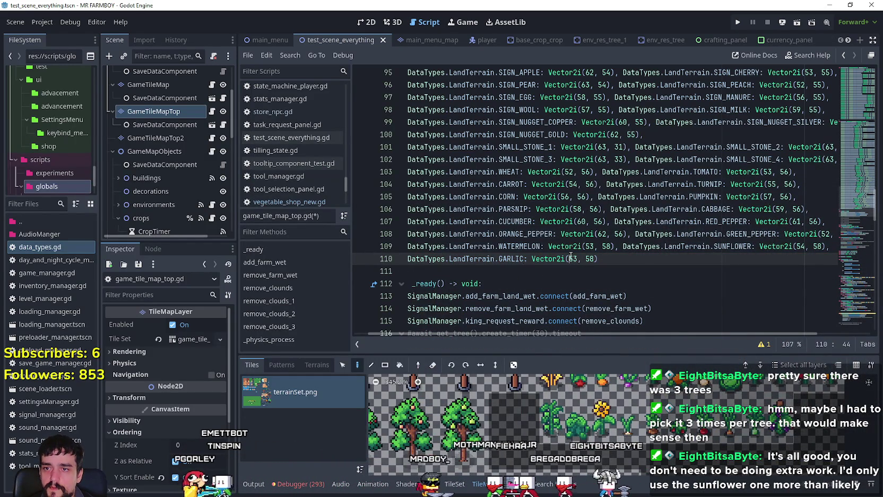
type("5")
key("Delete")
key("End")
type(",")
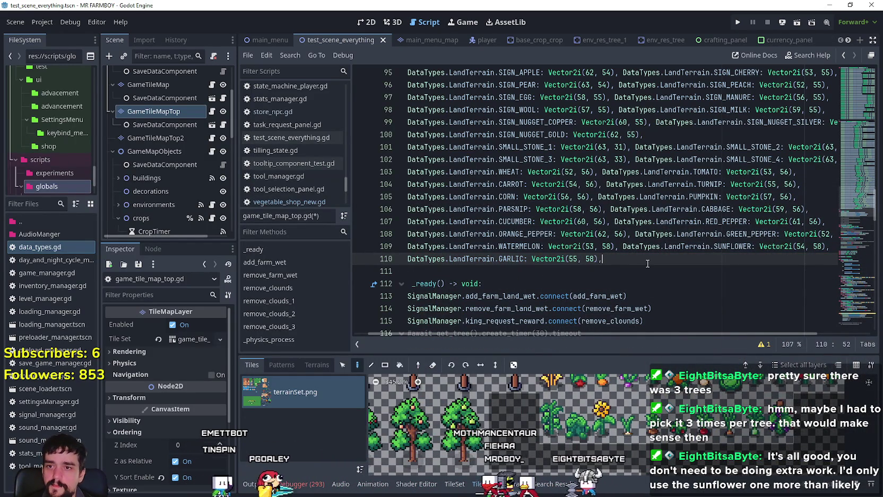
Add a POTATO entry at (56, 58) and paste a WATER entry on line 111
key("ctrl+v")
double_click(706, 259)
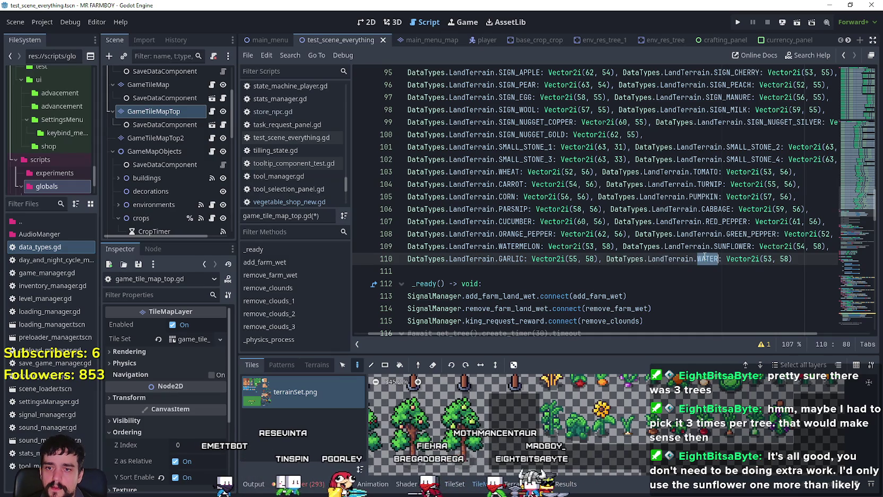
type("Potat")
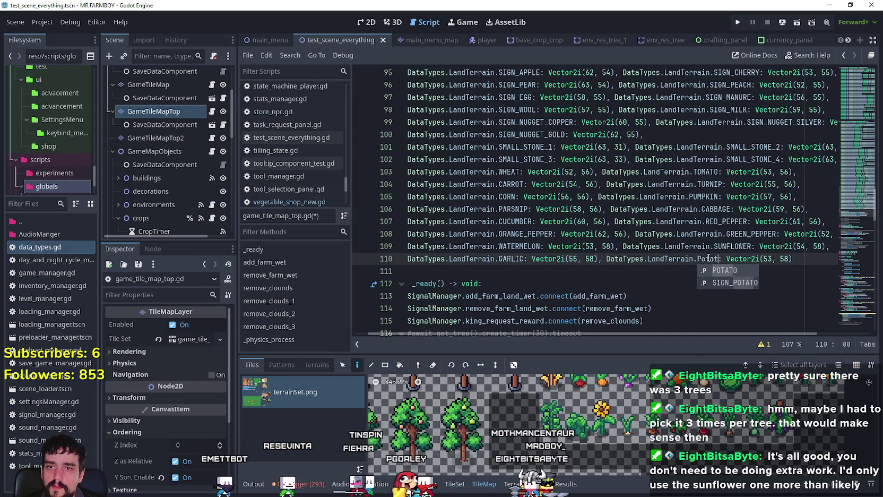
key("Return")
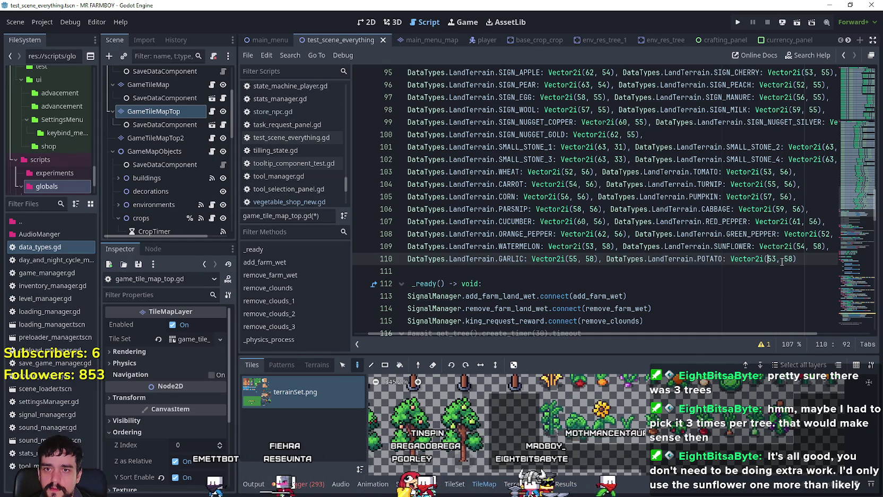
double_click(772, 259)
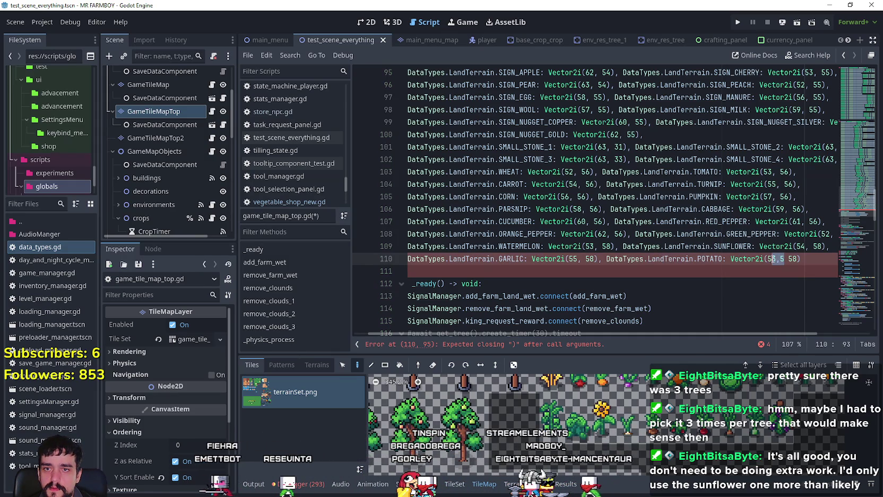
left_click(800, 257)
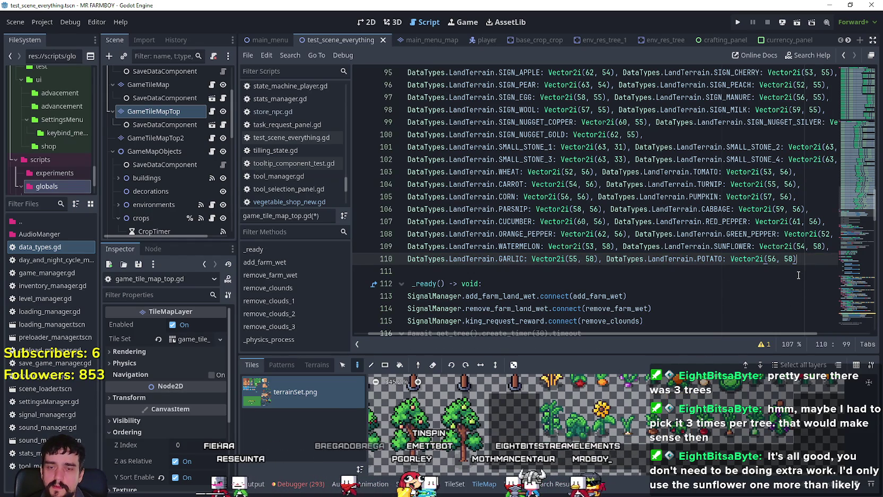
type(",")
key("Return")
type("DataTypes.LandTerrain.WATER: Vector2i(53, 58)")
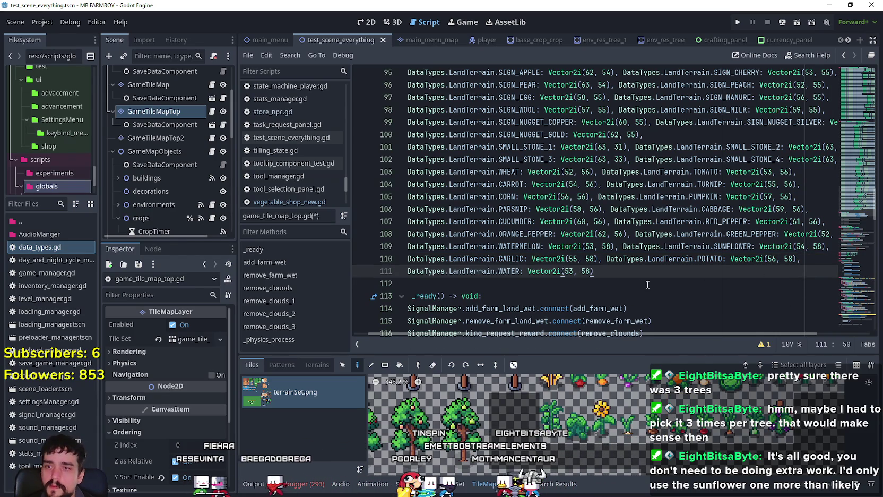
Rename the line 111 WATER entry to STRAWBERRY at Vector2i(57, 58)
key("alt+Tab")
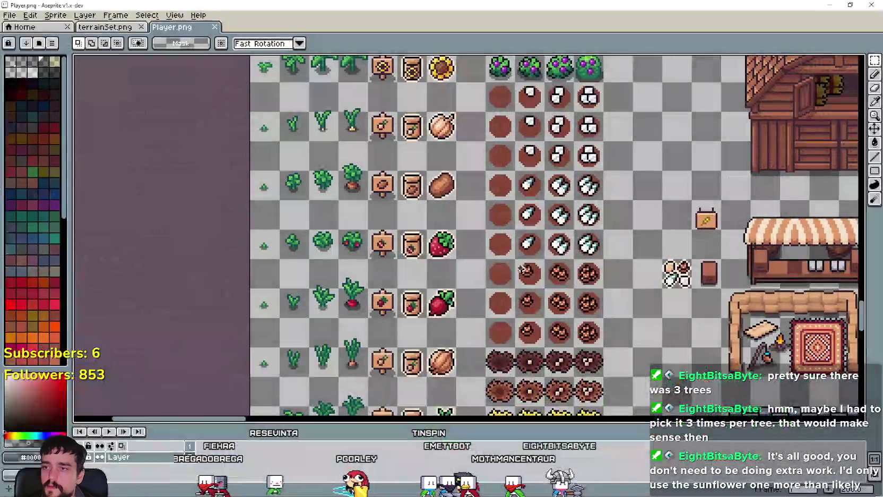
key("alt+Tab")
double_click(510, 271)
type("S")
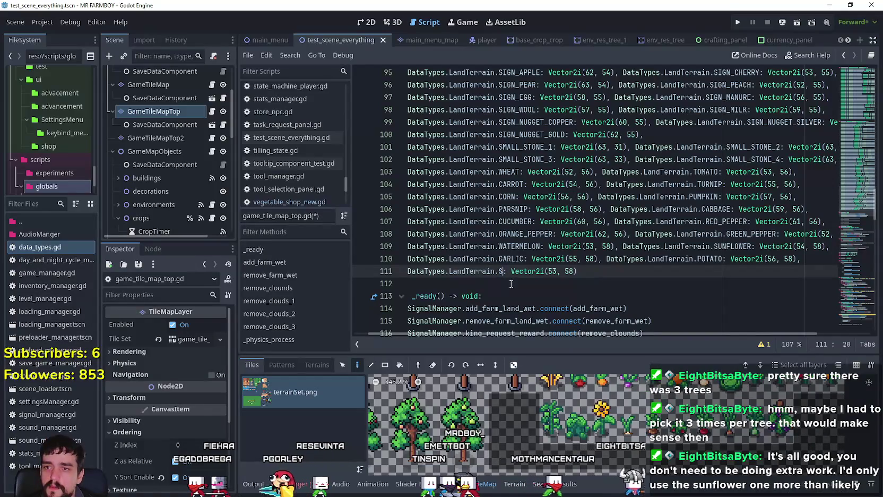
type("traw")
key("Return")
left_click(636, 274)
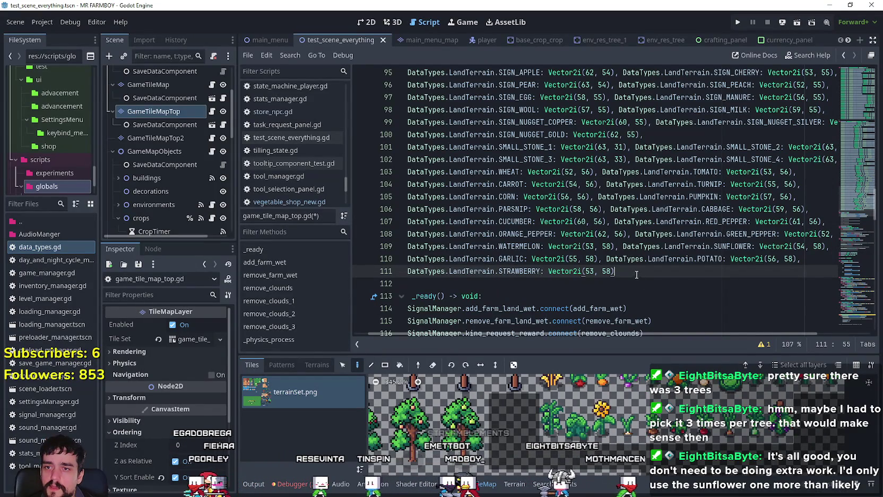
key("Left")
key("Left")
key("Left")
key("BackSpace")
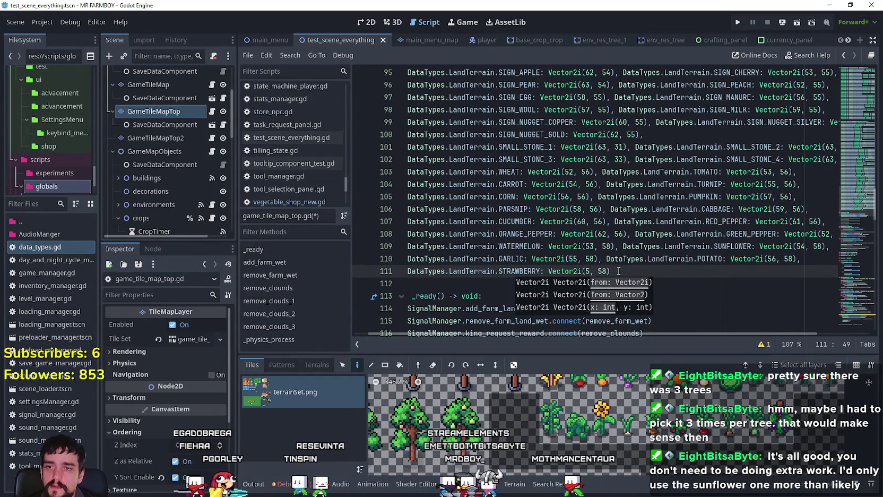
type("7")
left_click(625, 269)
Append a RADDISH entry at Vector2i(58, 58) and start a new line
key("ctrl+v")
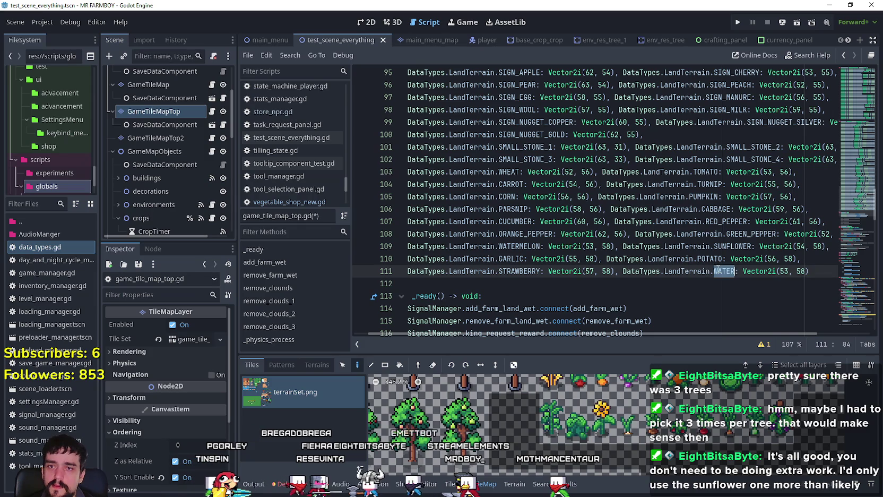
double_click(728, 271)
type("Radd")
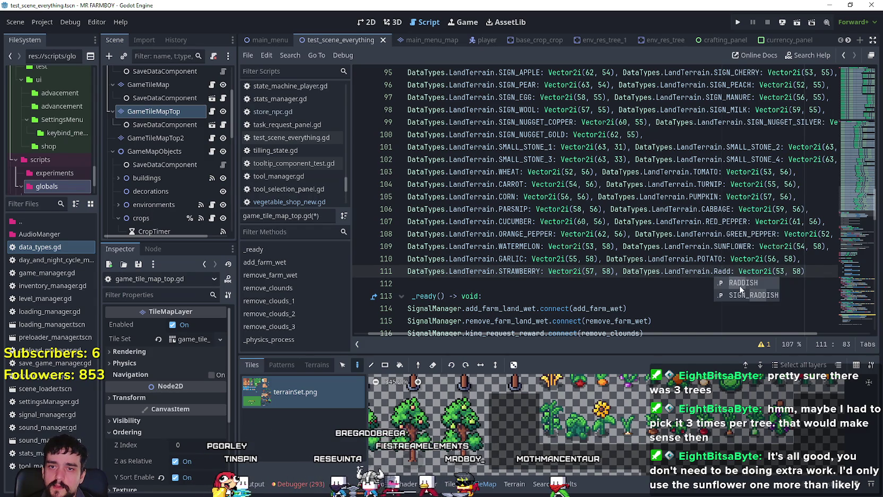
left_click(740, 283)
double_click(792, 271)
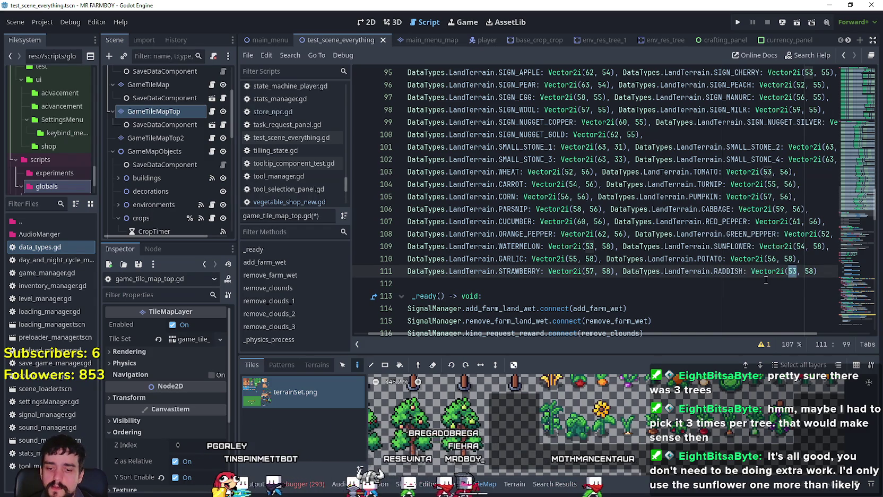
type("57")
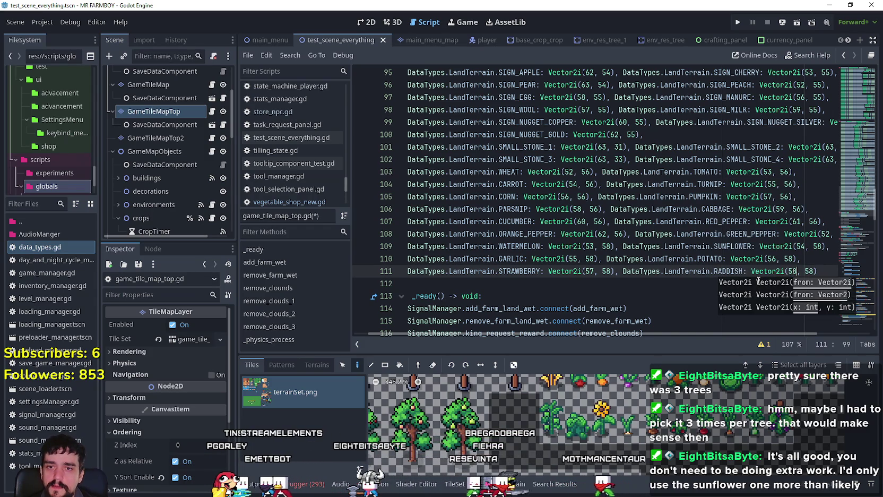
key("BackSpace")
type("8")
left_click(826, 272)
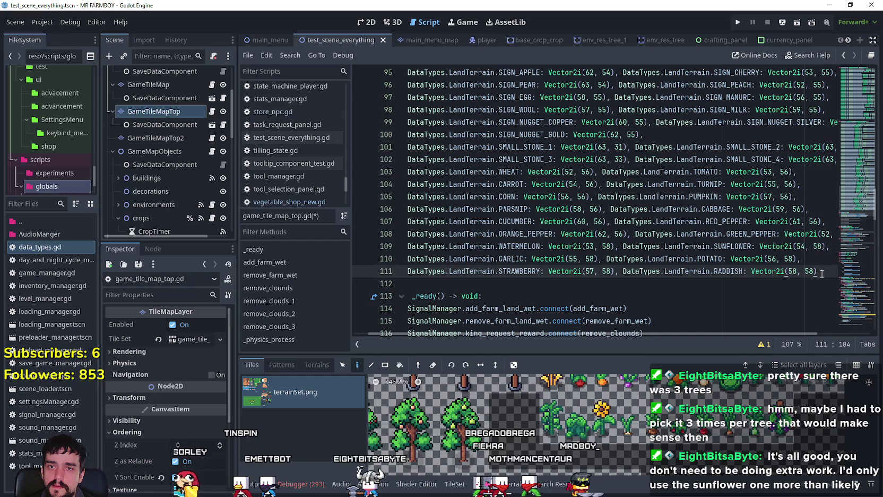
type(",")
key("Return")
Turn the pasted WATER entry into ONION at Vector2i(59, 58)
type("DataTypes.LandTerrain.WATER: Vector2i(53, 58)")
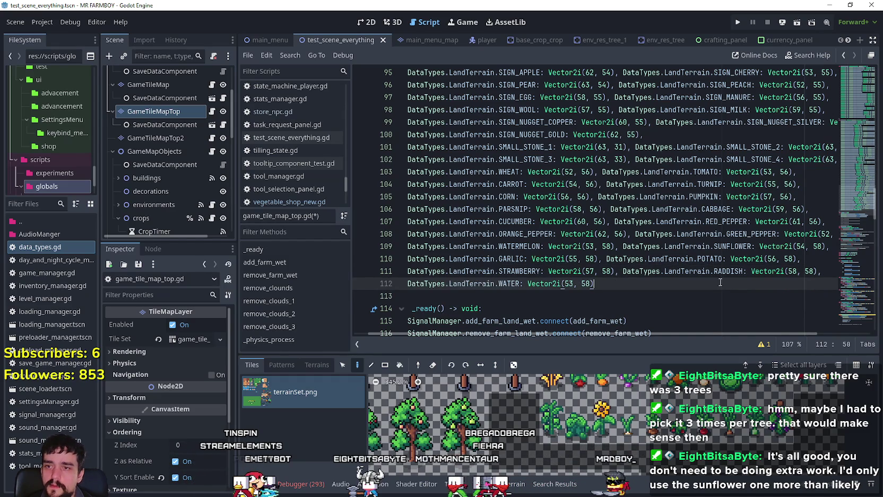
double_click(523, 274)
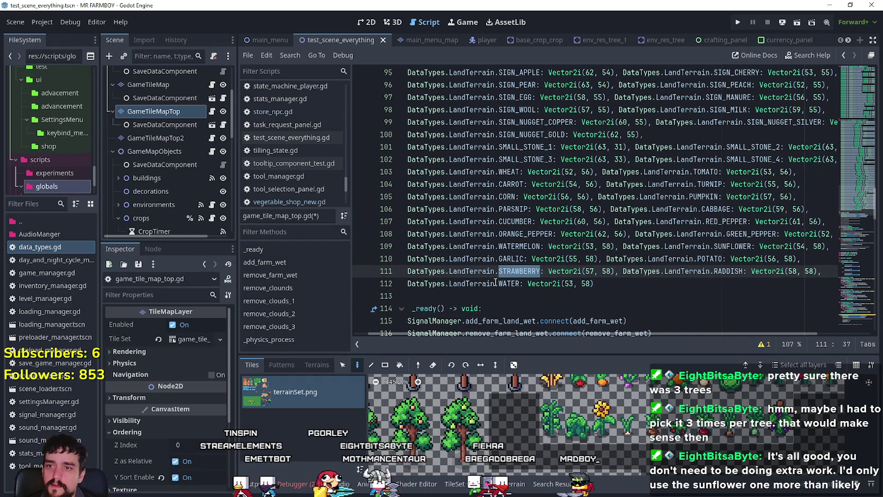
left_click(507, 283)
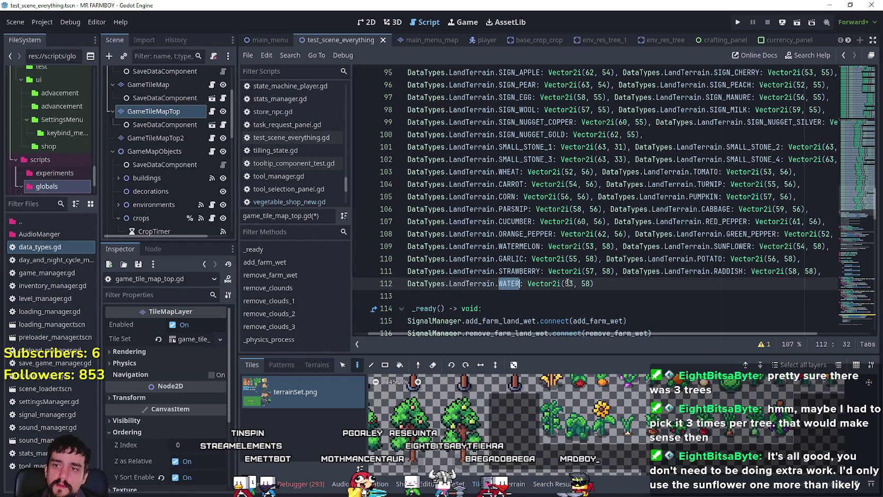
type("ONION")
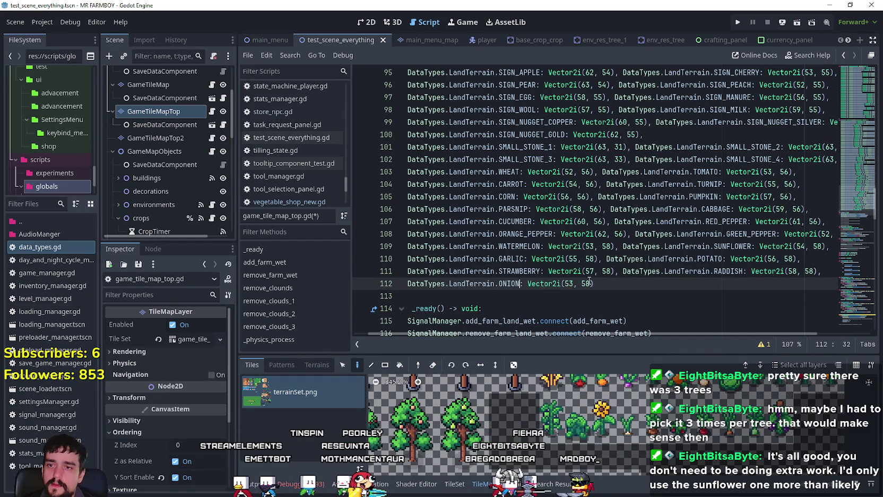
key("Delete")
type("9")
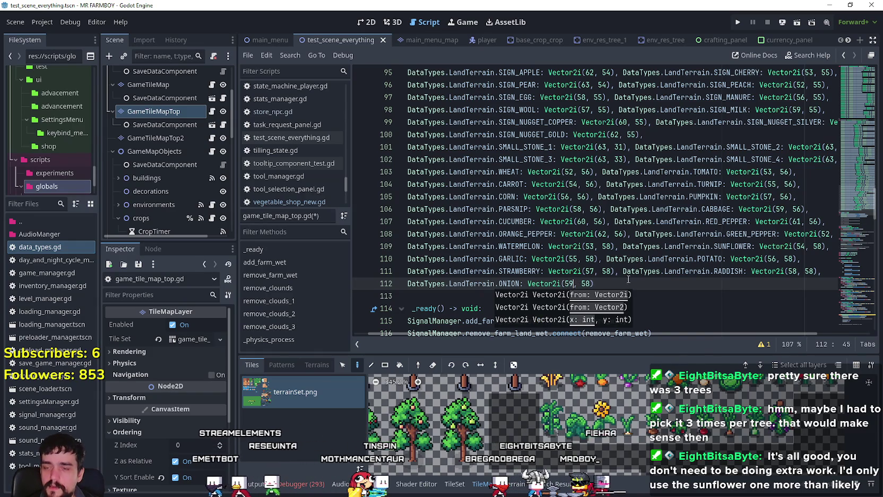
left_click(637, 287)
type(",")
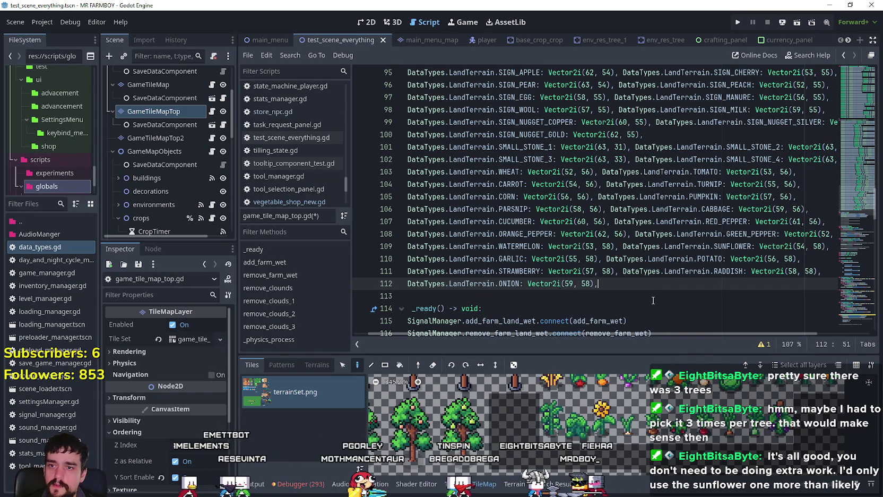
Add a LEAK entry at Vector2i(60, 58) after ONION
type("DataTypes.LandTerrain.WATER: Vector2i(53, 58)")
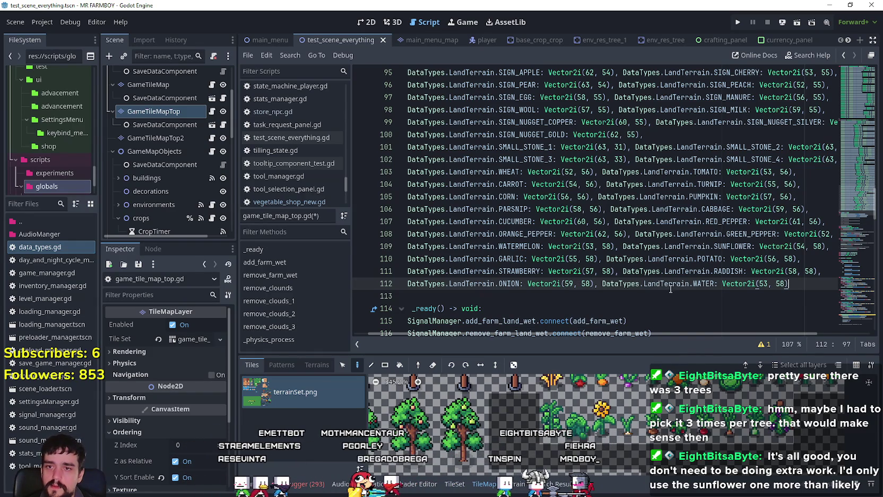
double_click(690, 271)
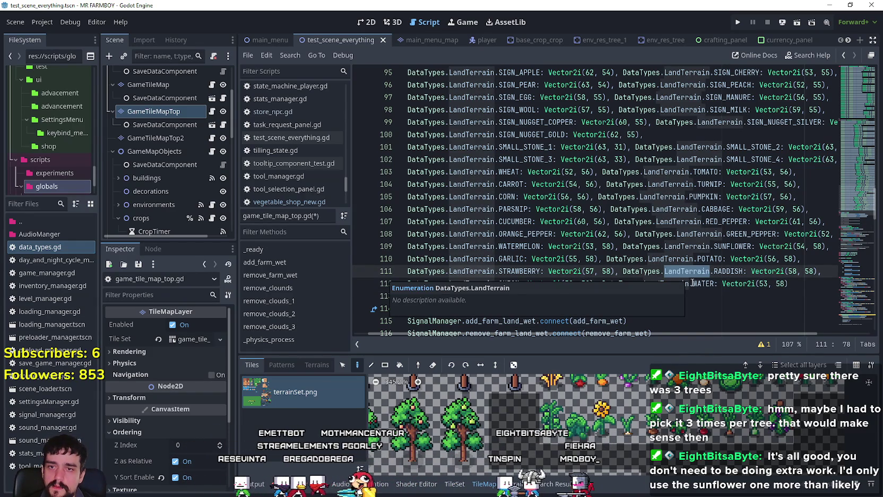
double_click(693, 283)
type("EAK")
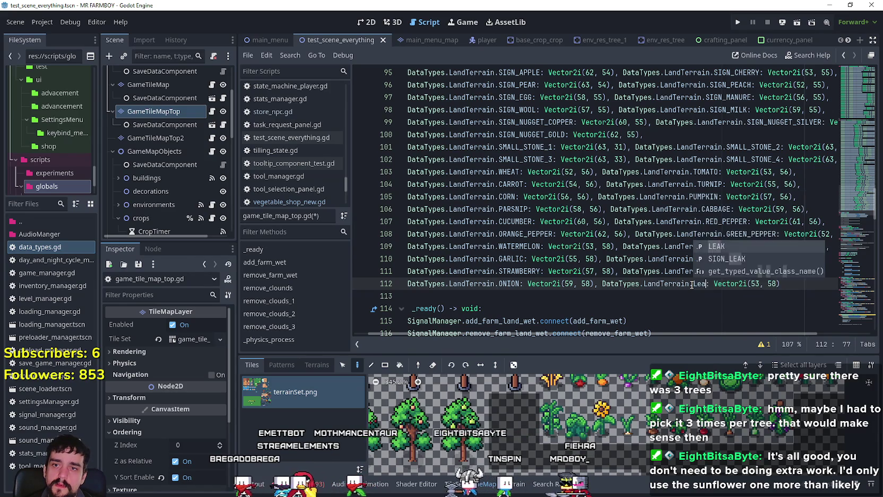
left_click(778, 285)
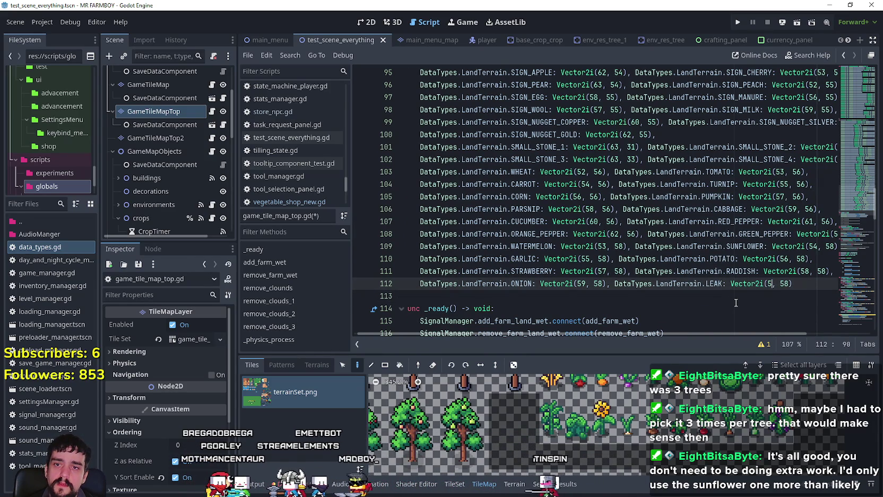
key("BackSpace")
type("60")
left_click(809, 273)
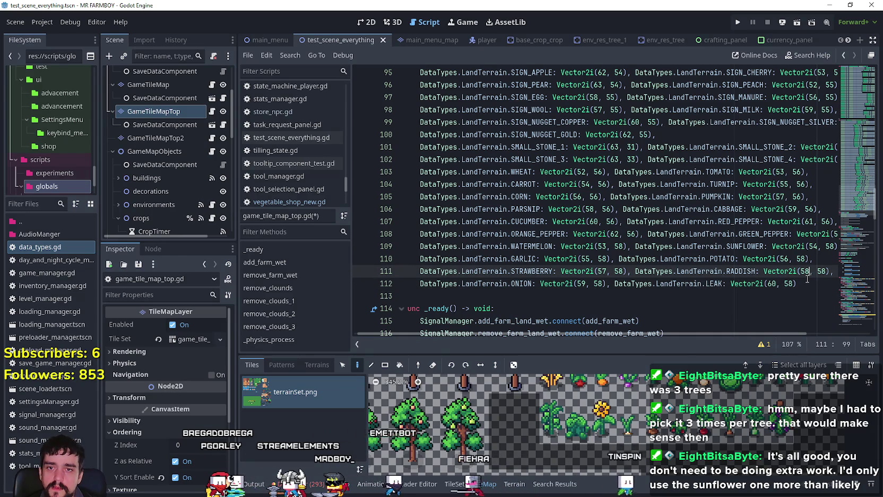
left_click(797, 286)
Add a GRAPES entry at Vector2i(61, 58) on a new line
key("Return")
type("DataTypes.LandTerrain.WATER: Vector2i(53, 58)")
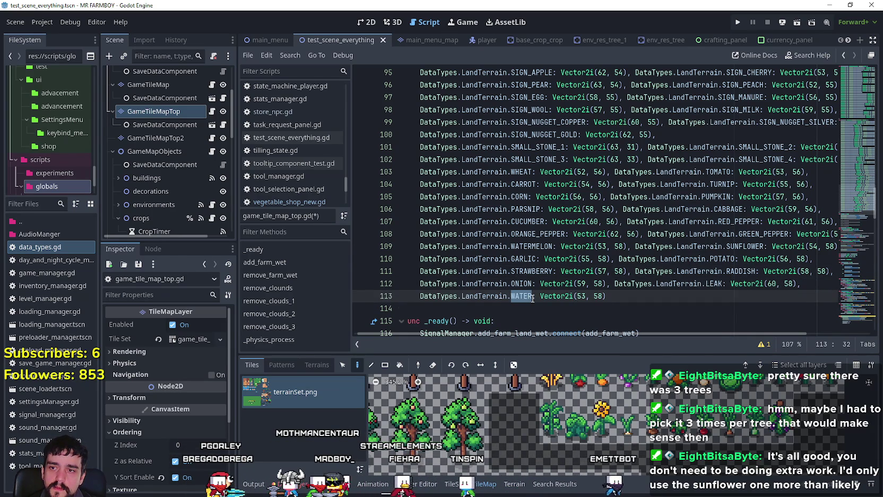
type("ra")
key("Return")
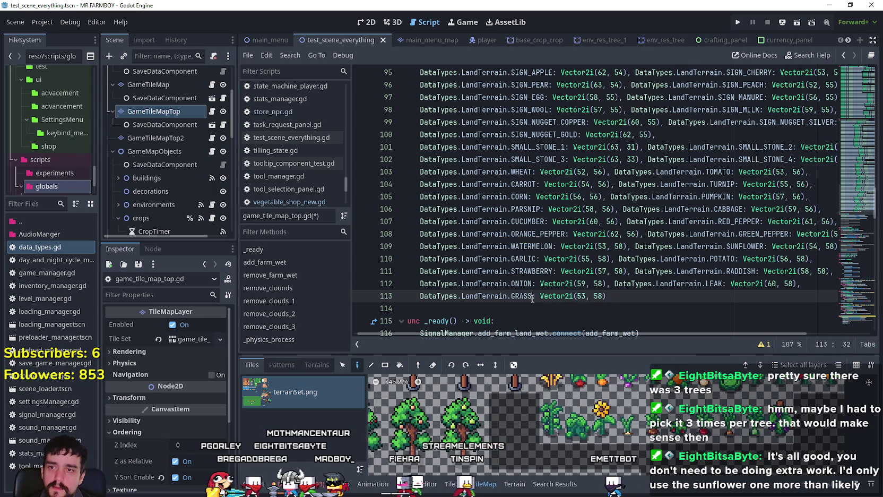
key("Return")
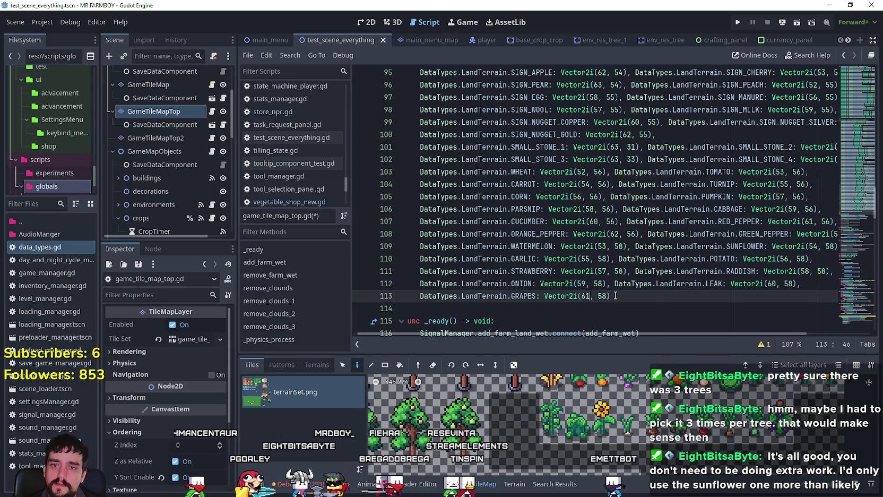
mouse_move(780, 420)
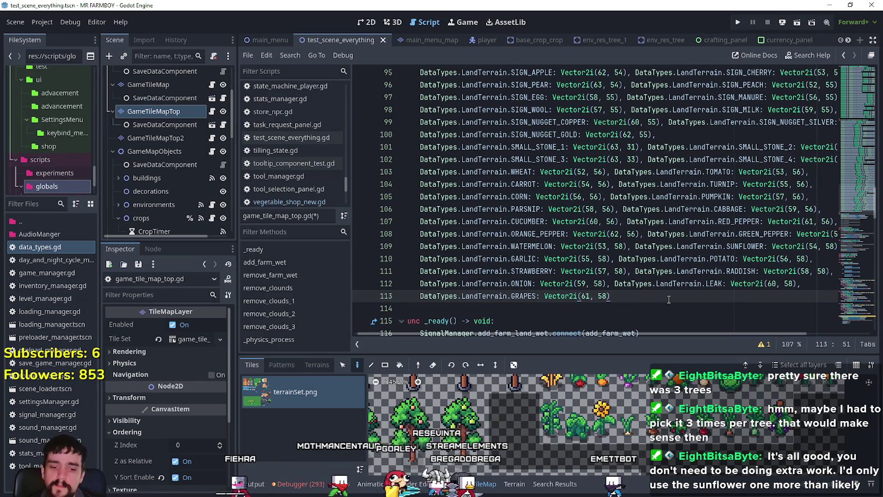
type(",")
Paste another WATER entry onto line 114
key("Return")
scroll(513, 466, "down", 2)
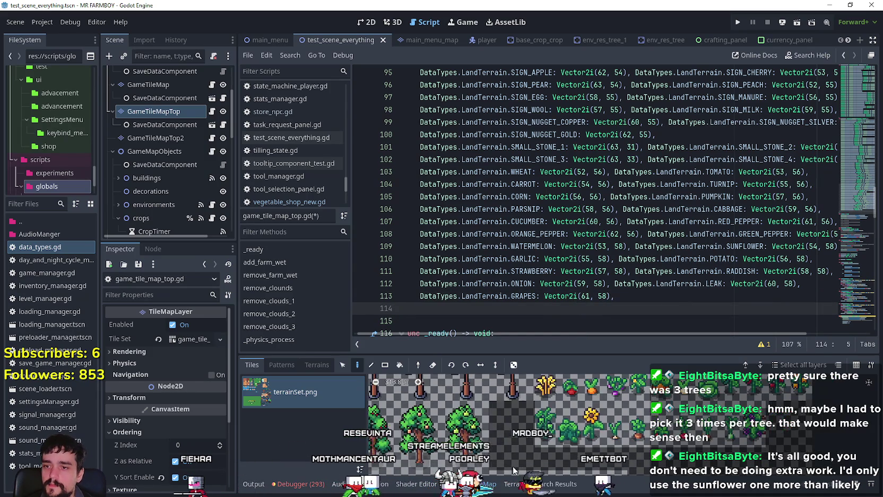
scroll(602, 440, "down", 1)
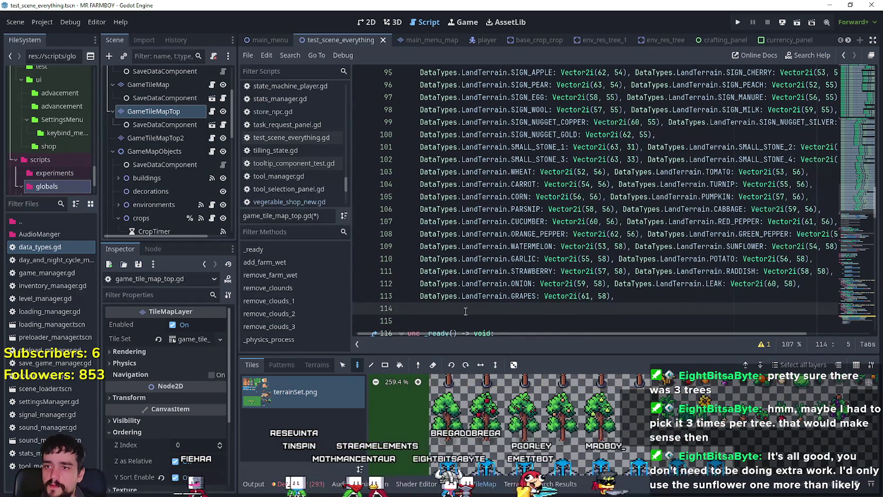
key("ctrl+v")
left_click(443, 422)
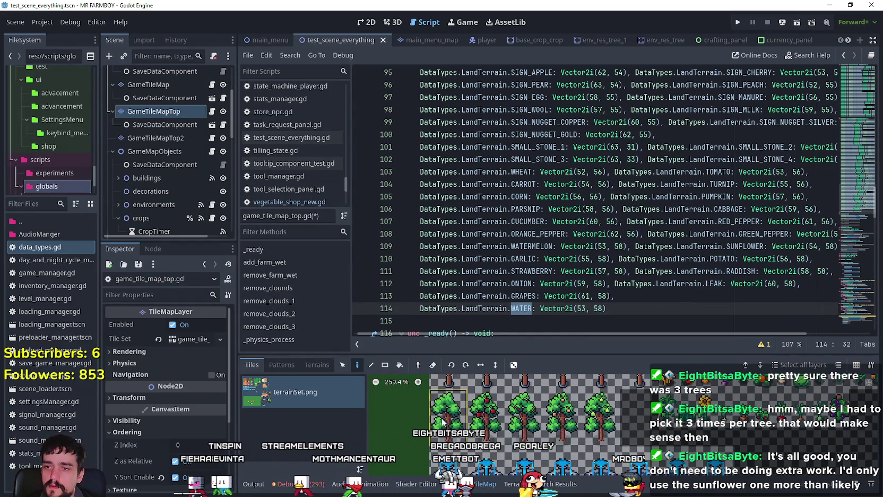
scroll(507, 293, "up", 1)
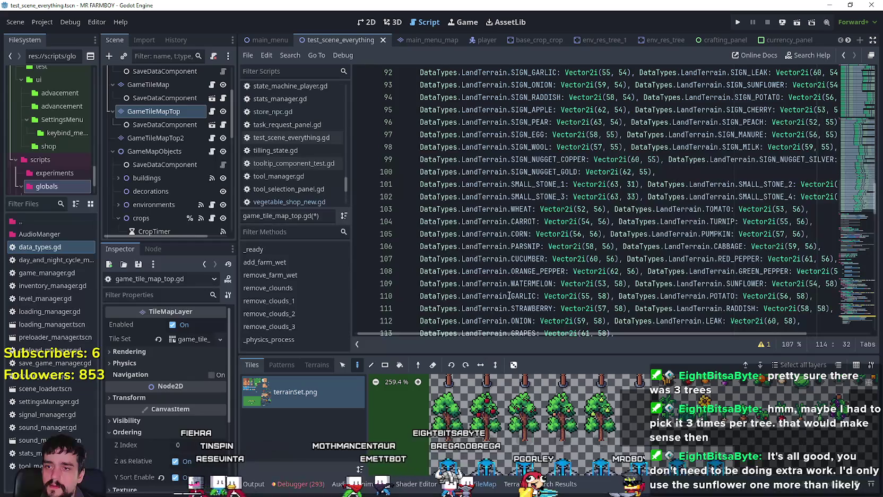
scroll(509, 296, "down", 2)
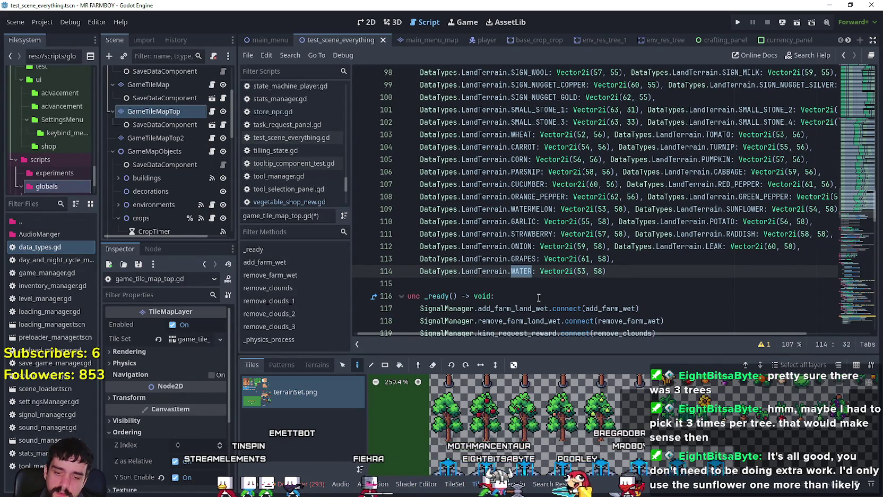
Clear the terrain name after LandTerrain. on line 114 and recheck the Aseprite sprite sheet
key("BackSpace")
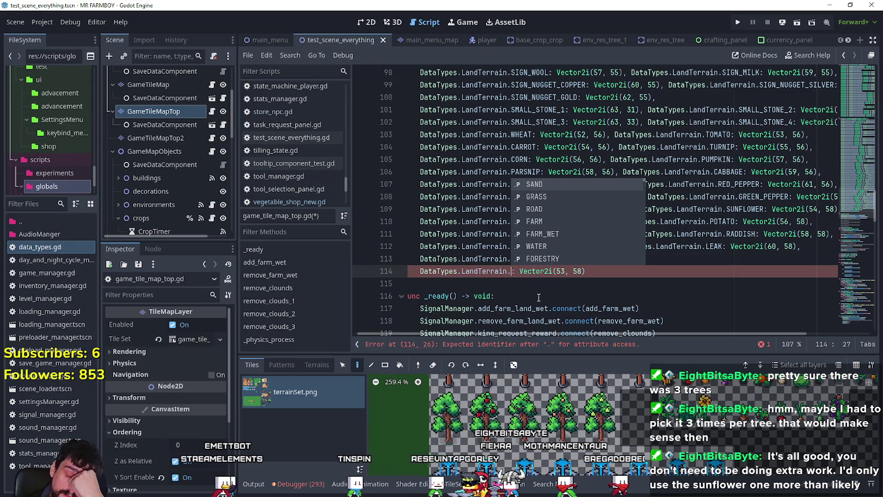
type("Fr")
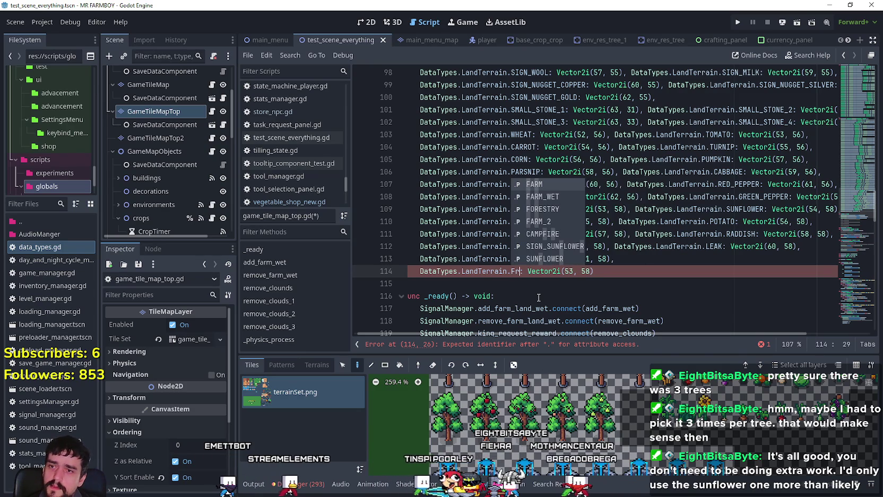
key("alt+Tab")
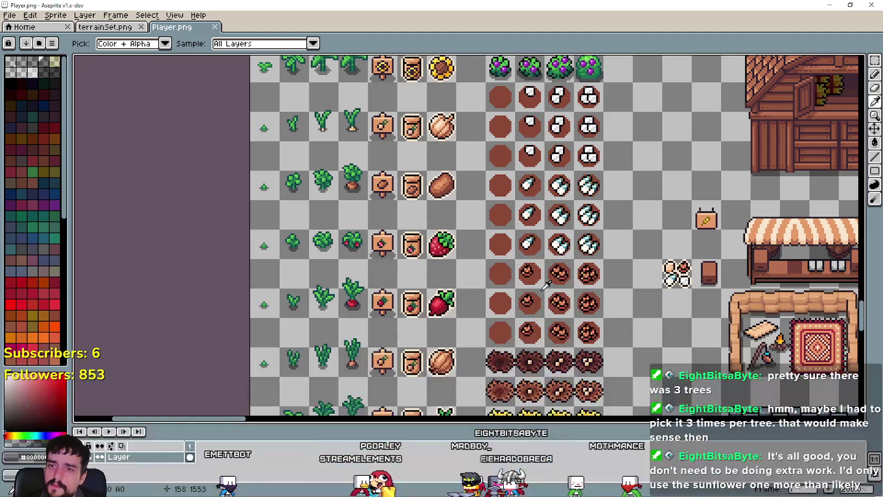
key("alt+Tab")
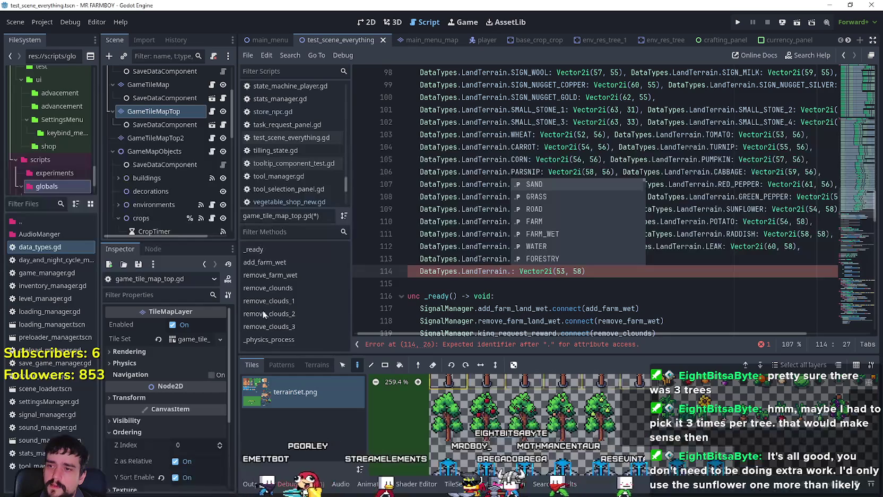
Insert EMPTY_FRUIT_TREE after PEACH in data_types.gd's LandTerrain list and save the script
double_click(67, 246)
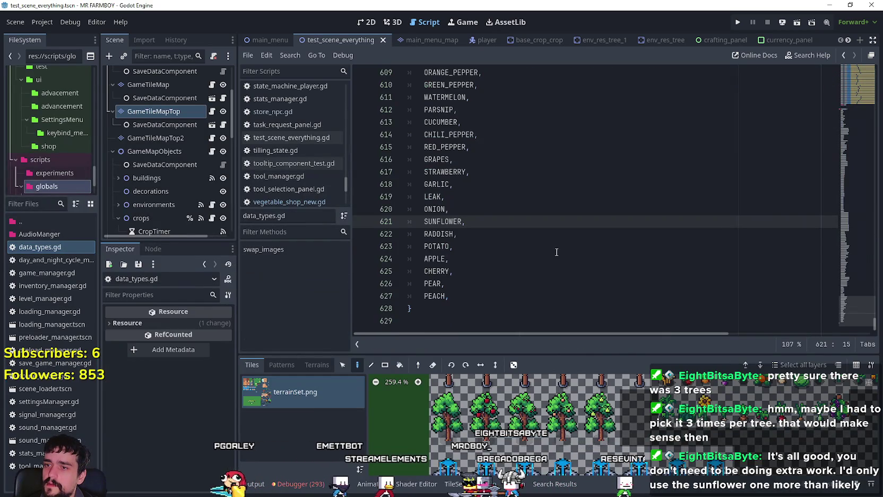
left_click(474, 270)
left_click(483, 259)
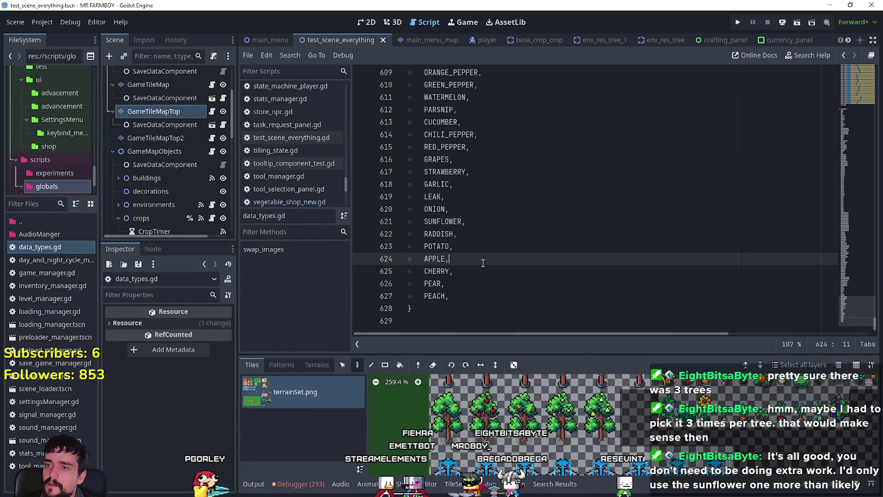
left_click(494, 247)
left_click(475, 308)
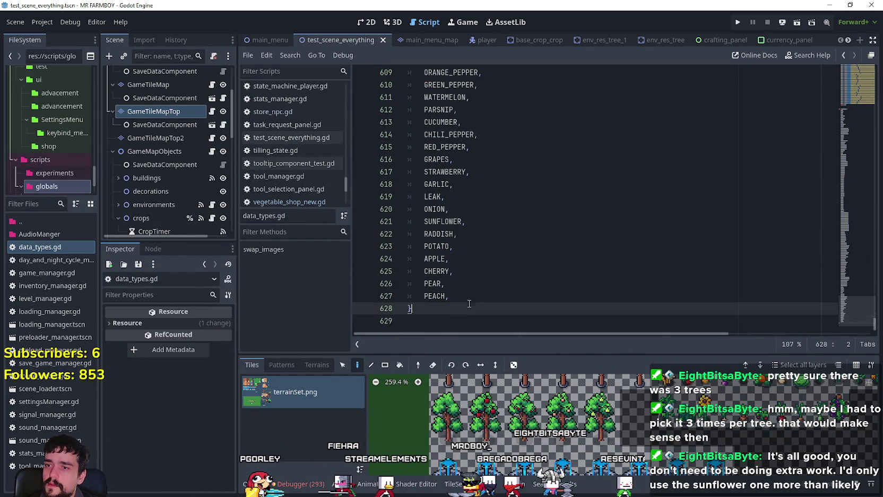
left_click(468, 301)
key("Return")
type("EMPTY_FRUIT_TREE")
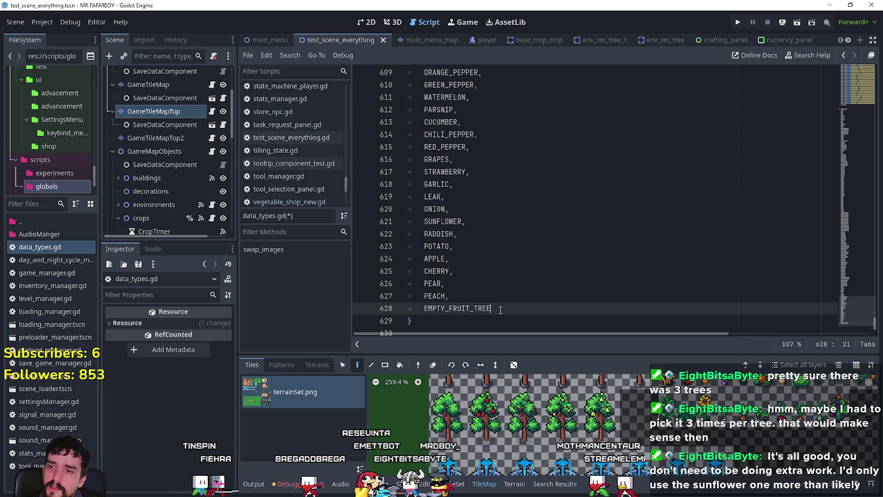
left_click(527, 300)
key("ctrl+s")
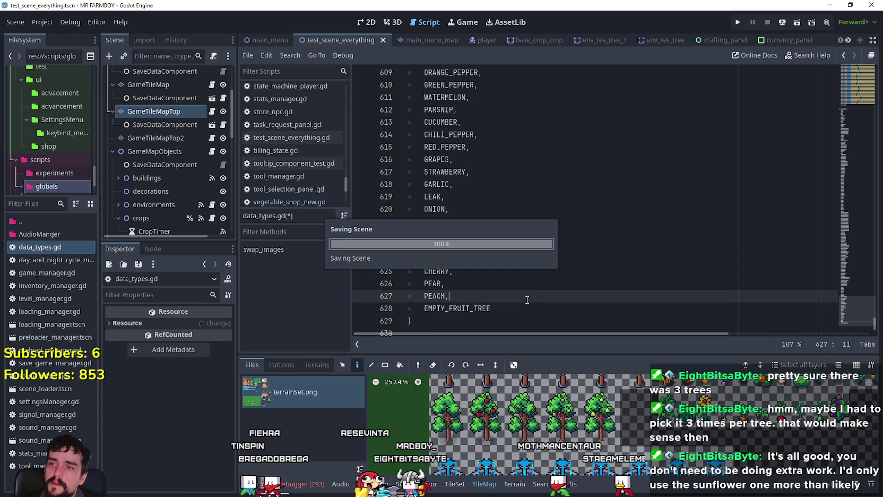
In game_tile_map_top.gd, map EMPTY_FRUIT_TREE to Vector2i(40, 58) on line 114 and copy it
left_click(211, 112)
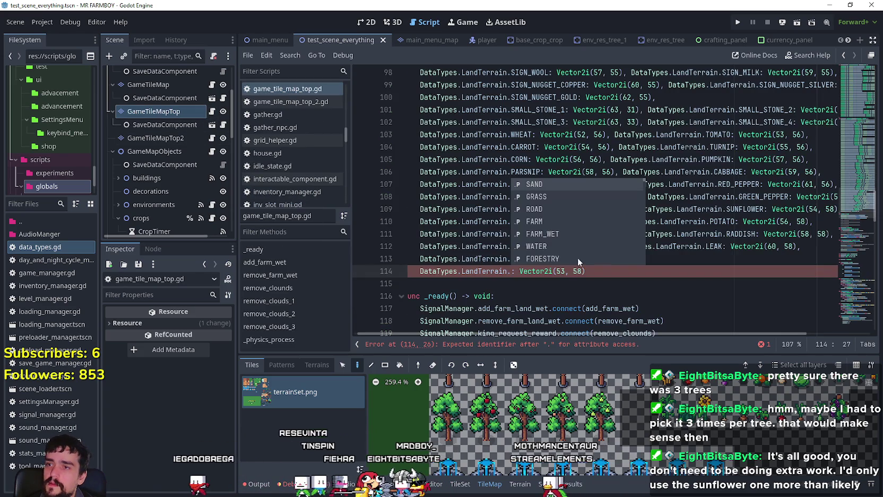
left_click(512, 272)
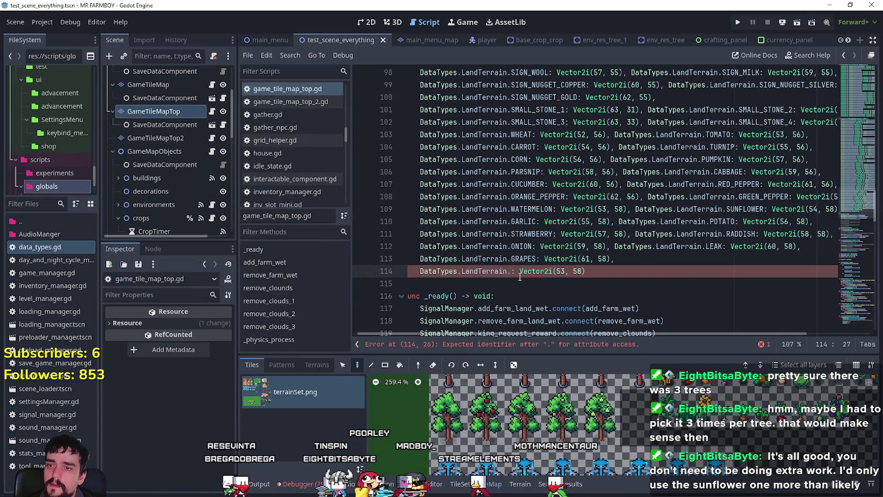
type("EMP")
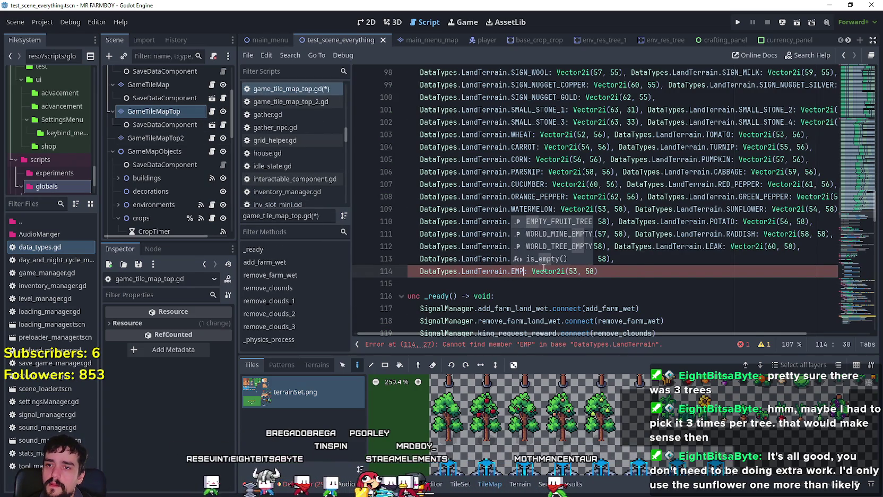
key("Return")
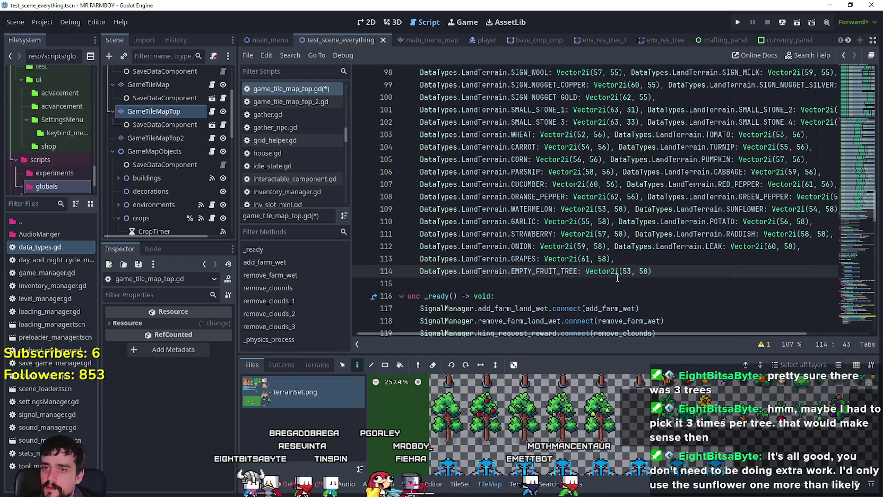
type("0")
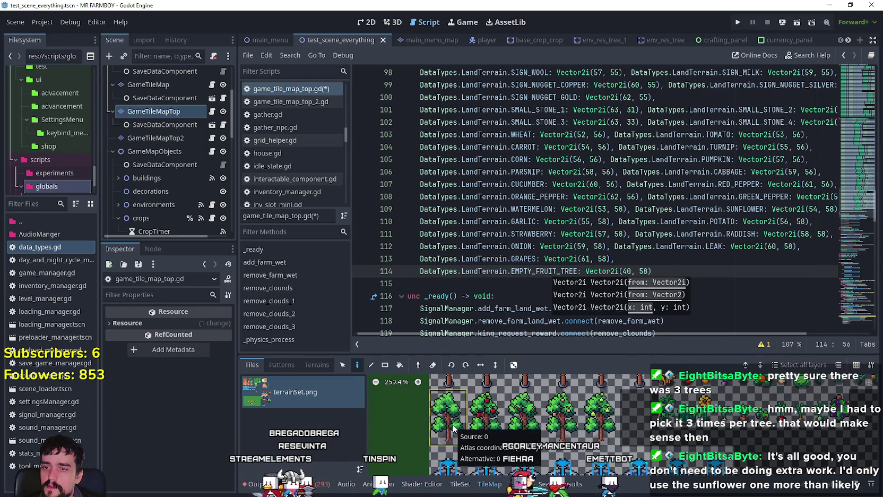
left_click_drag(652, 271, 419, 271)
key("ctrl+c")
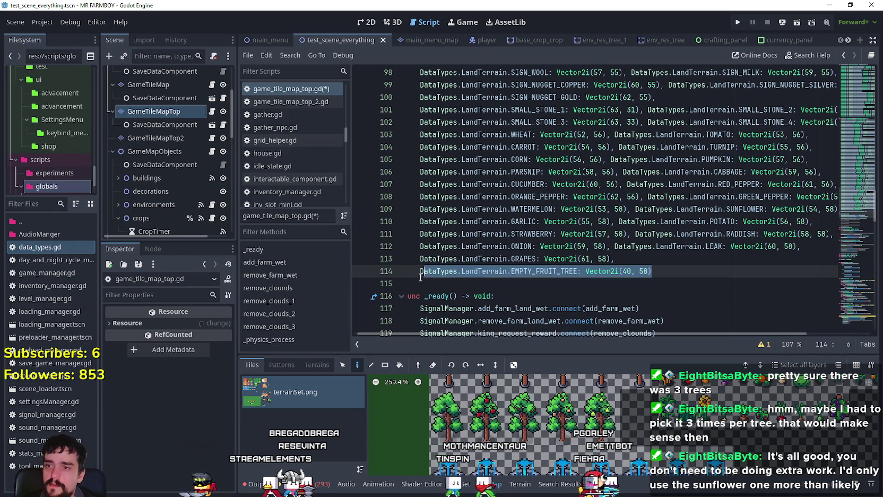
Add an APPLE mapping at (42, 58), then paste a copy onto line 115
left_click(668, 269)
type(",")
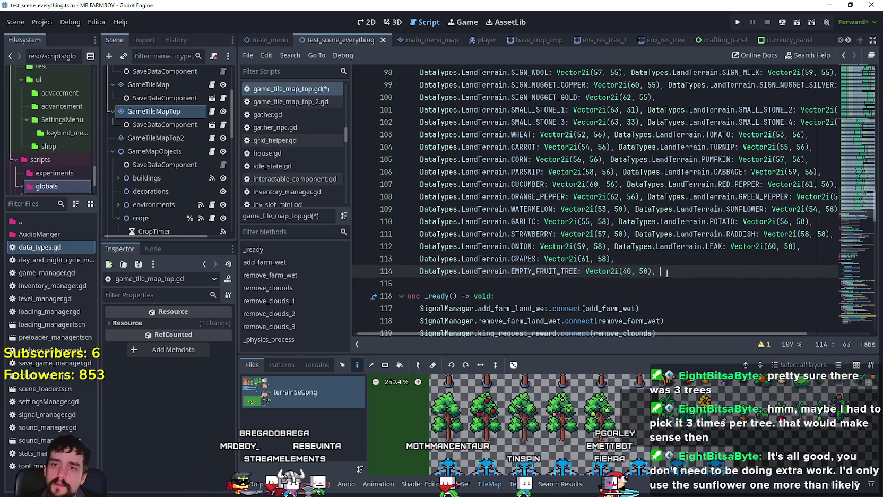
key("ctrl+v")
double_click(716, 271)
type("APPLE")
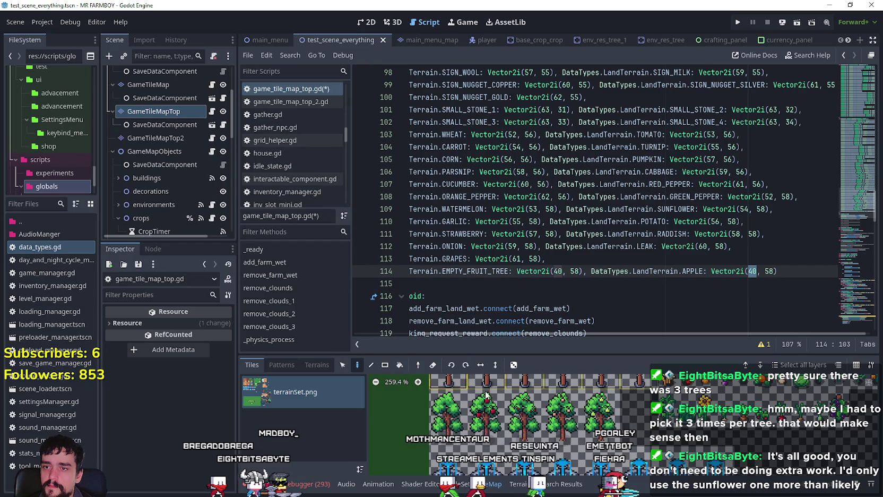
type("52")
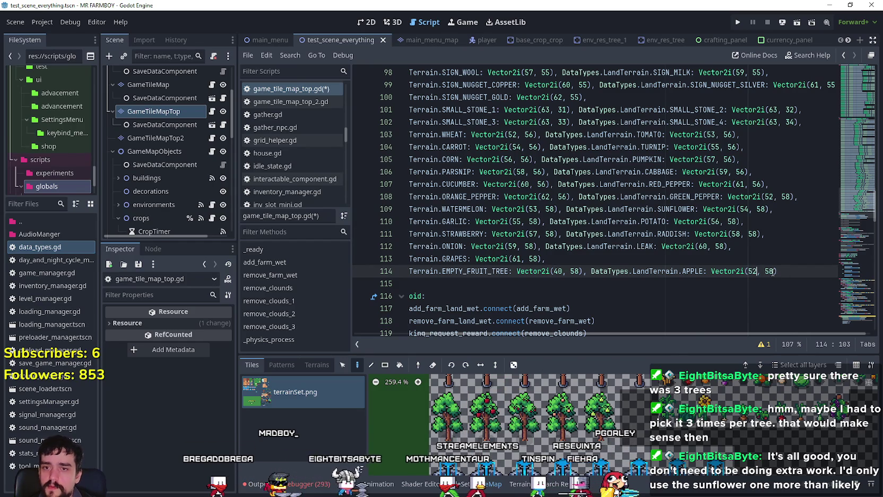
left_click(753, 271)
left_click(783, 273)
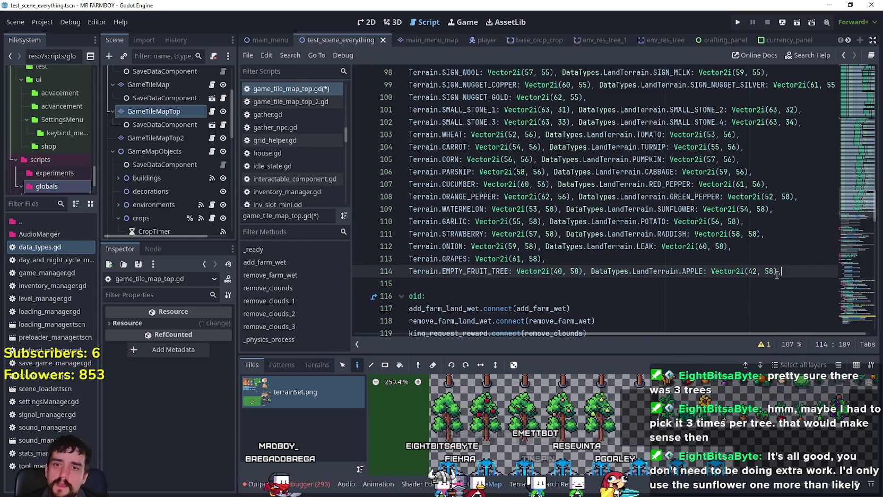
type(",")
key("Return")
key("ctrl+v")
Rename line 115's entry to CHERRY at Vector2i(44, 58)
double_click(523, 283)
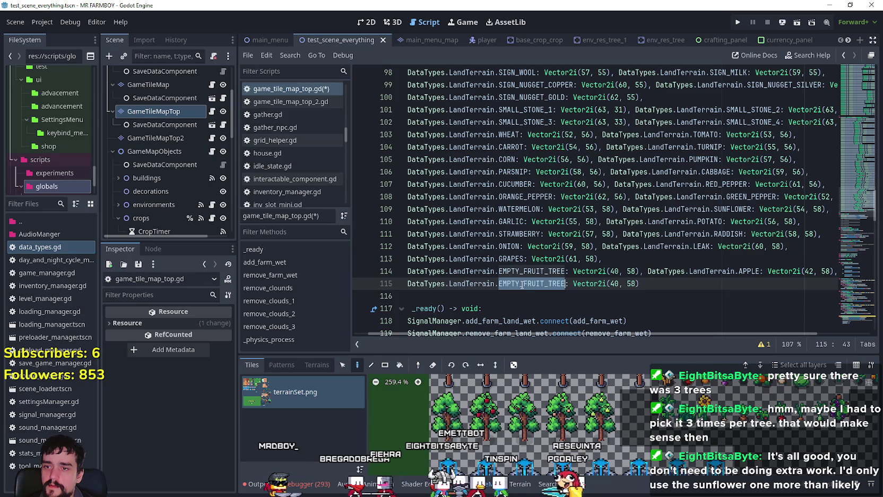
type("Che")
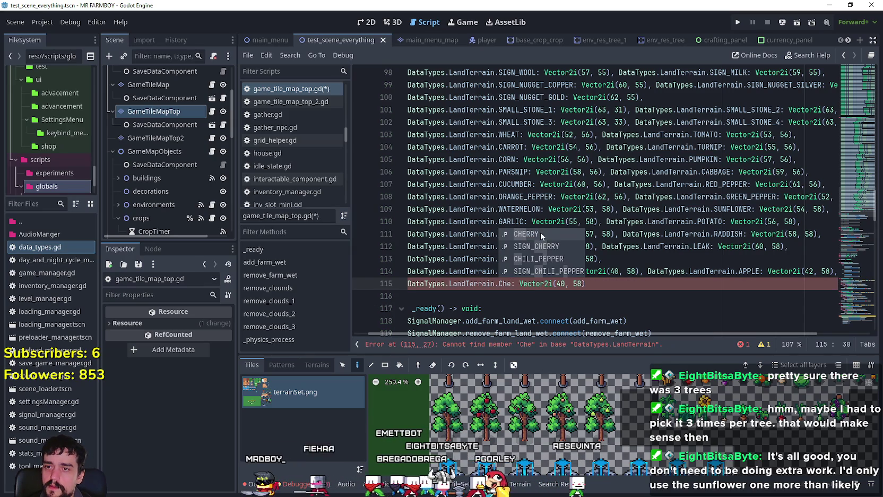
left_click(540, 234)
double_click(572, 283)
type("44")
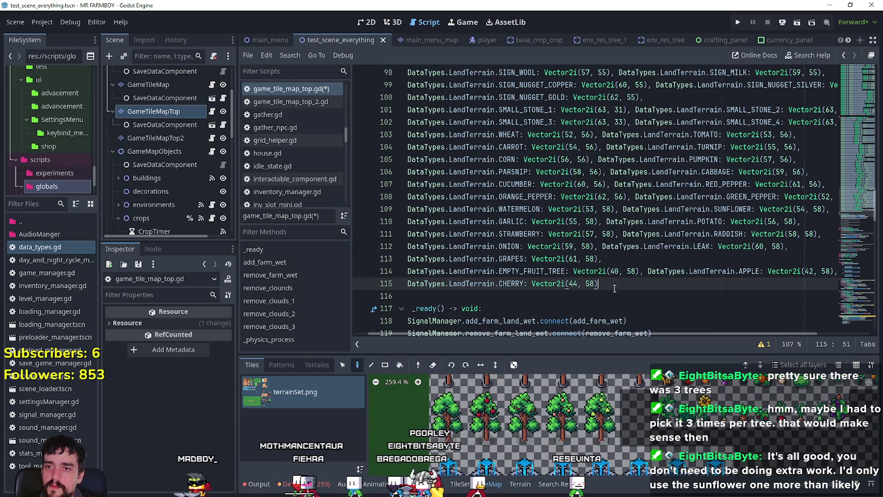
left_click(626, 286)
Add a PEACH mapping at (46, 58) after CHERRY
key("ctrl+v")
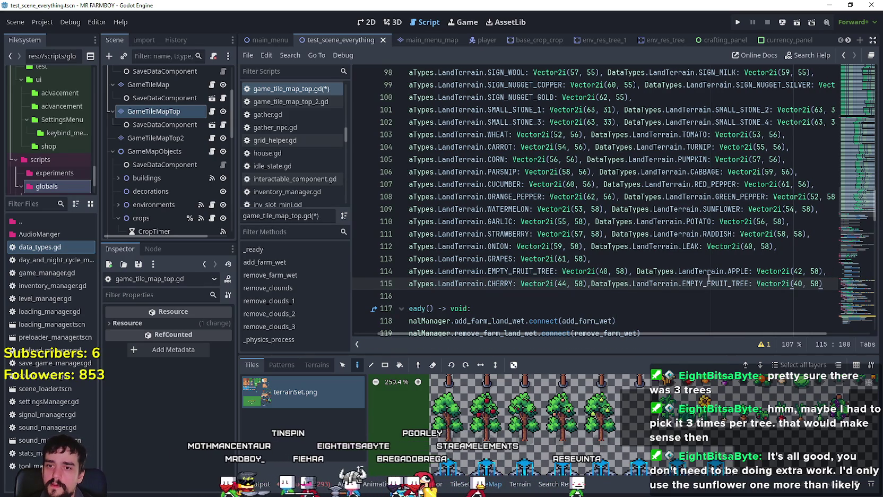
double_click(710, 279)
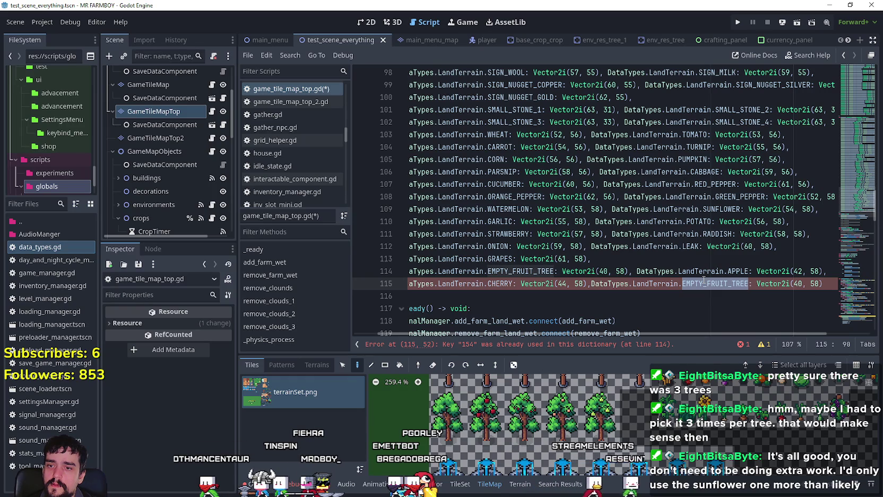
type("Pea")
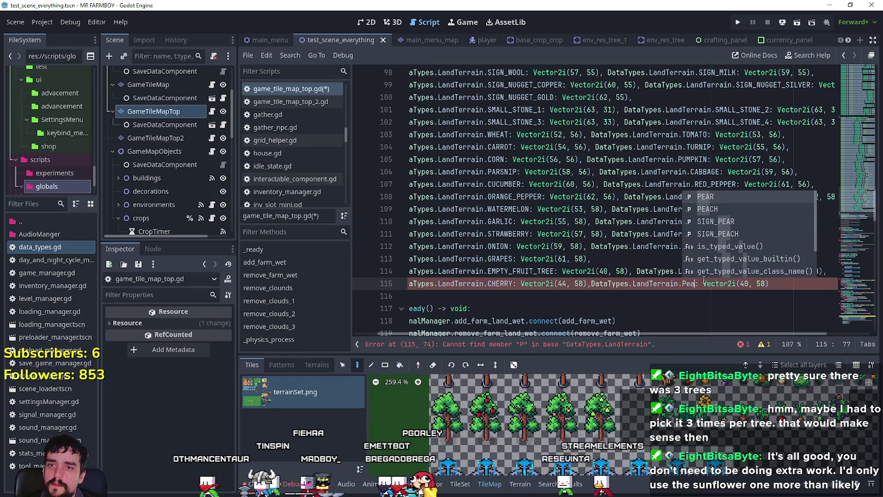
key("Down")
key("Return")
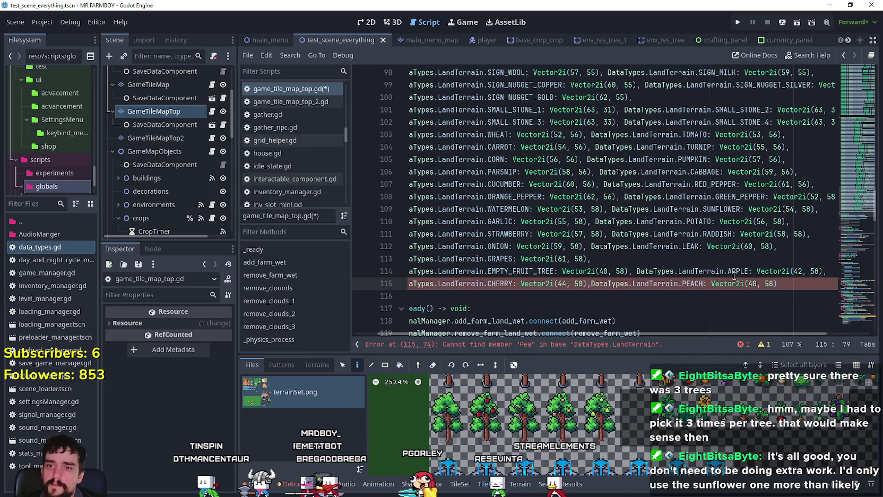
type("6")
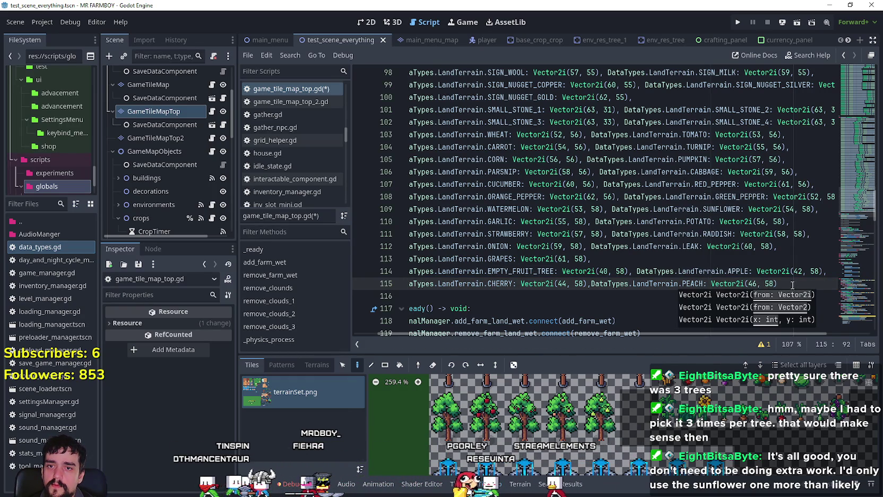
left_click(789, 283)
Add a PEAR mapping at (48, 58) on line 116
key("Return")
key("ctrl+v")
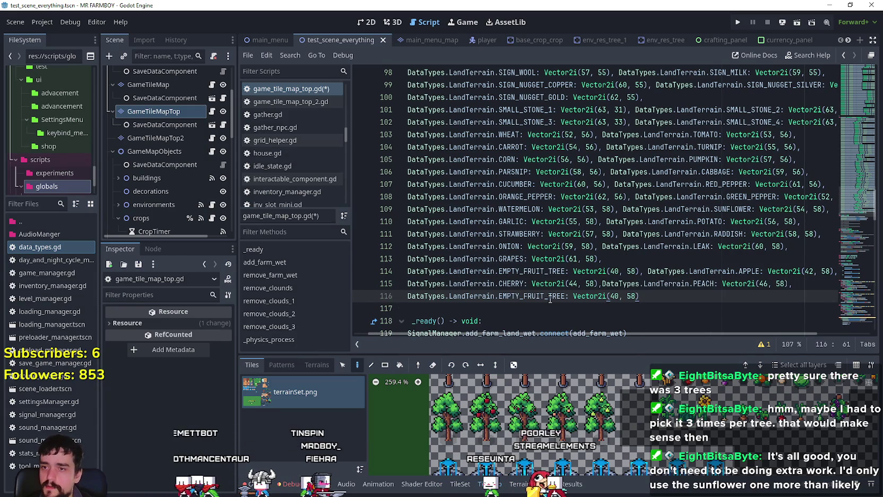
double_click(550, 297)
type("Pea")
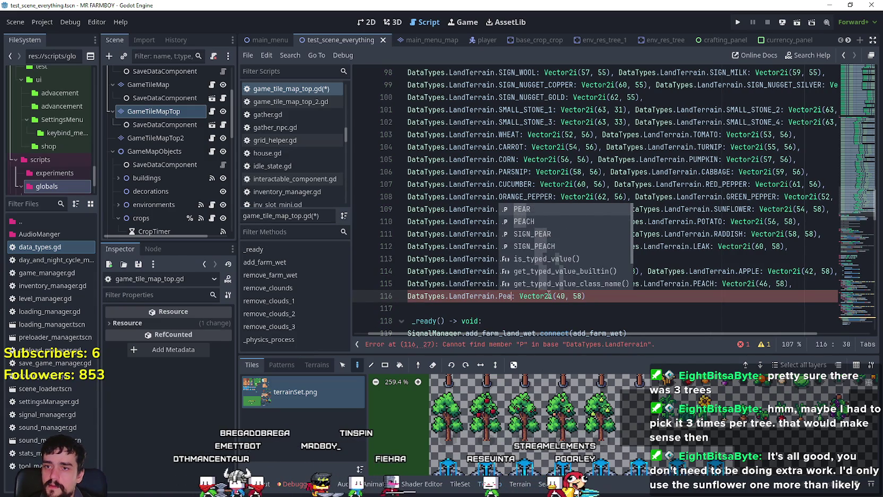
type("r")
key("Return")
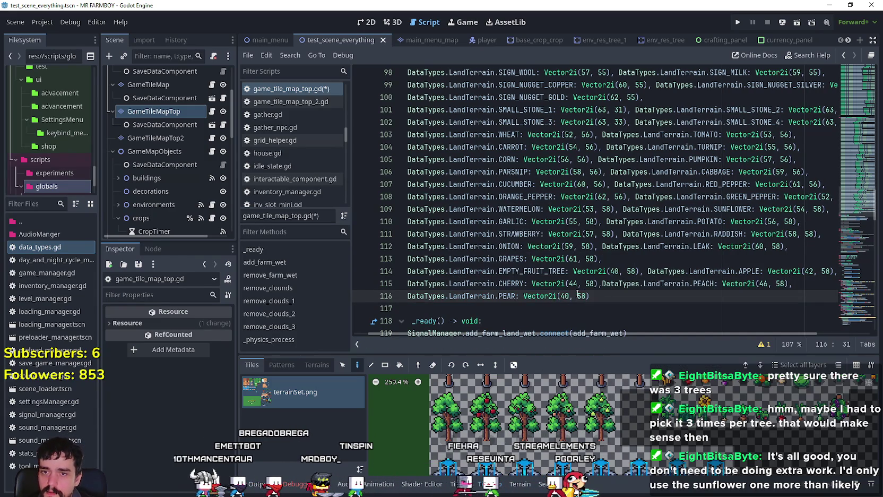
type("8")
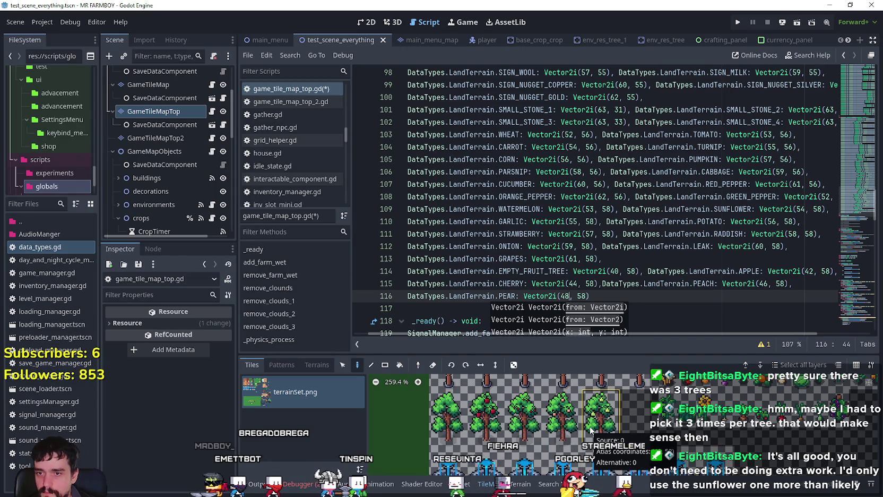
Run the project, then save the script and scene and select lines 111–116
mouse_move(550, 429)
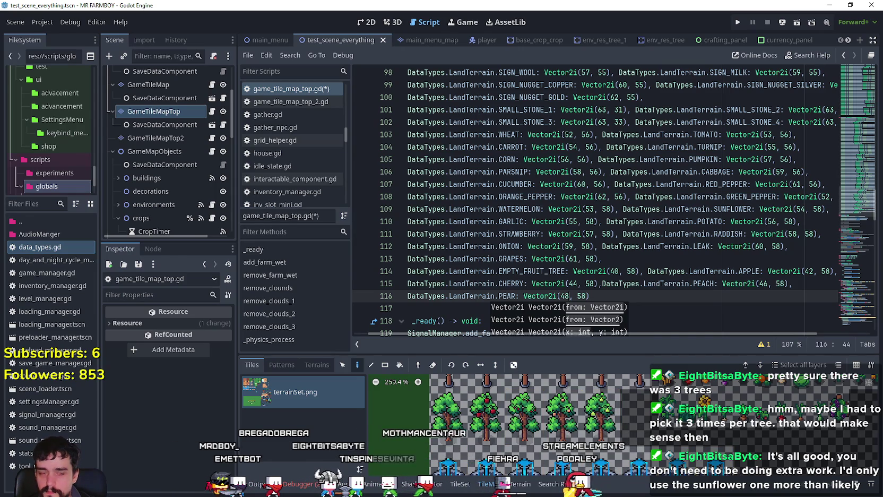
key("F5")
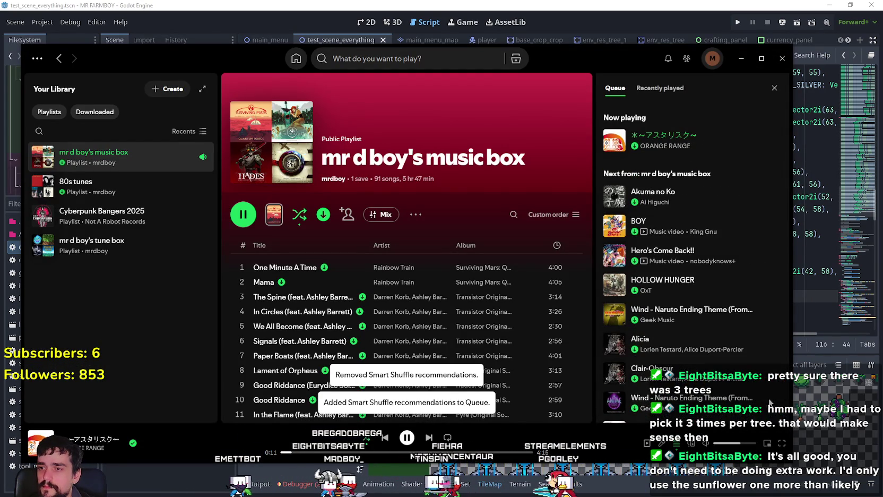
left_click(742, 58)
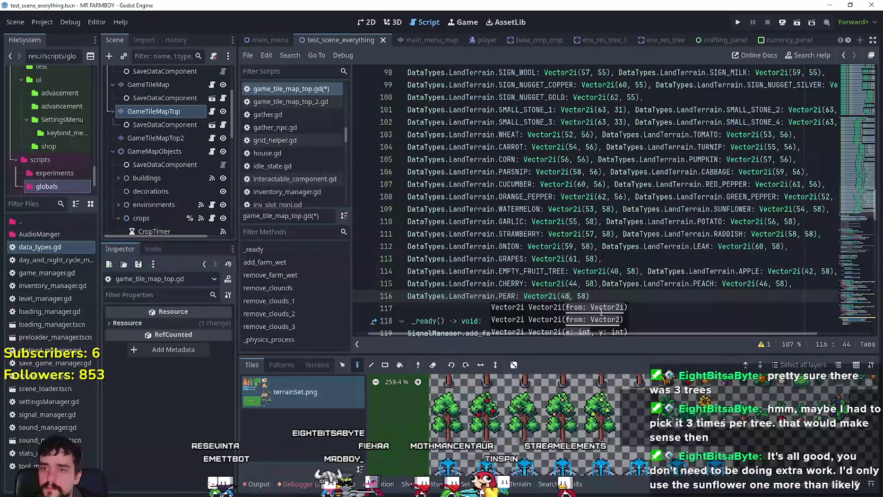
key("ctrl+s")
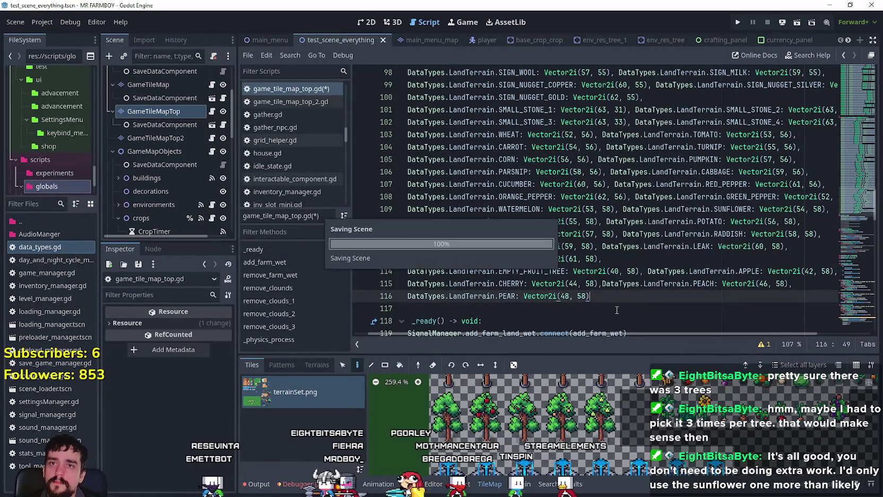
scroll(606, 305, "down", 1)
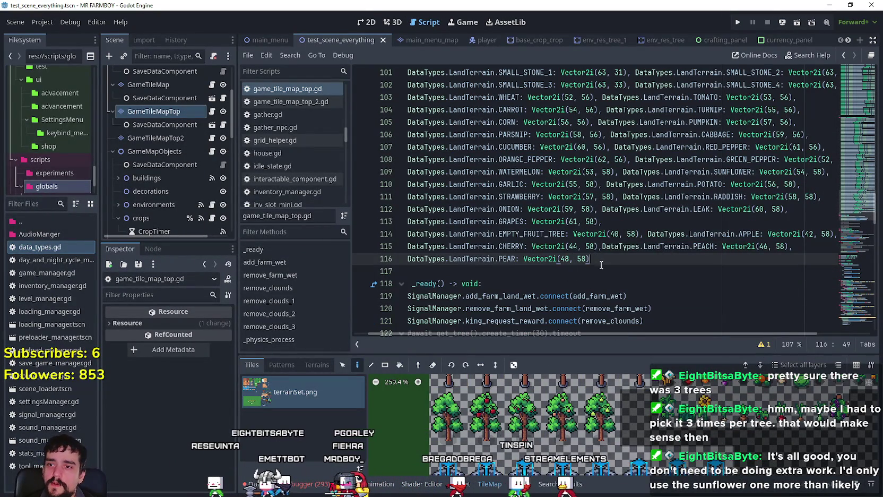
mouse_move(589, 258)
left_mouse_down()
mouse_move(409, 197)
mouse_move(420, 204)
mouse_move(423, 237)
mouse_move(435, 191)
mouse_move(448, 214)
mouse_move(408, 178)
left_mouse_up()
Insert an unindented blank line after line 45, the last SMALL_STONE entry of decorationsCraft
scroll(629, 241, "up", 18)
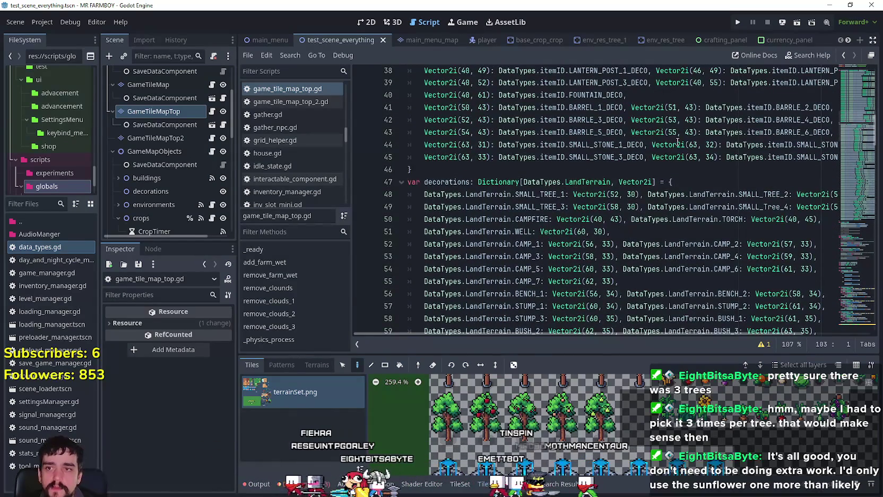
scroll(637, 234, "up", 2)
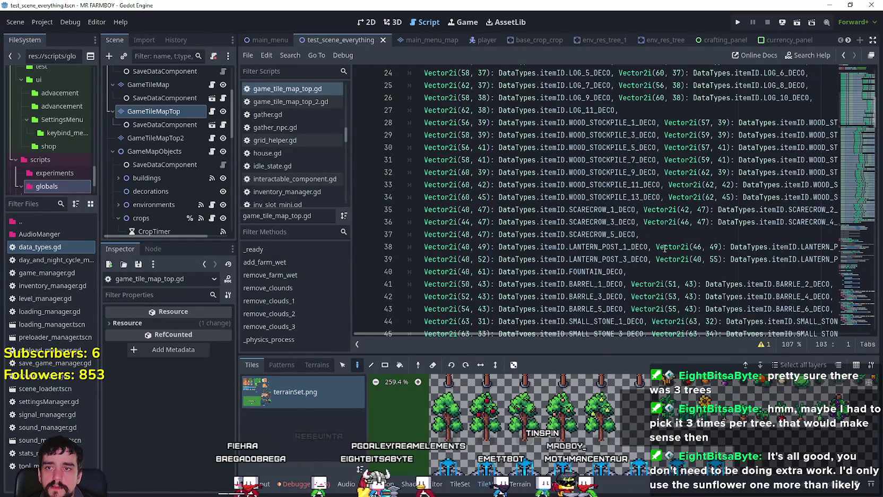
scroll(650, 201, "down", 2)
scroll(645, 173, "up", 5)
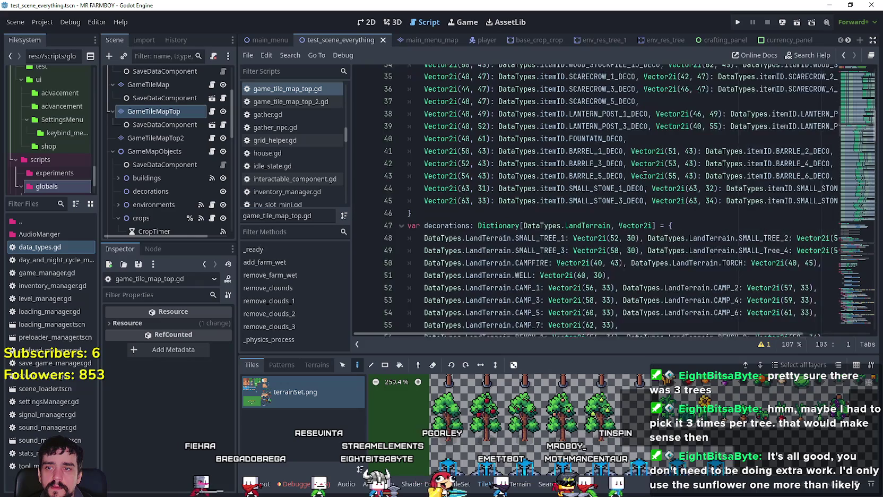
scroll(689, 205, "up", 5)
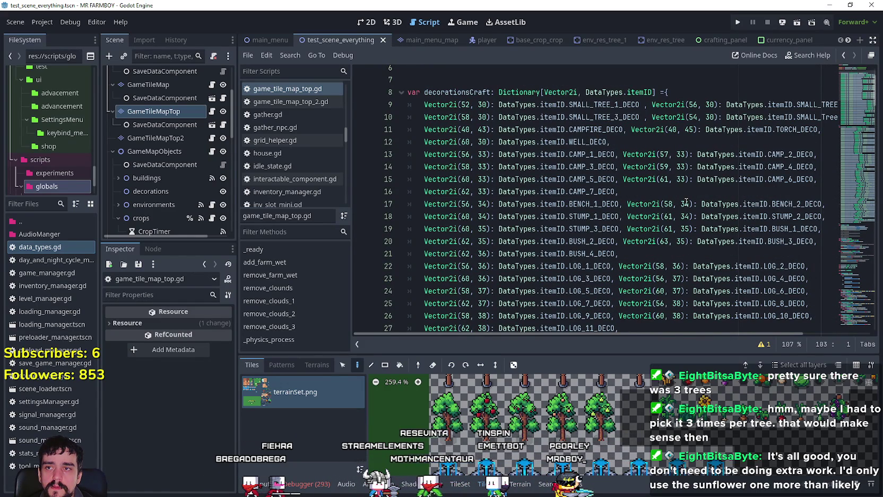
scroll(687, 202, "down", 1)
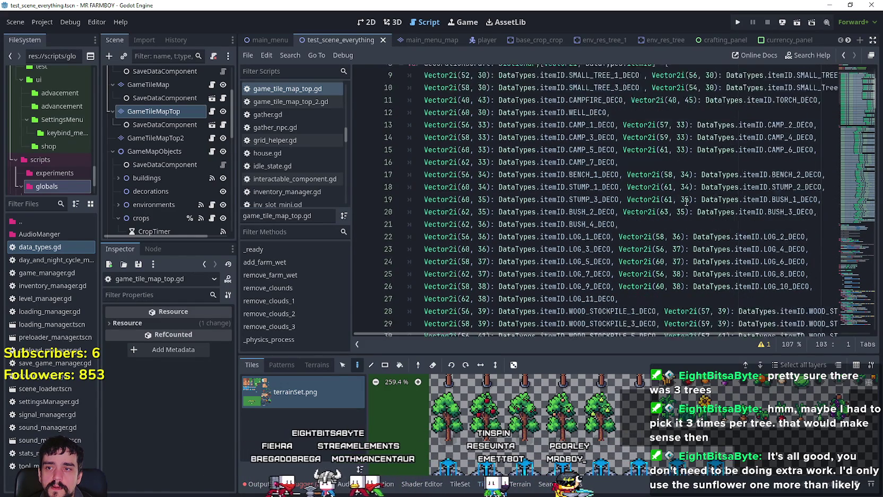
scroll(686, 203, "down", 10)
left_click_drag(685, 179, 792, 179)
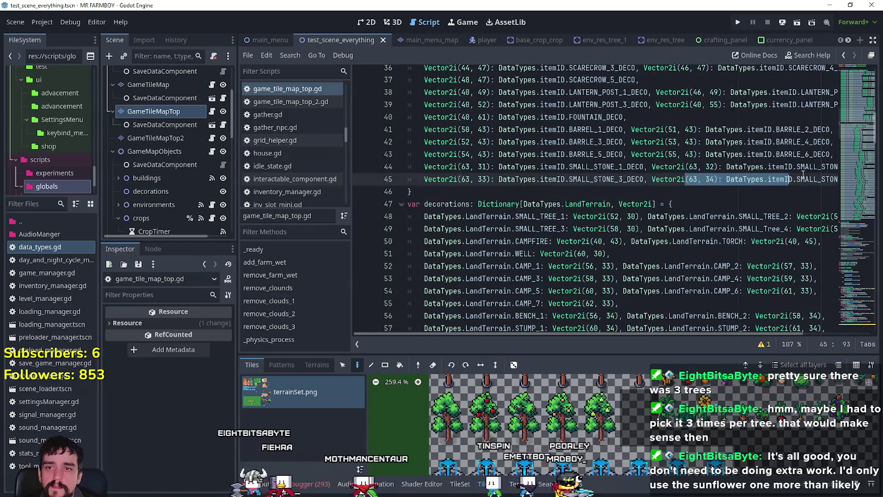
key("End")
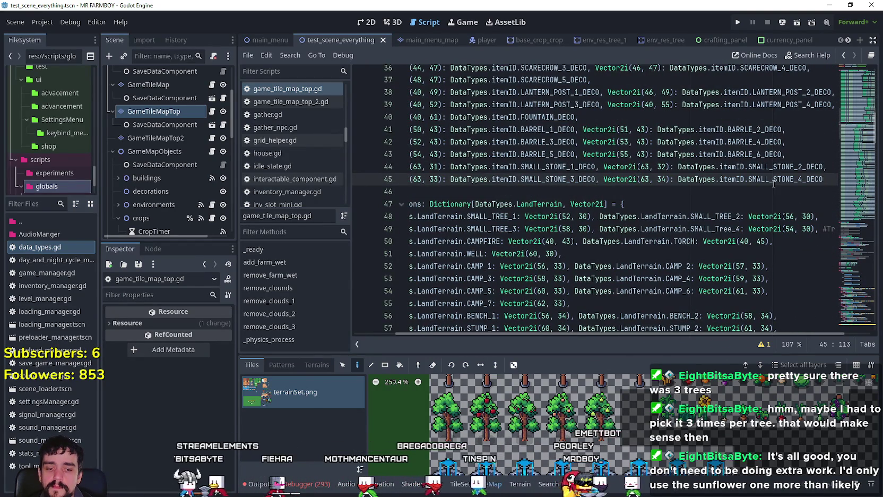
key("Return")
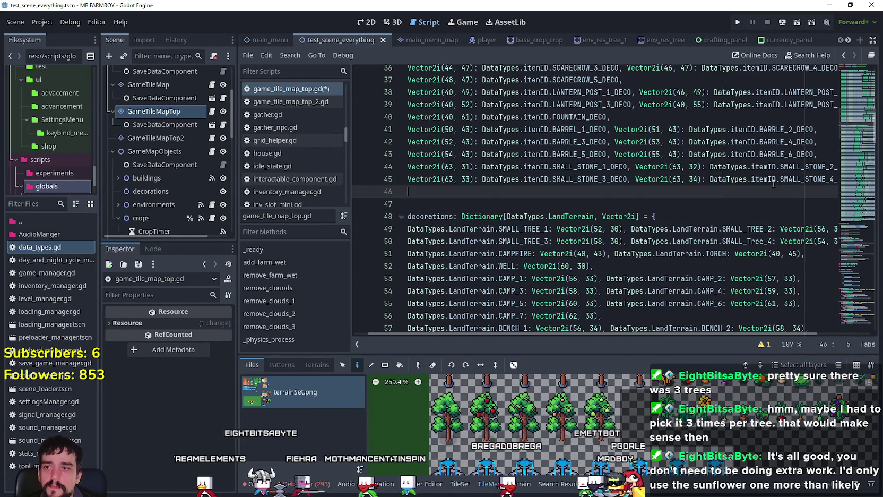
key("BackSpace")
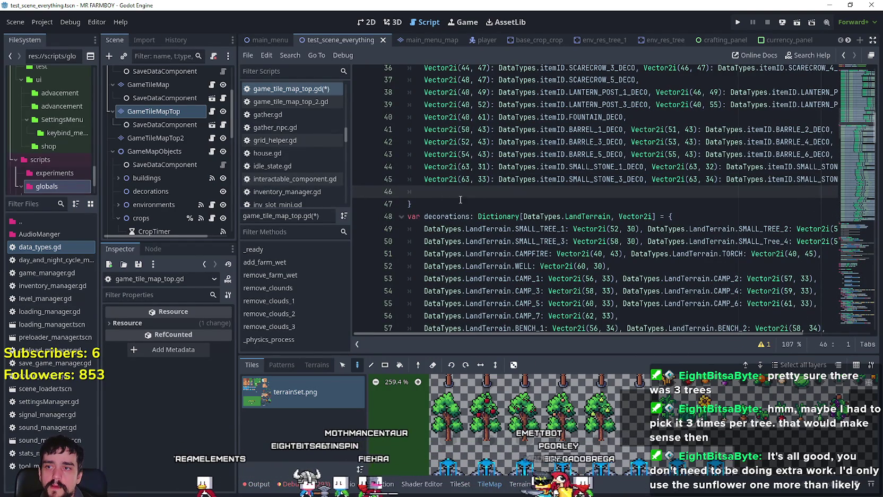
Scroll through the rest of game_tile_map_top.gd to review the edited dictionary
scroll(460, 199, "down", 4)
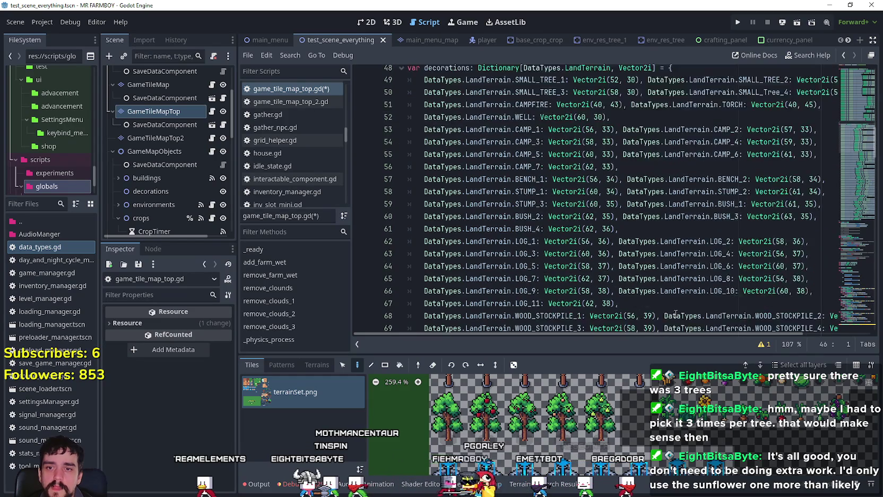
scroll(676, 314, "down", 10)
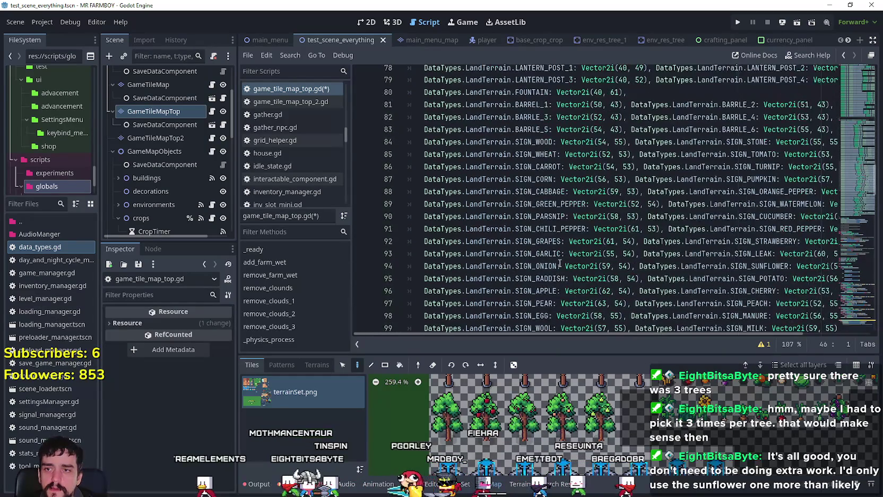
scroll(560, 262, "down", 5)
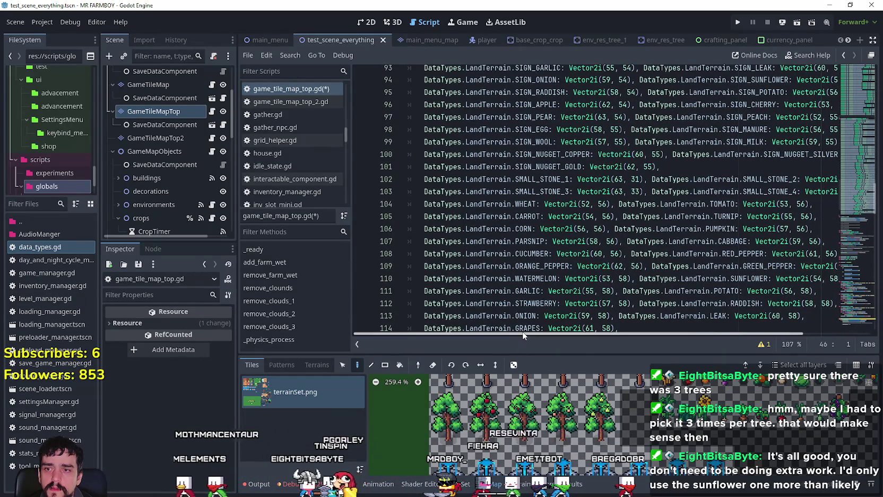
left_click_drag(523, 331, 538, 330)
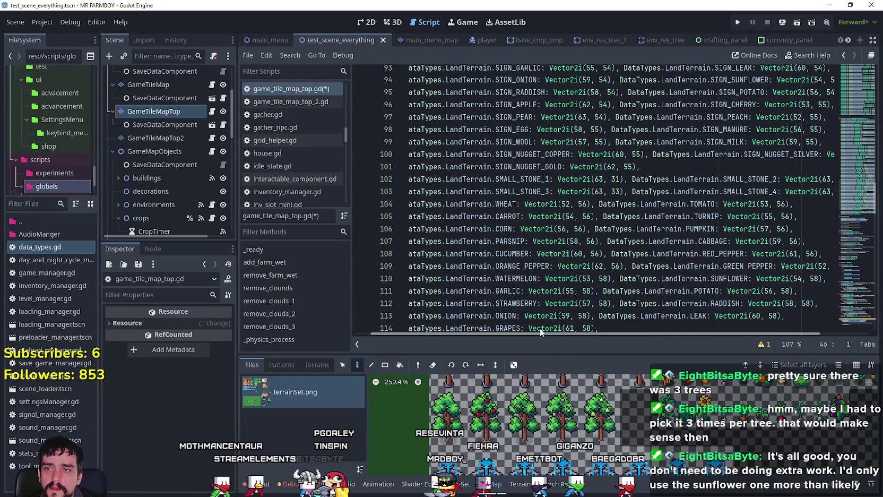
mouse_move(540, 328)
left_mouse_down()
mouse_move(584, 324)
mouse_move(483, 284)
left_mouse_up()
scroll(483, 284, "up", 4)
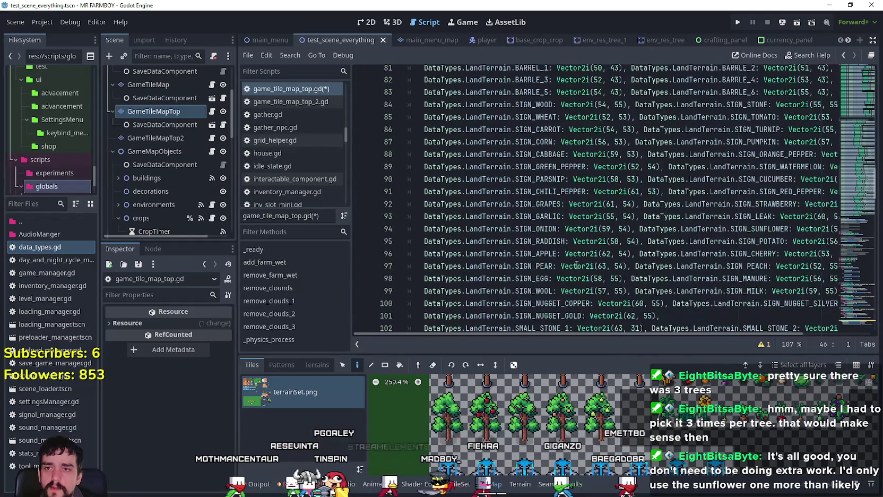
scroll(542, 258, "up", 12)
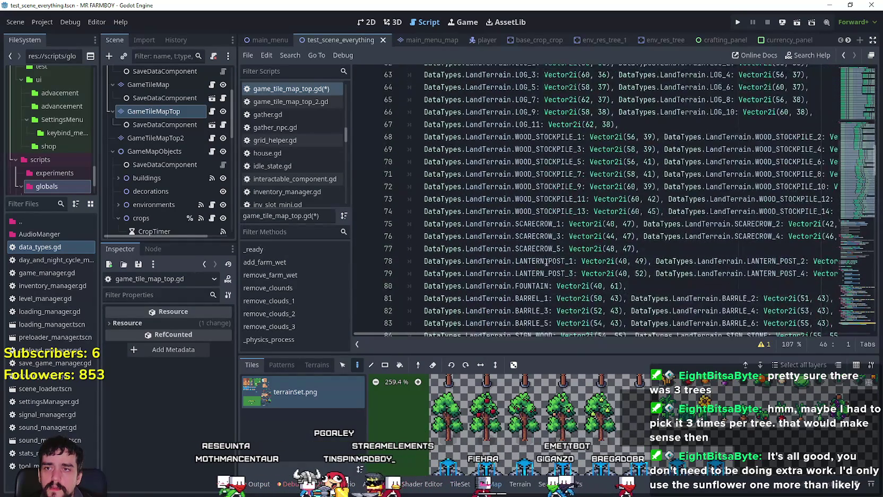
scroll(547, 262, "down", 10)
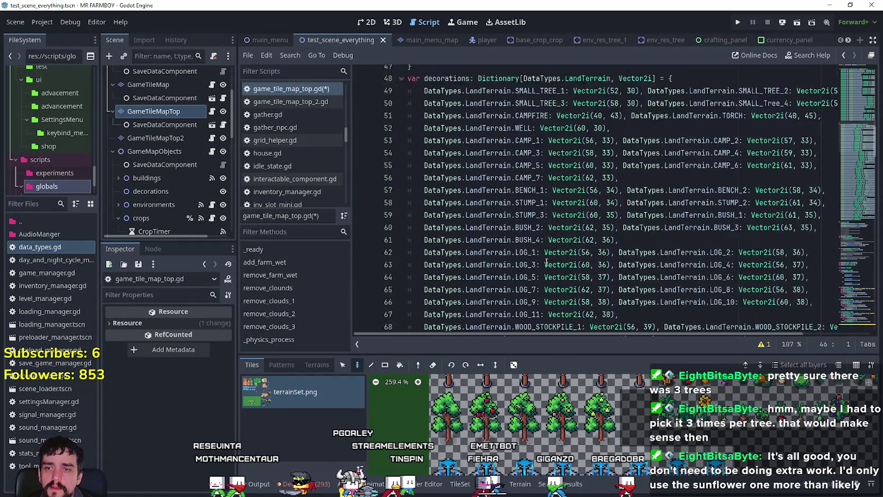
scroll(547, 261, "up", 14)
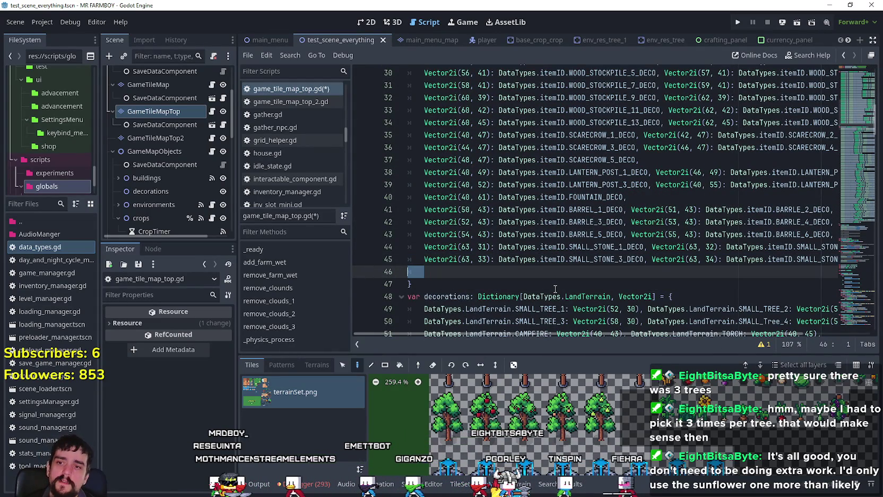
Review the script's dictionaries, moving the cursor through lines 46, 27 and 9
key("BackSpace")
key("BackSpace")
key("BackSpace")
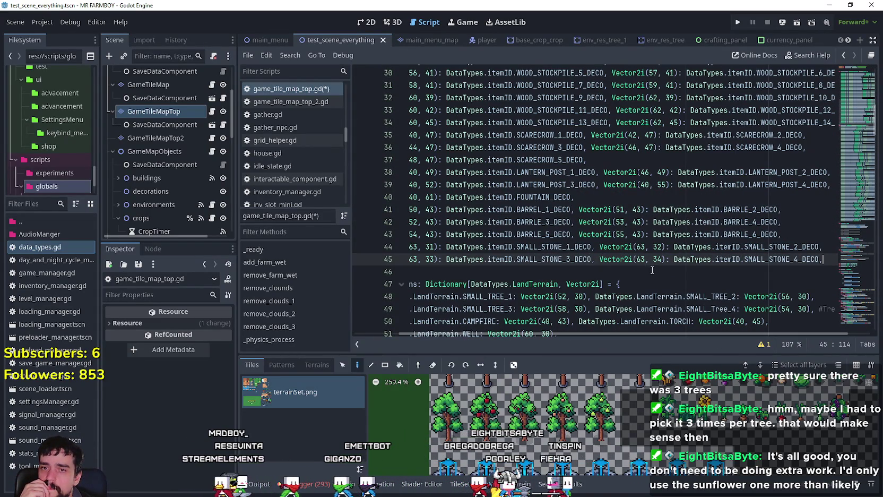
left_click(638, 270)
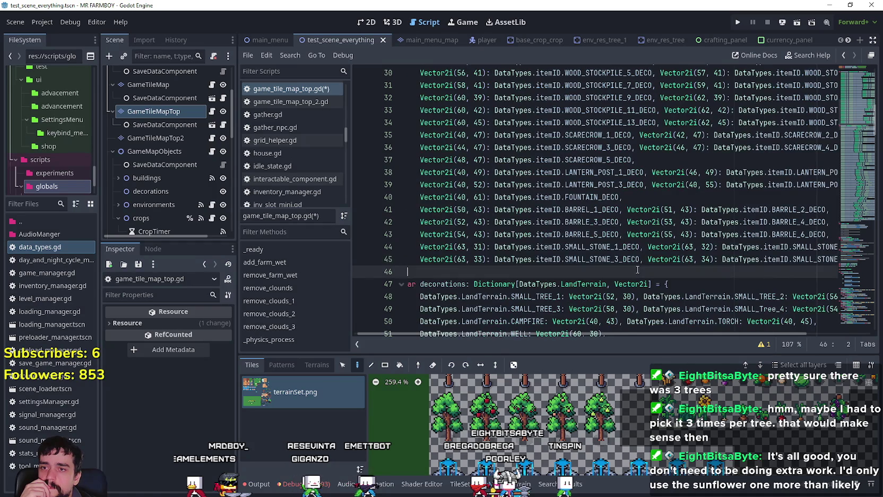
left_click(402, 272)
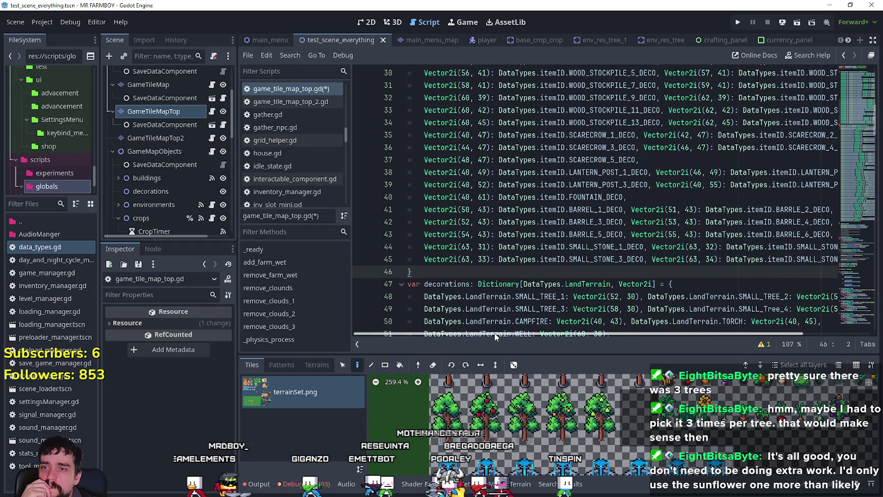
left_click_drag(494, 333, 628, 333)
scroll(584, 275, "up", 2)
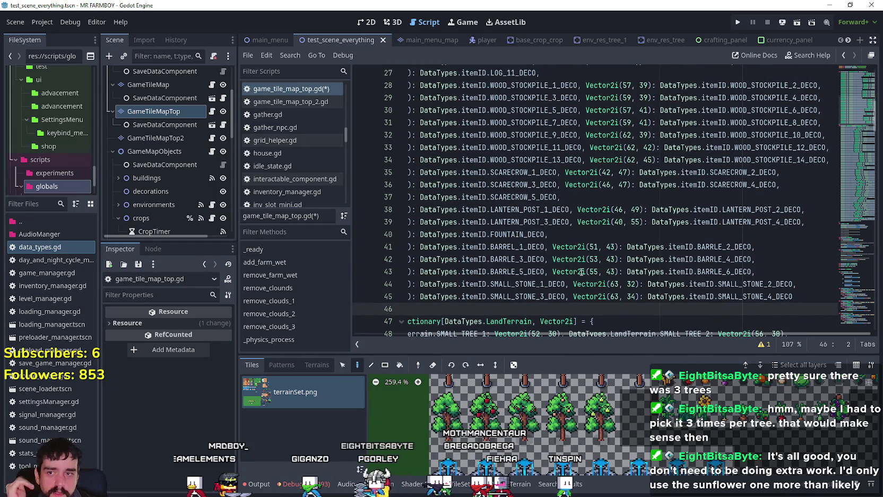
scroll(581, 272, "up", 2)
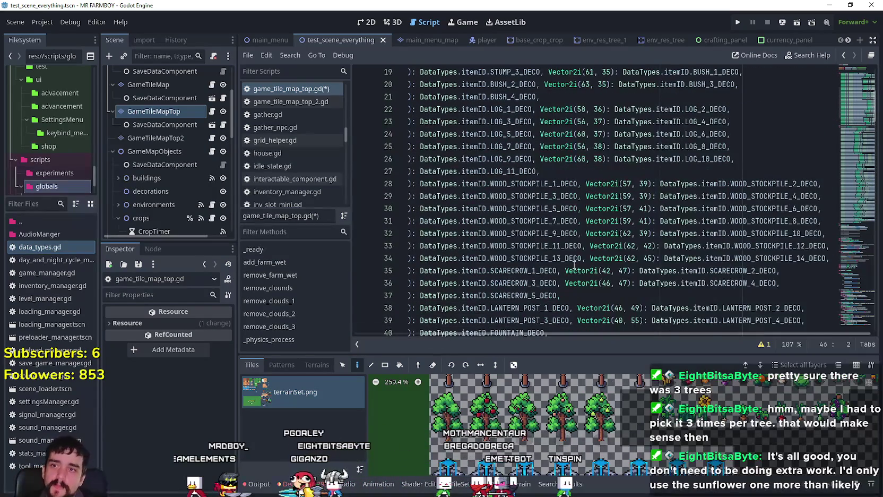
left_click(576, 172)
scroll(559, 229, "up", 4)
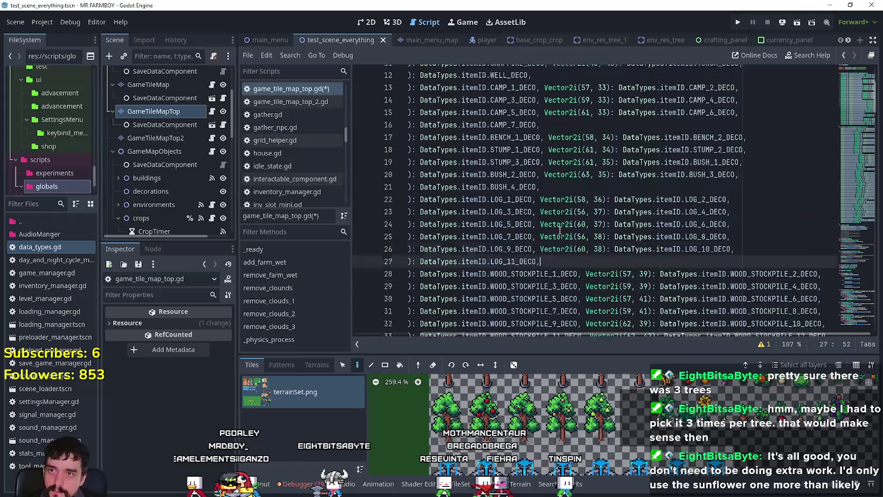
scroll(559, 229, "up", 4)
left_click(587, 172)
scroll(588, 198, "down", 15)
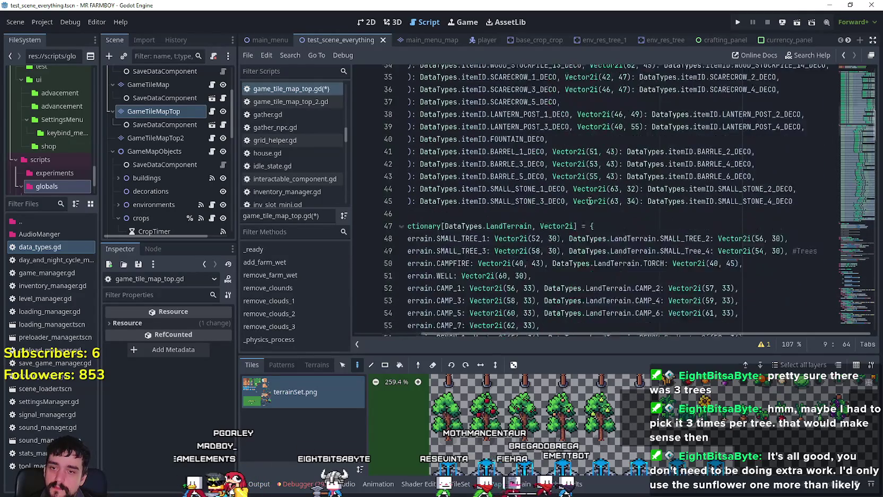
scroll(584, 198, "down", 18)
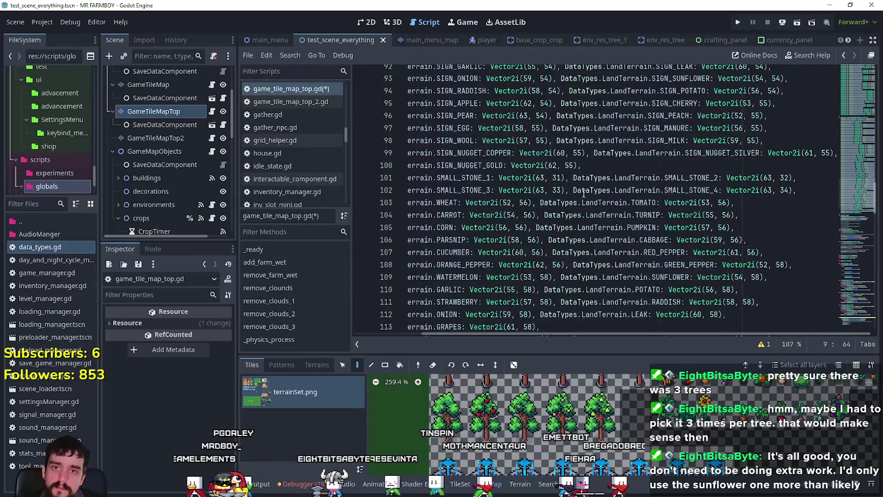
Save game_tile_map_top.gd and the scene with Ctrl+S from line 117
left_click(552, 209)
key("ctrl+s")
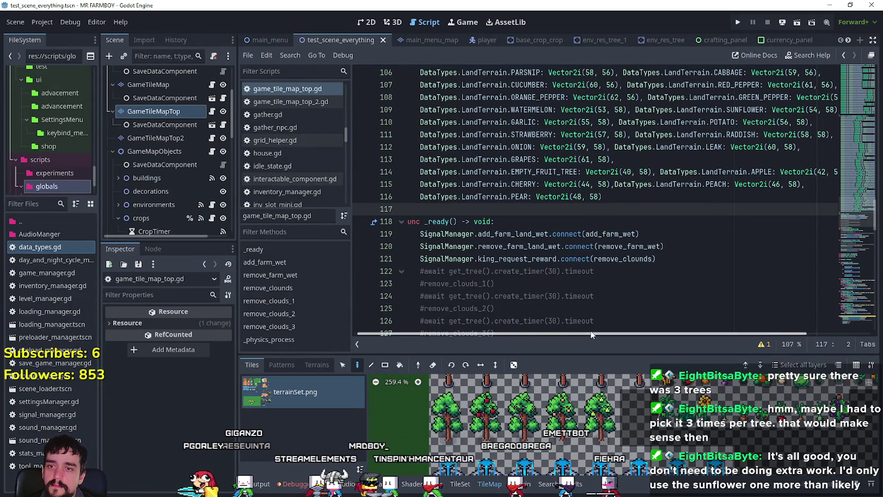
scroll(460, 212, "up", 3)
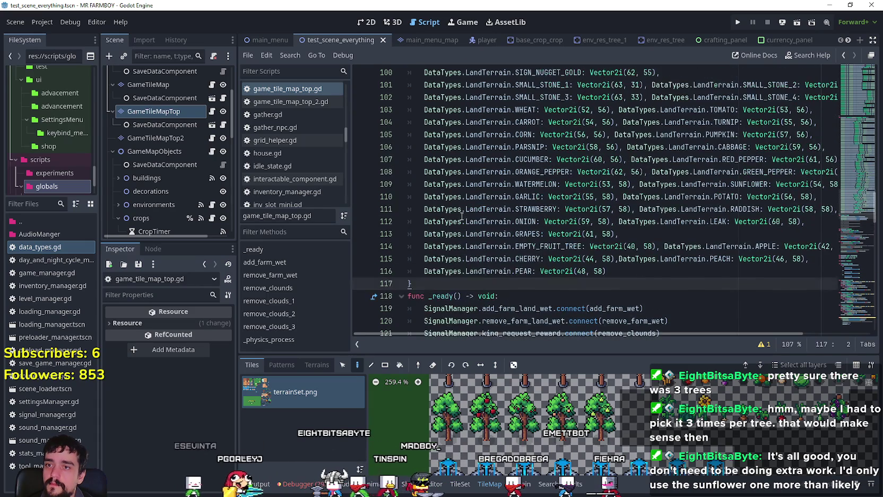
scroll(554, 241, "up", 1)
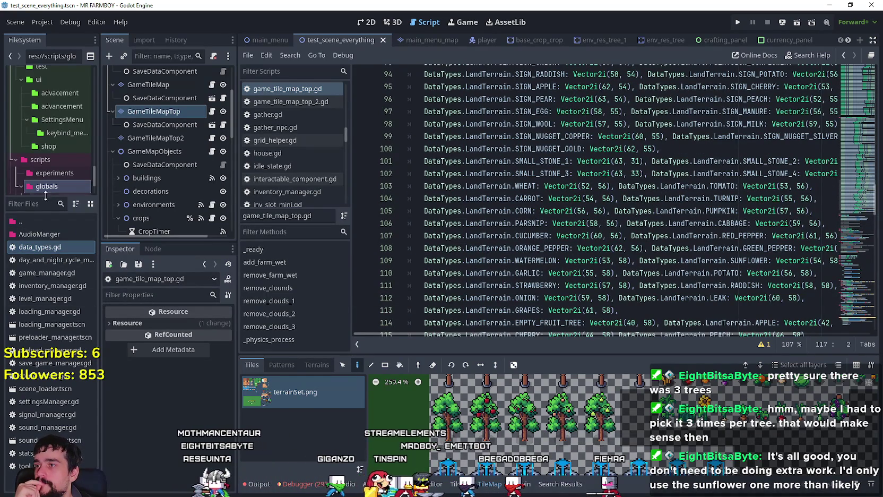
Open shop_wheat_decor.tres from shopItems/decorations and scroll the Inspector up to shopItemLand
scroll(59, 151, "down", 5)
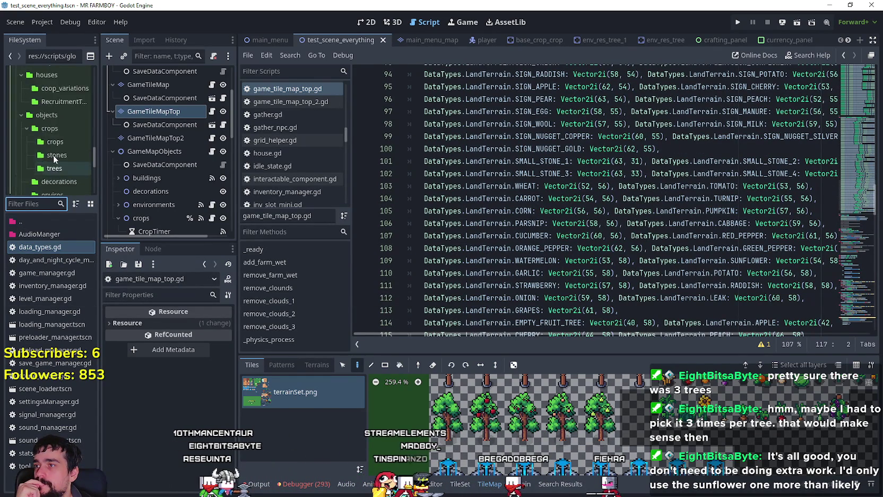
scroll(62, 149, "up", 3)
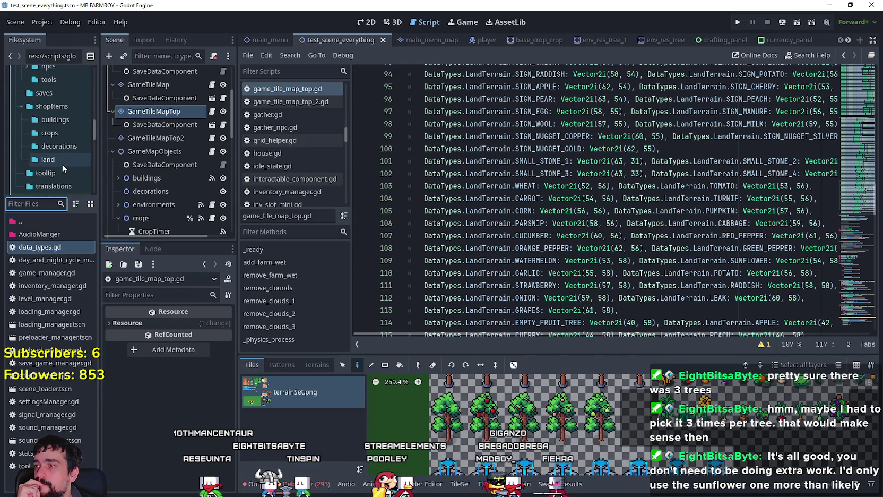
scroll(72, 135, "down", 1)
left_click(72, 133)
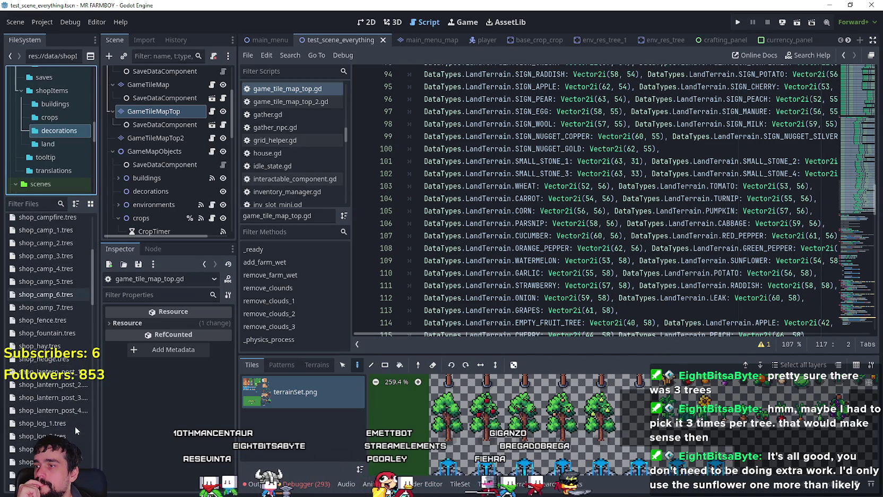
scroll(67, 417, "down", 6)
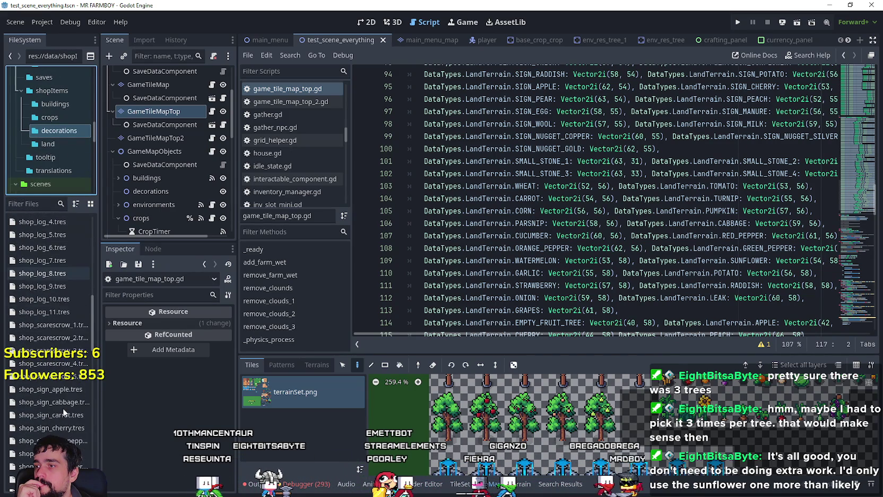
scroll(64, 408, "down", 15)
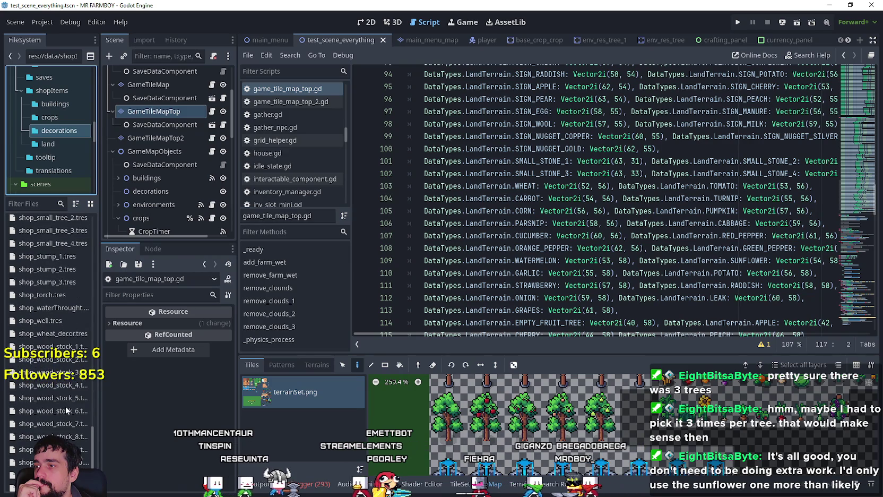
left_click(53, 334)
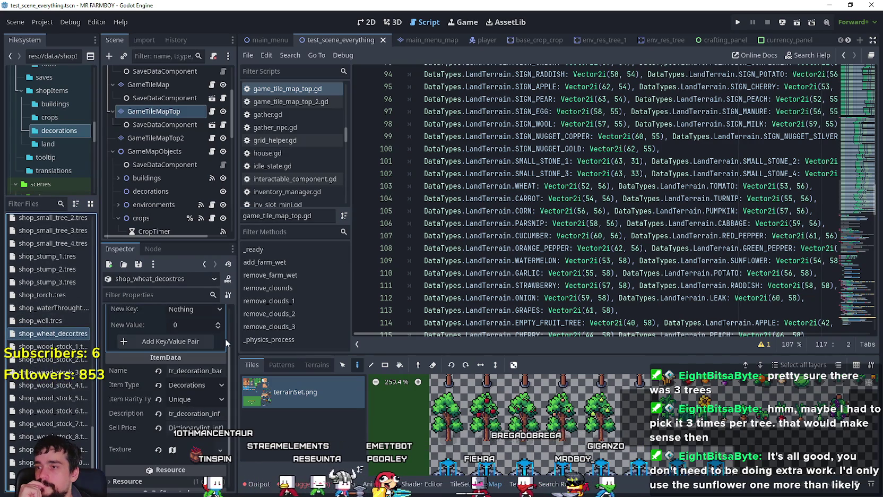
scroll(227, 342, "up", 3)
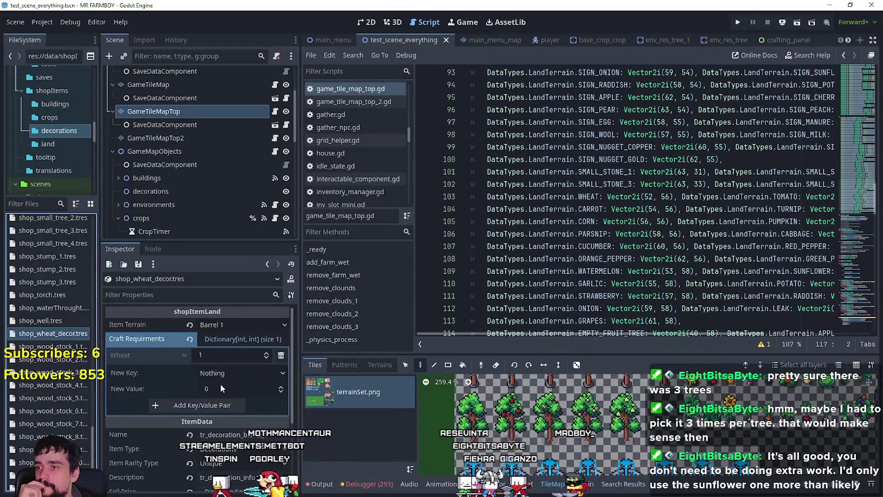
Replace the Wheat craft requirement with a Copper requirement of 100
left_click(281, 356)
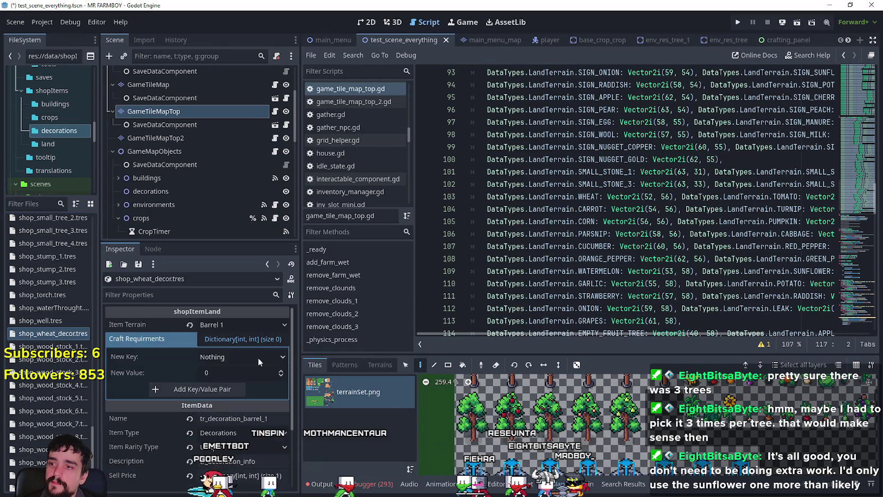
left_click(218, 361)
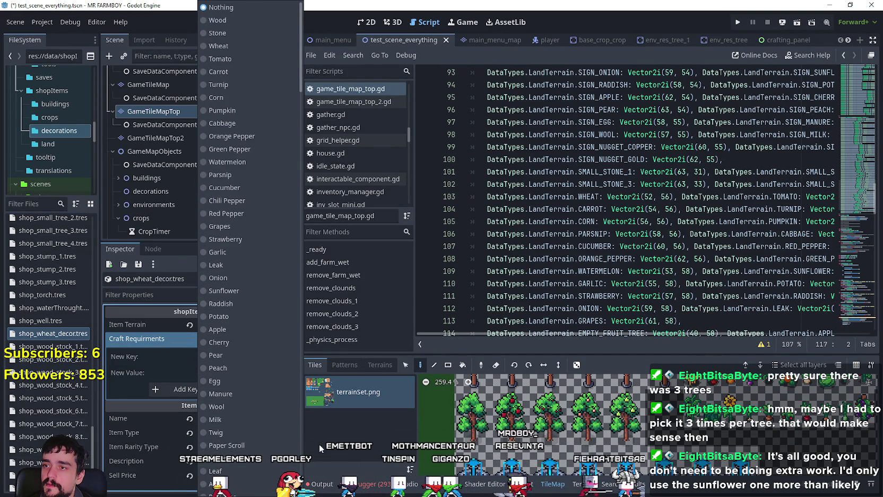
scroll(257, 435, "down", 5)
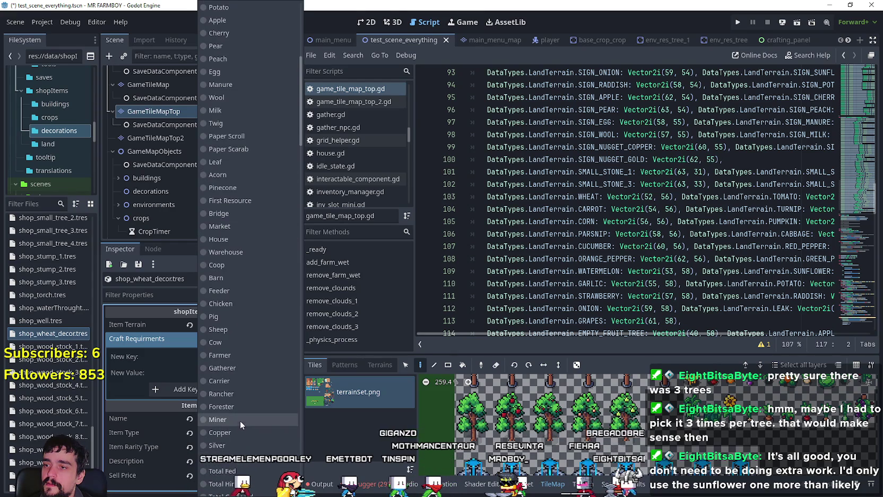
left_click(233, 432)
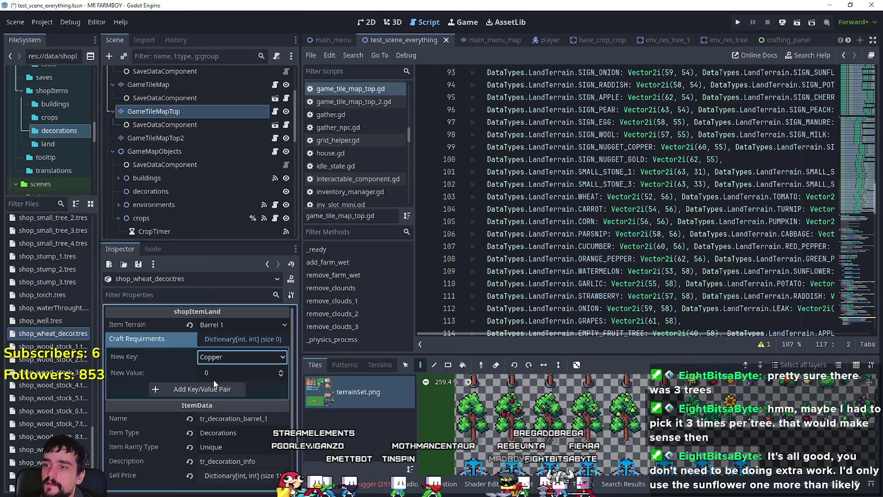
left_click(226, 374)
type("100")
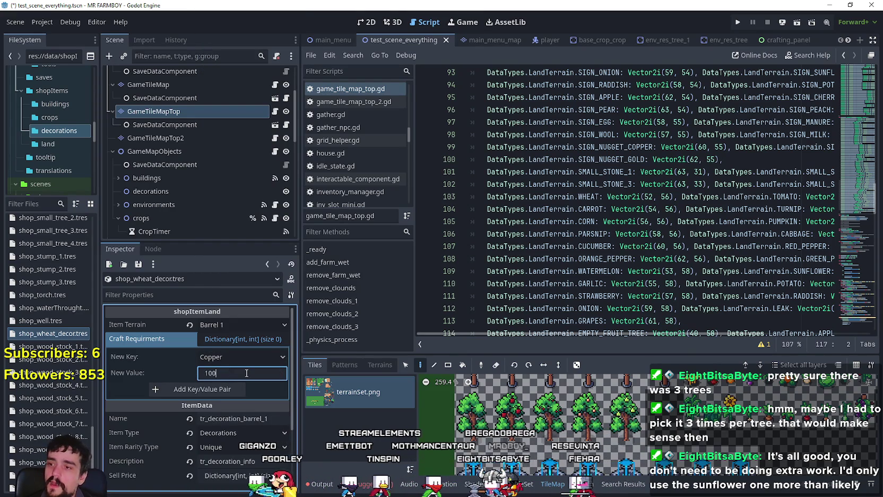
left_click(223, 388)
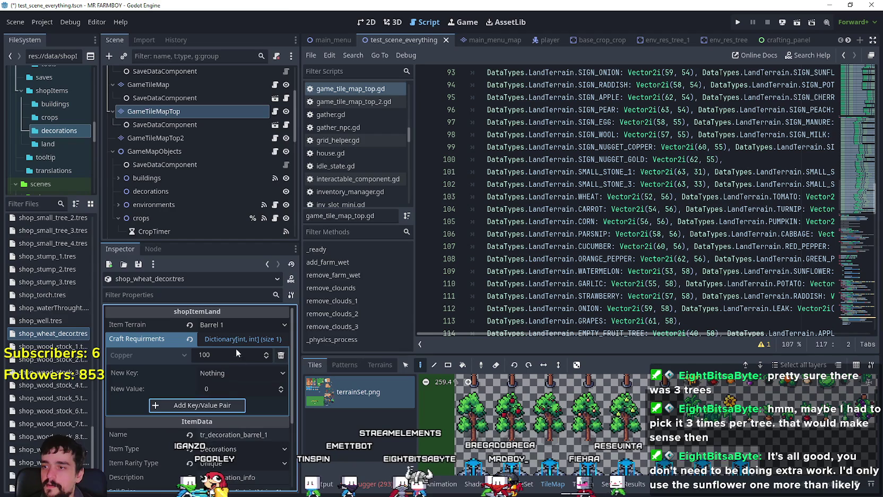
Open the Item Terrain list, then dismiss it and the stray code selection unchanged
left_click(239, 324)
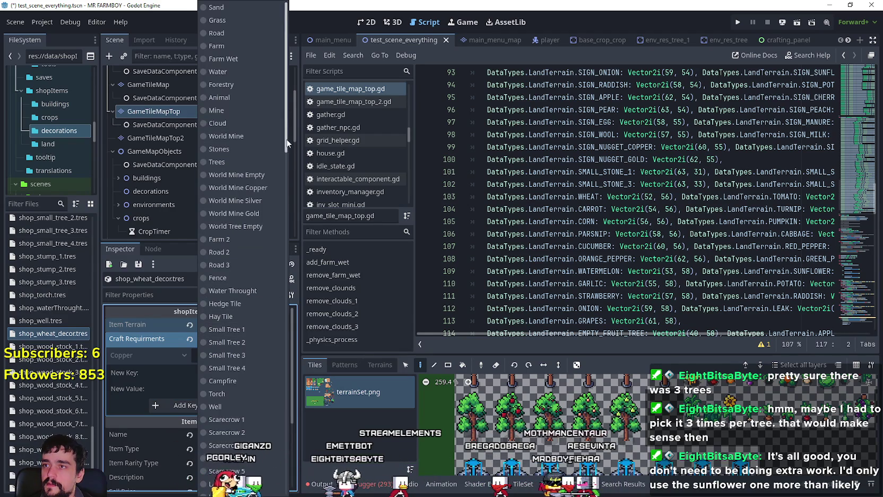
scroll(231, 454, "down", 15)
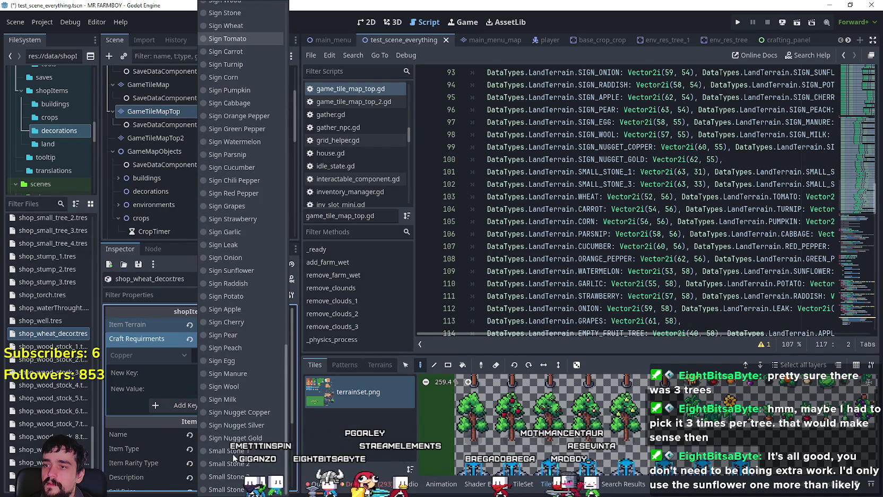
left_click_drag(684, 320, 664, 223)
left_click(663, 222)
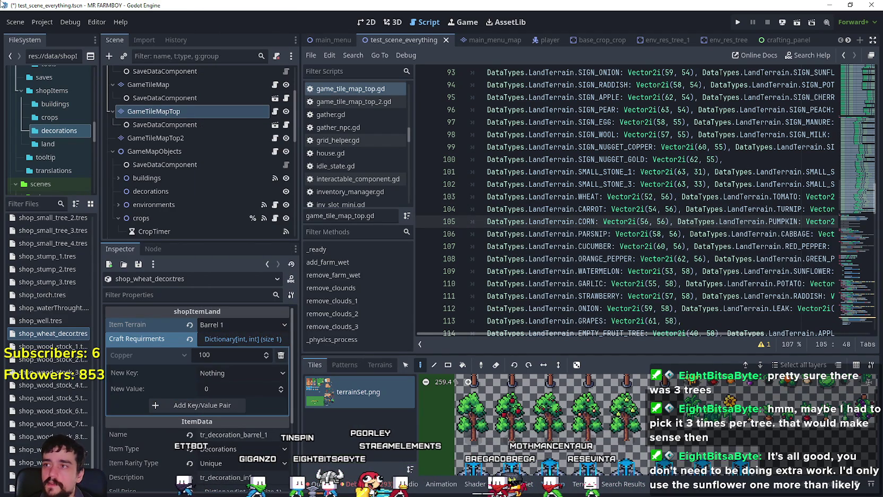
left_click(36, 25)
Reload the current project, choosing Save & Reload for the modified resources
left_click(75, 160)
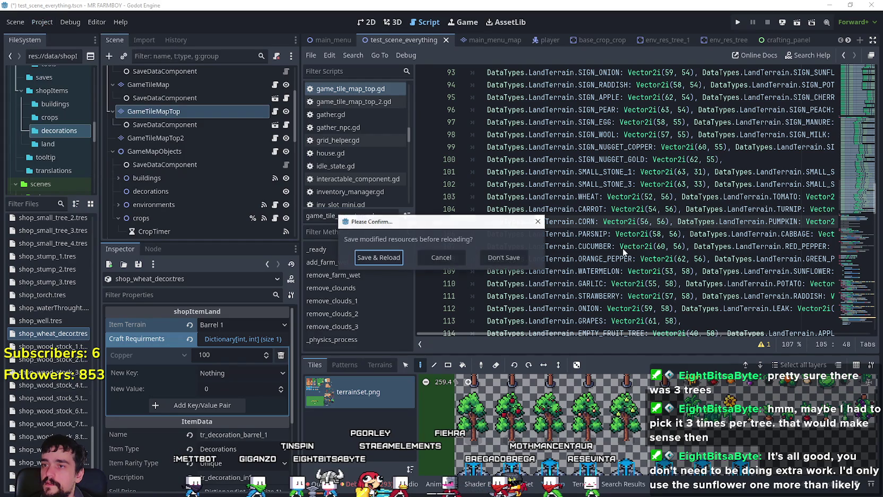
left_click(395, 262)
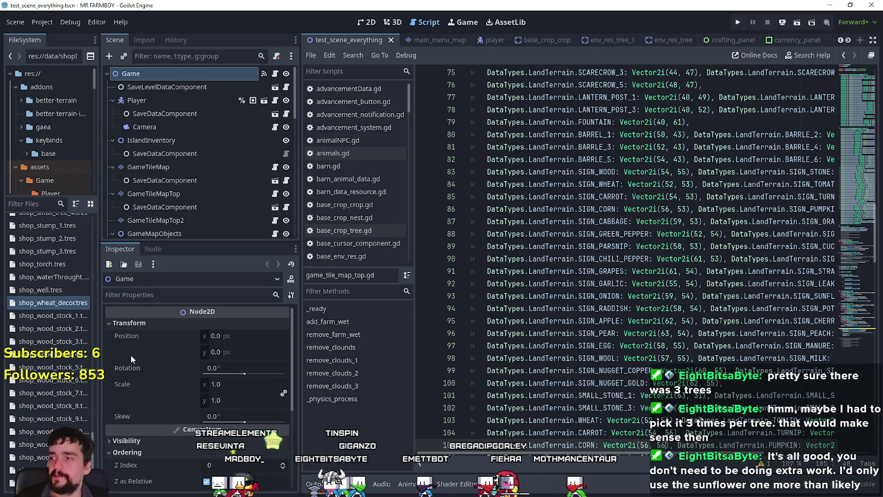
Reopen shop_wheat_decor.tres and set its Item Terrain to Wheat
left_click(43, 304)
double_click(53, 306)
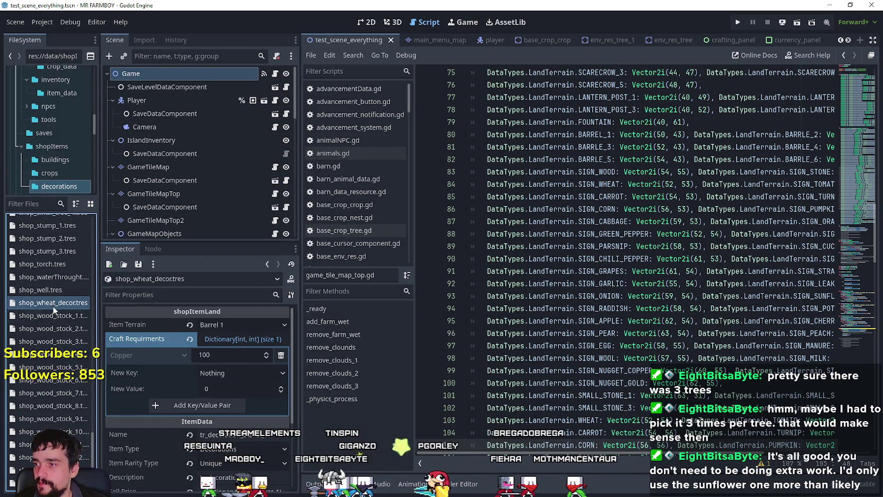
left_click(232, 325)
scroll(246, 377, "down", 5)
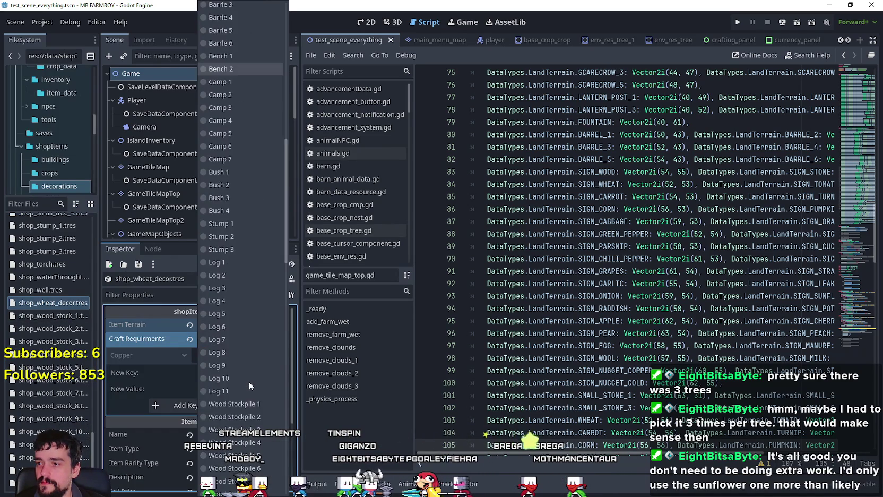
scroll(246, 380, "down", 10)
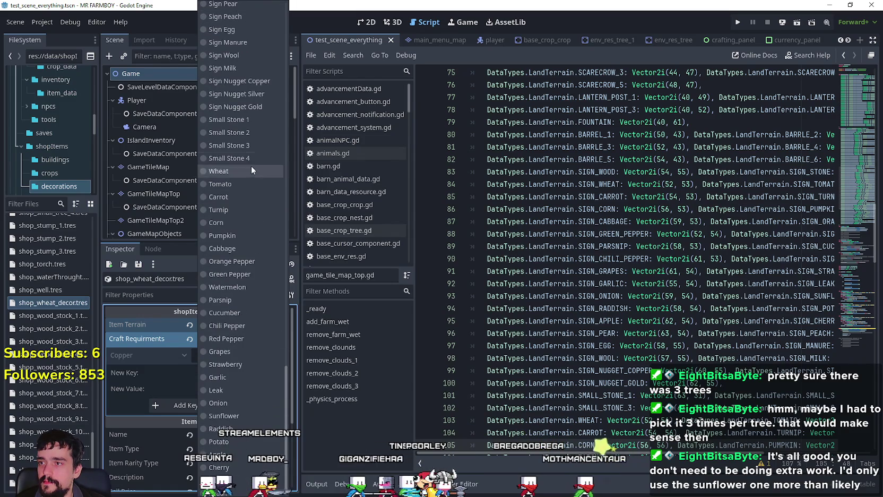
left_click(245, 171)
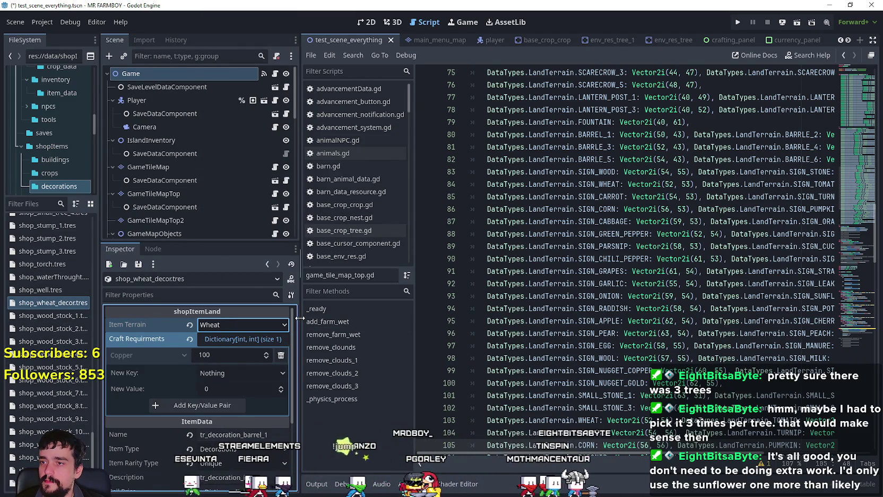
Widen the scene and Inspector panels and expand the item's texture settings
left_click_drag(299, 318, 429, 329)
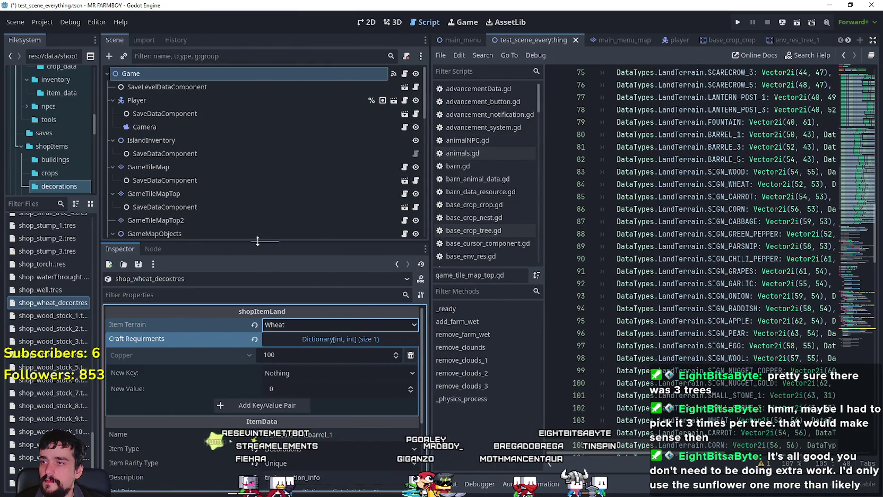
left_click_drag(258, 241, 257, 153)
scroll(317, 407, "down", 1)
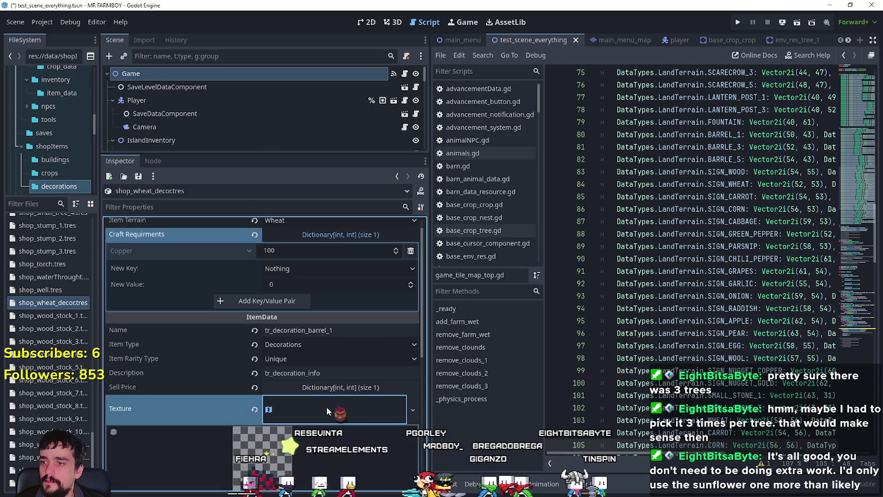
left_click(326, 407)
Select the wheat sprite at region x 832 as the texture region, then collapse the texture details
scroll(307, 396, "down", 3)
left_click(273, 382)
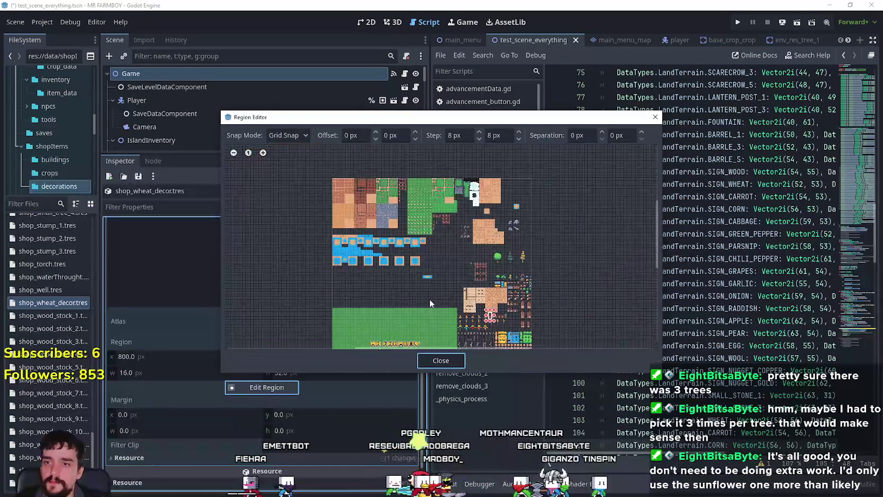
scroll(430, 299, "up", 5)
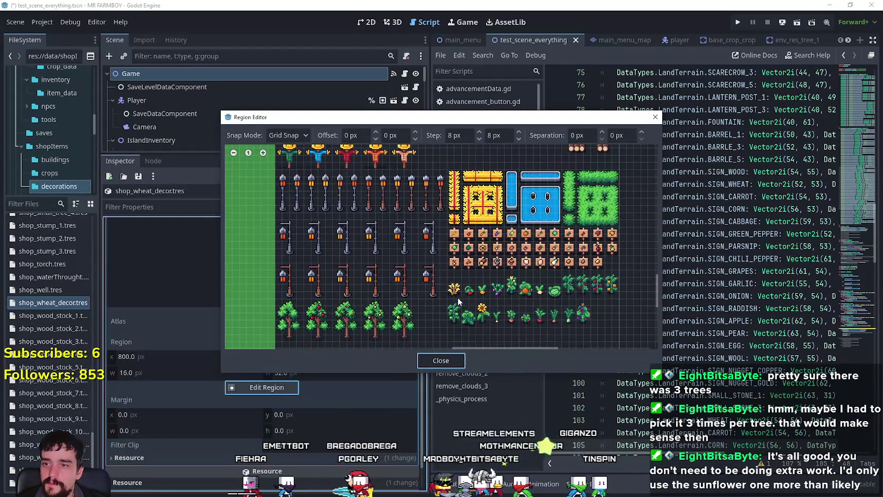
left_click_drag(458, 297, 449, 280)
scroll(452, 273, "up", 2)
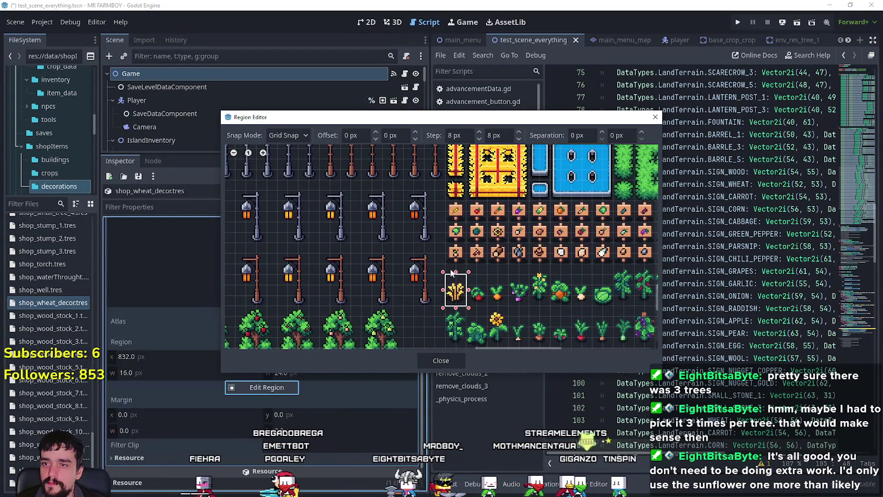
left_click(425, 361)
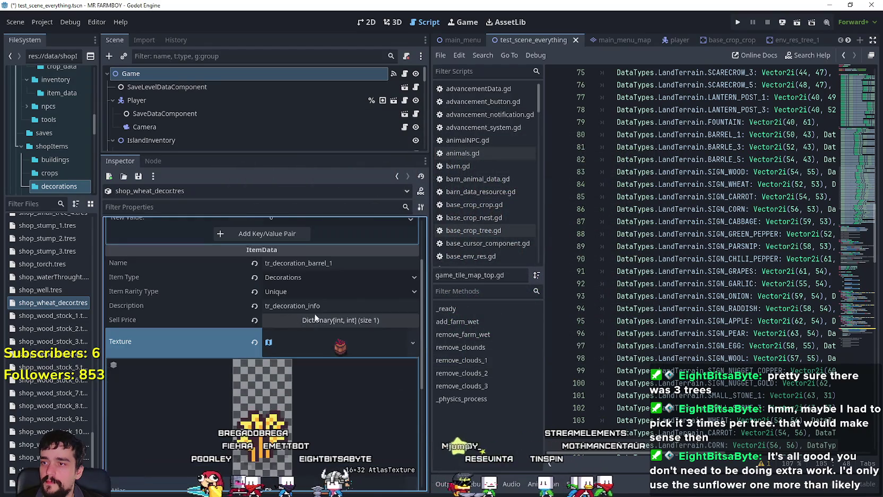
left_click(335, 344)
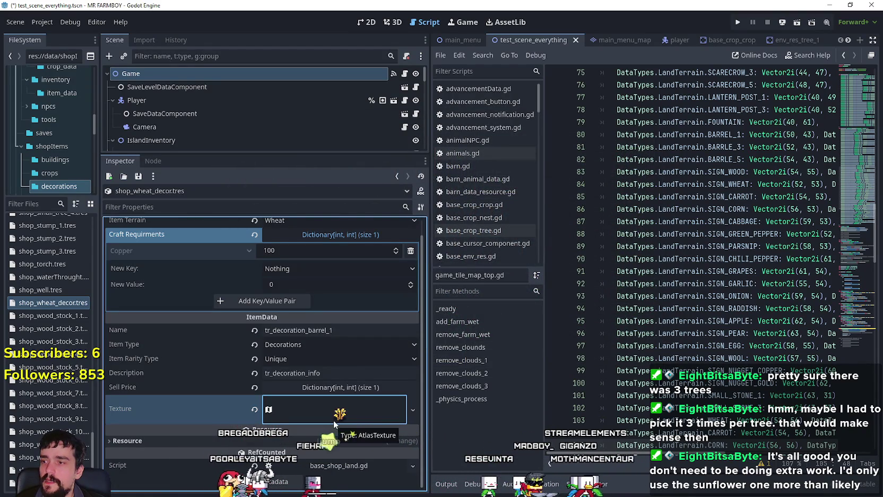
scroll(239, 329, "up", 1)
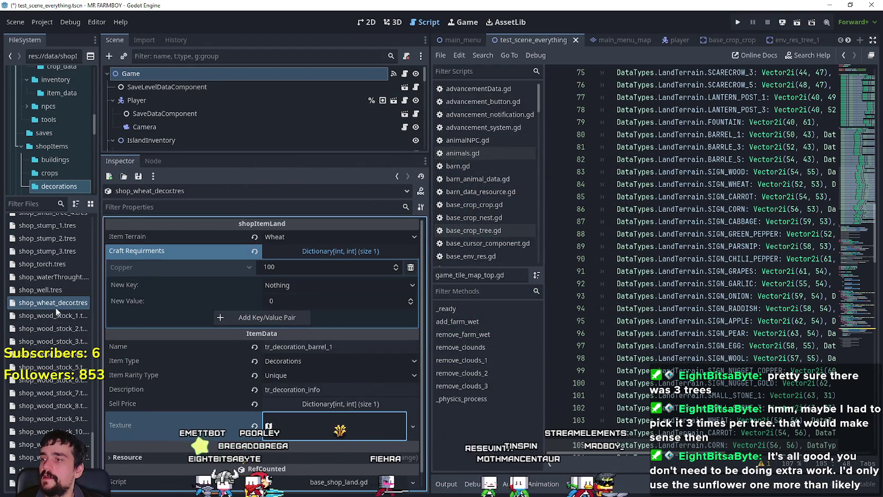
scroll(293, 384, "down", 1)
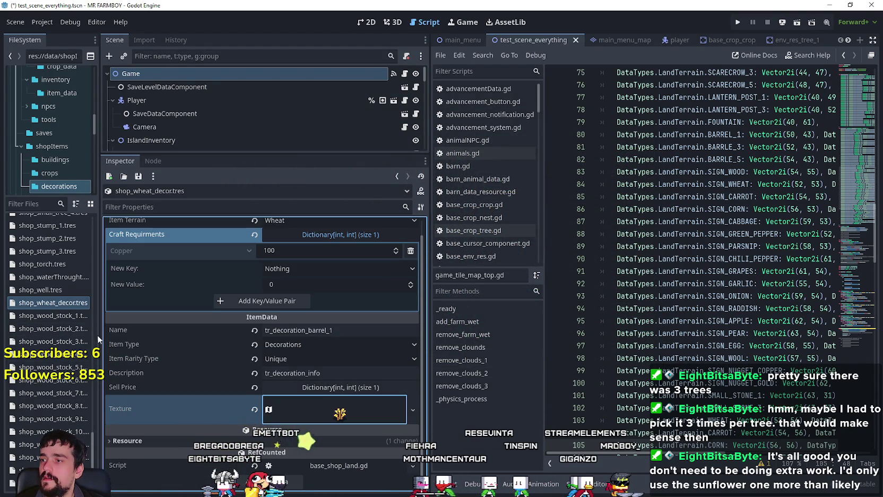
Widen the FileSystem dock and make the wheat atlas texture unique with Make Unique
left_click_drag(101, 335, 179, 340)
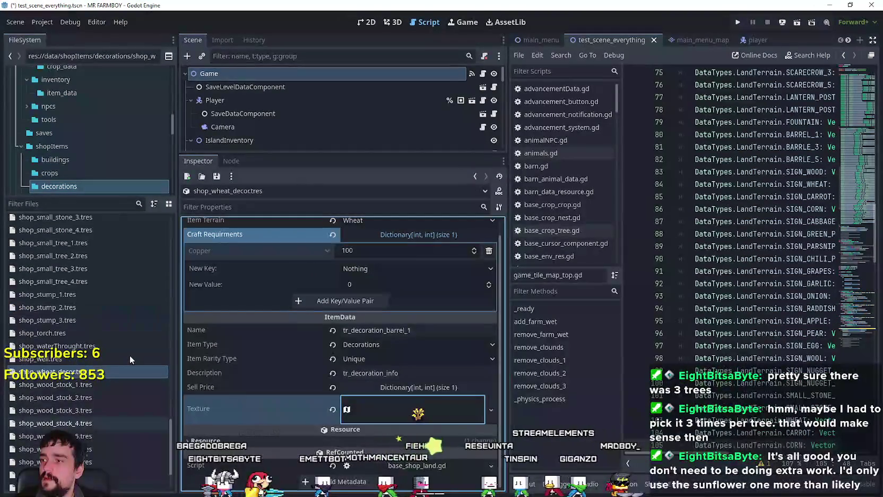
left_click(402, 405)
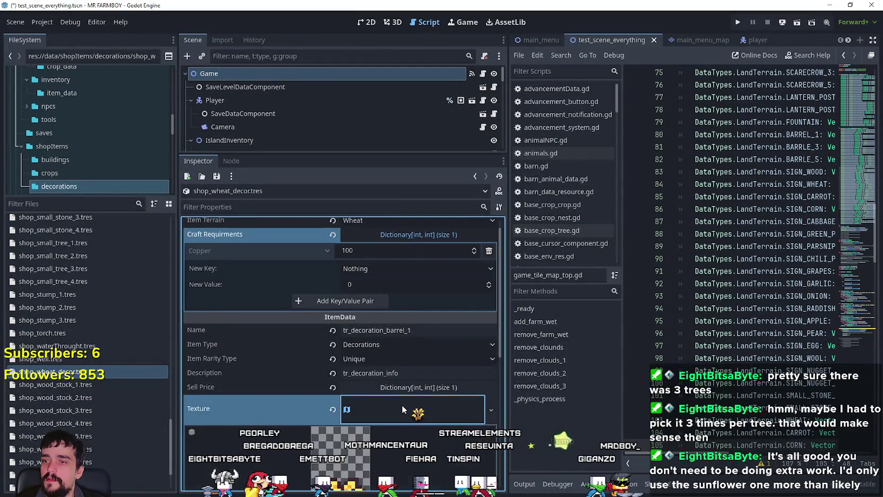
right_click(410, 309)
left_click(441, 398)
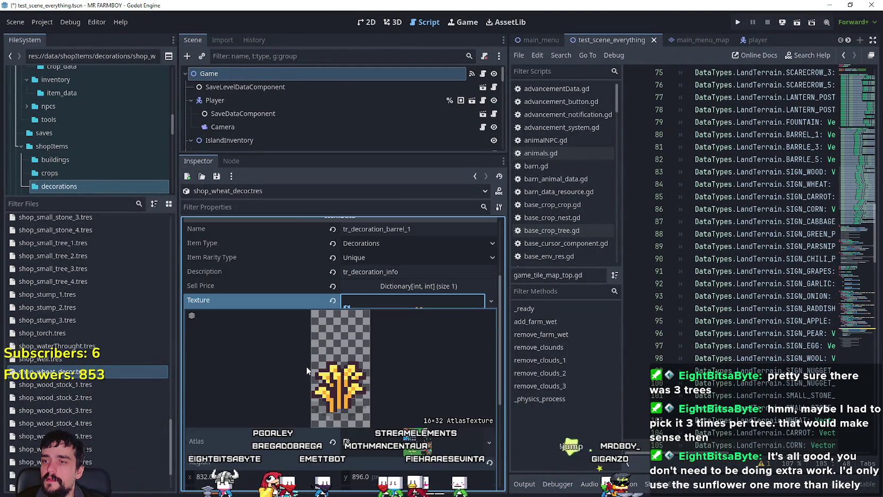
Open shop_barrel_1.tres and shop_sign_wheat.tres to compare with the wheat decoration
scroll(162, 358, "up", 5)
scroll(143, 359, "up", 10)
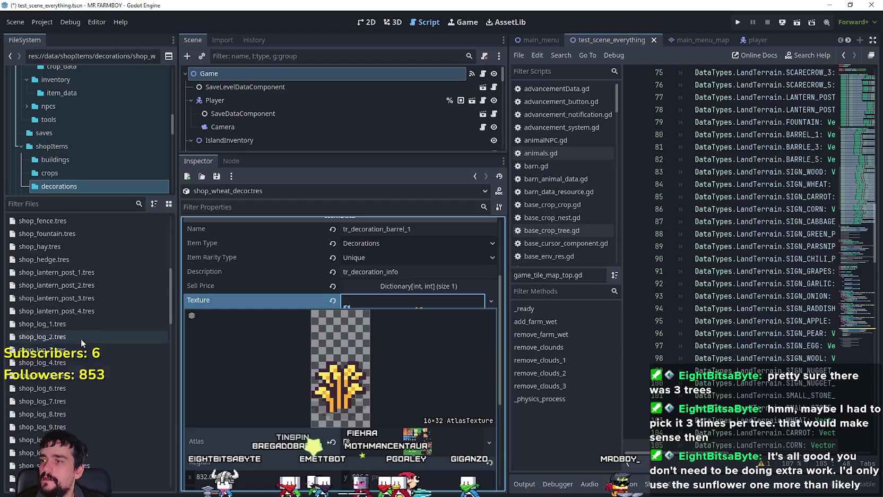
scroll(90, 343, "up", 10)
scroll(96, 346, "up", 10)
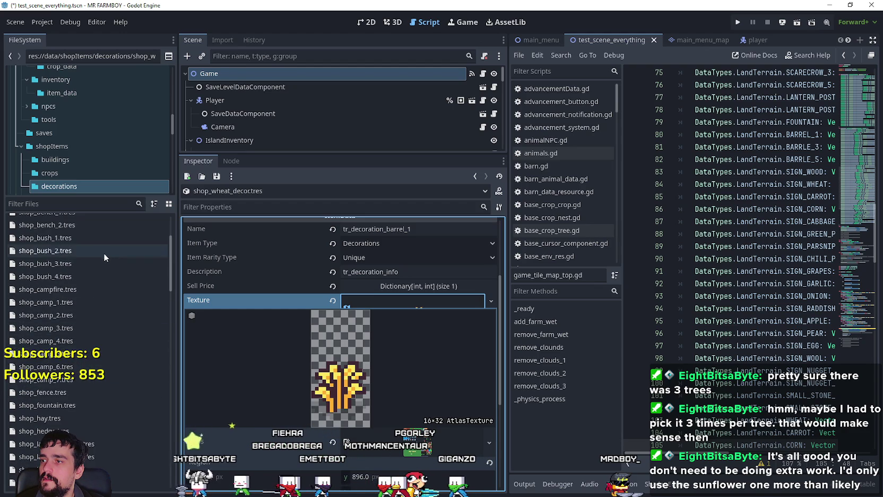
left_click(93, 237)
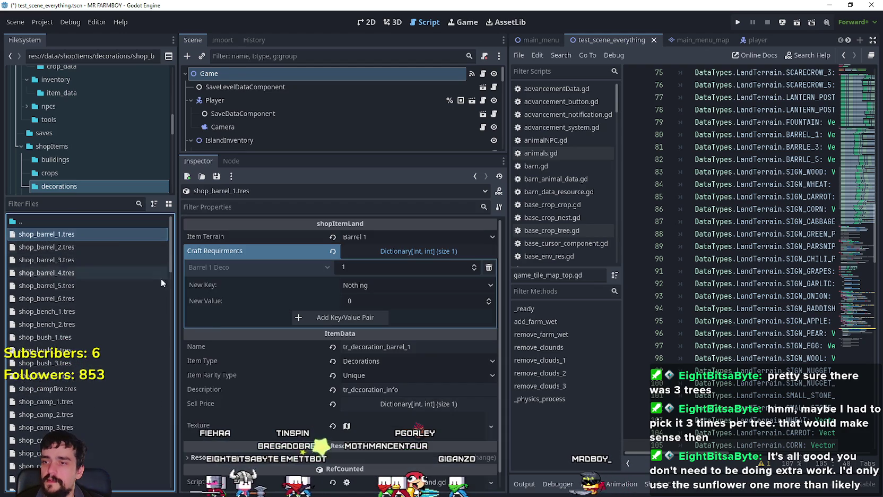
scroll(233, 368, "down", 1)
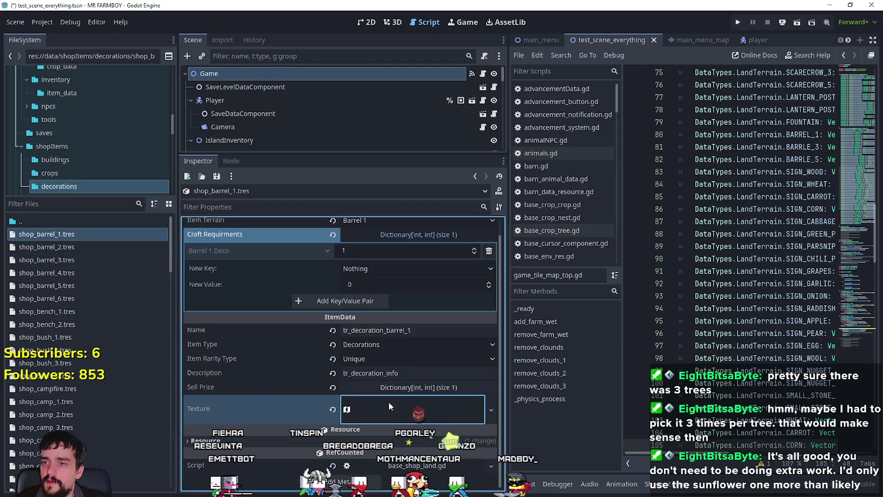
scroll(38, 269, "down", 15)
scroll(80, 417, "down", 10)
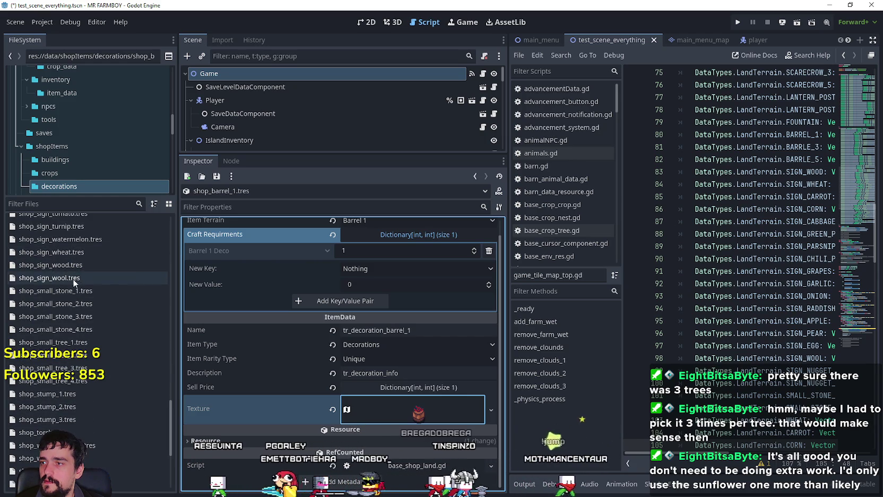
left_click(89, 251)
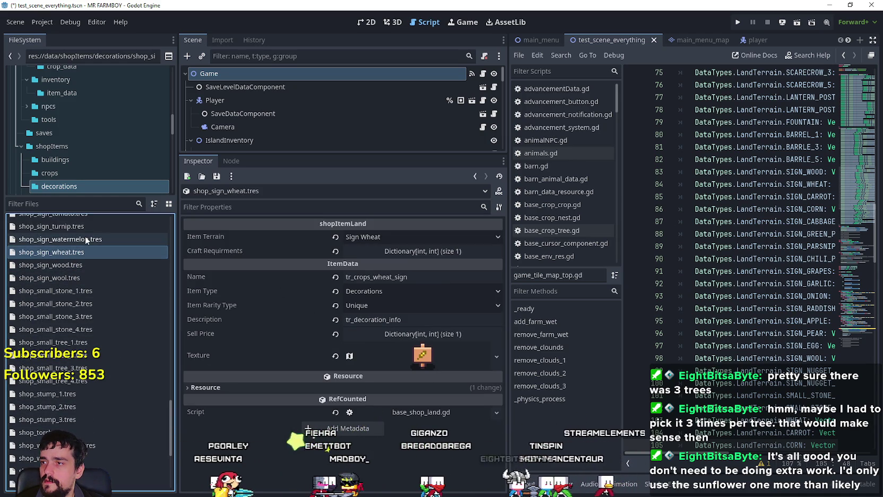
scroll(99, 374, "down", 3)
Rename the wheat decoration item from tr_decoration_barrel_1 to tr_decoration_wheat
left_click(53, 403)
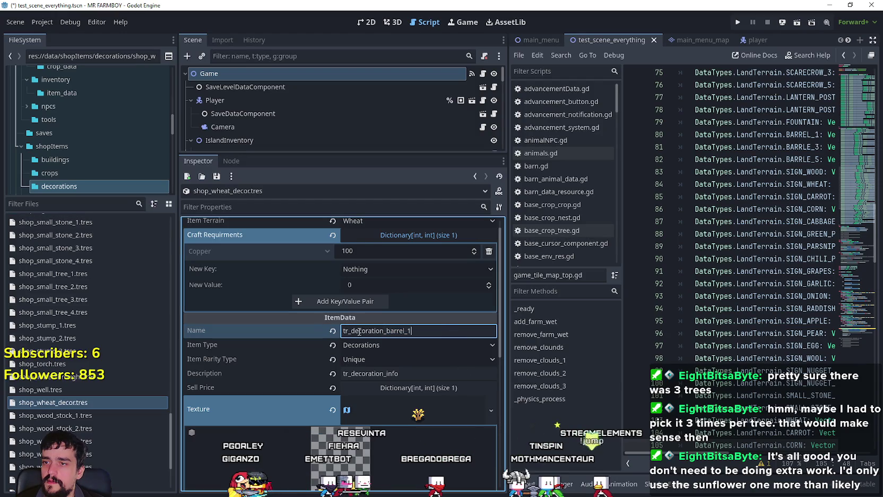
left_click_drag(367, 331, 437, 332)
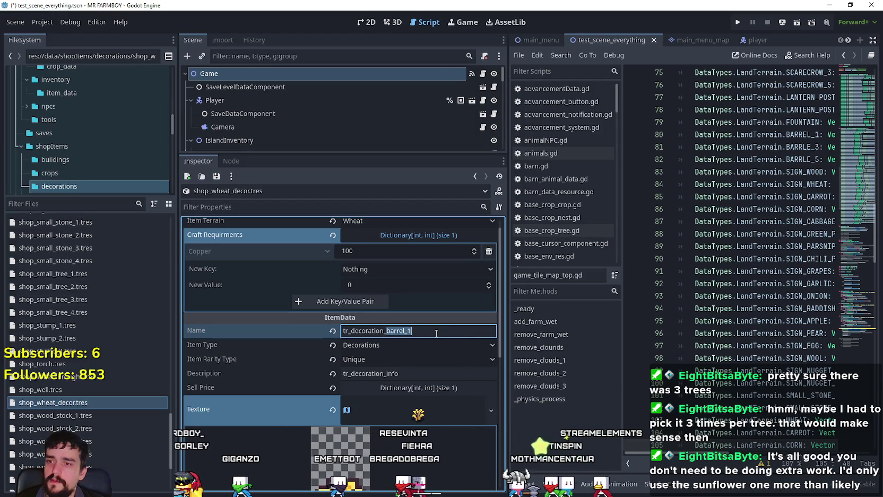
type("wheat")
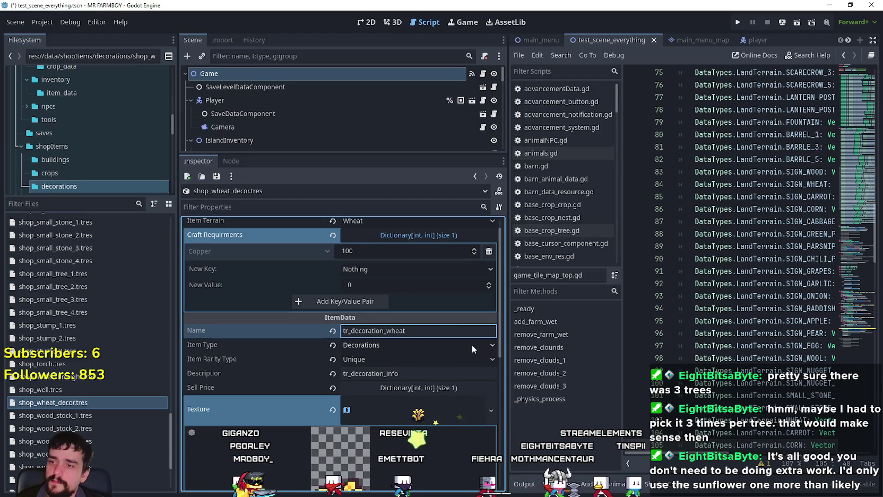
left_click(435, 387)
Revert Sell Price to empty, collapse the texture and craft sections, and save the scene
left_click(435, 387)
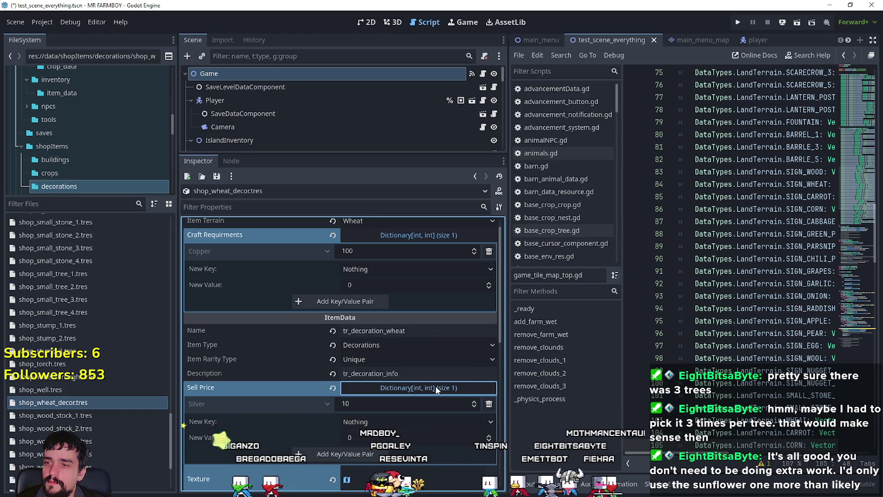
left_click(436, 388)
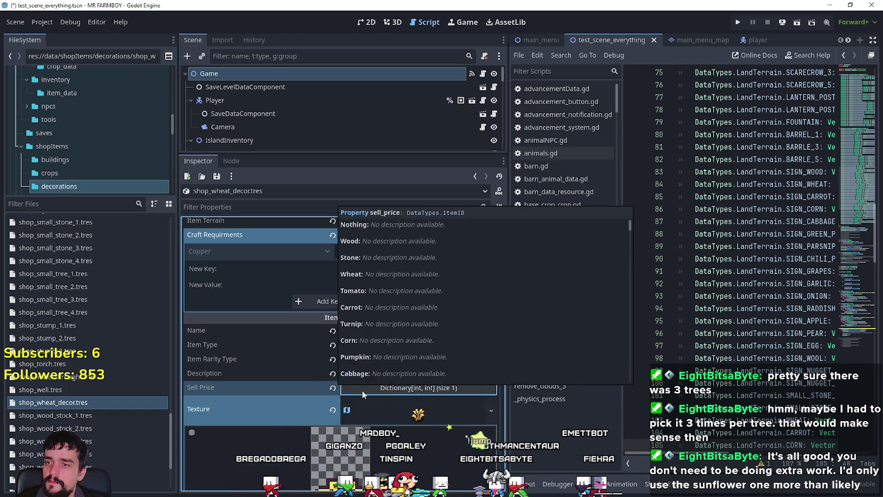
left_click(334, 388)
scroll(425, 402, "down", 2)
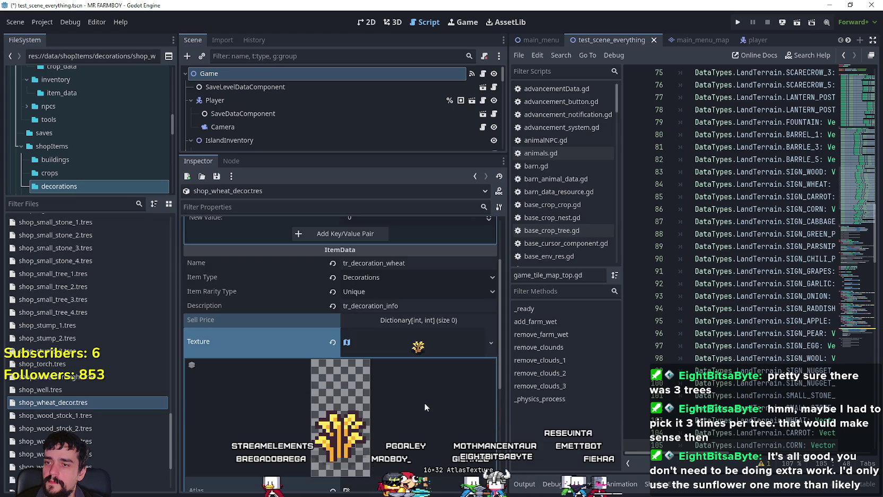
left_click(412, 350)
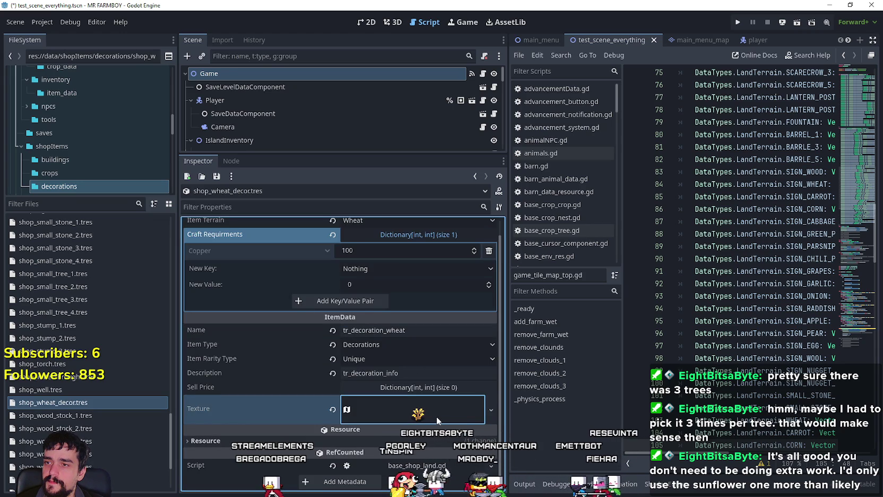
scroll(436, 416, "up", 1)
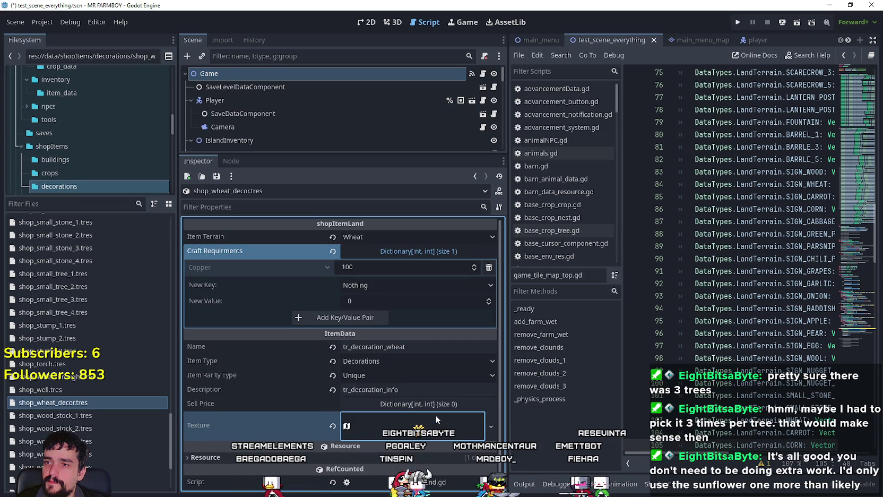
left_click(405, 251)
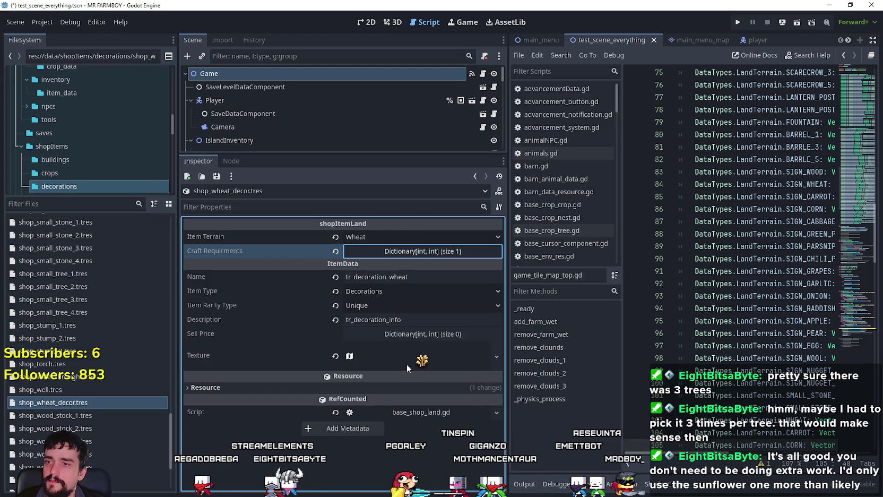
key("ctrl+s")
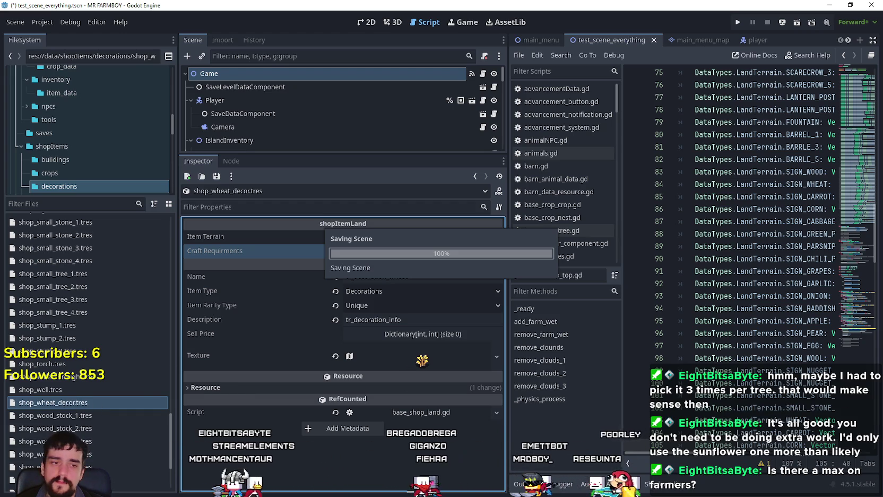
key("alt+Tab")
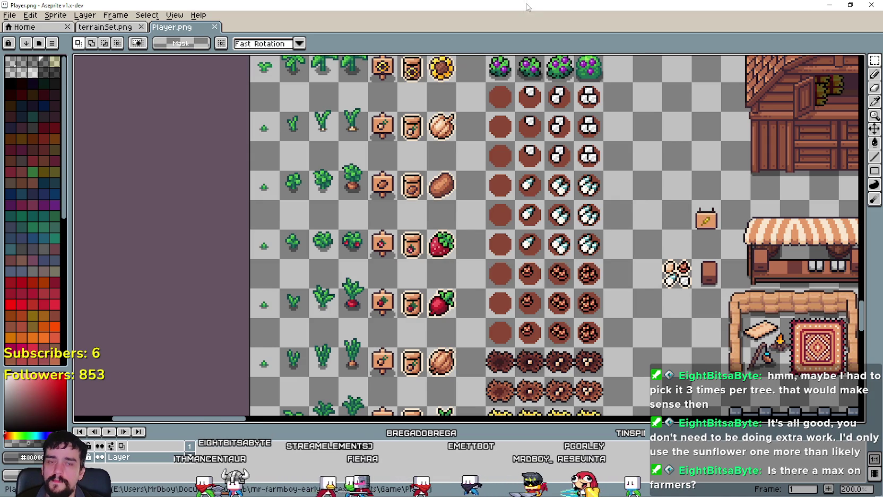
scroll(645, 207, "down", 1)
scroll(476, 205, "right", 5)
scroll(477, 205, "up", 1)
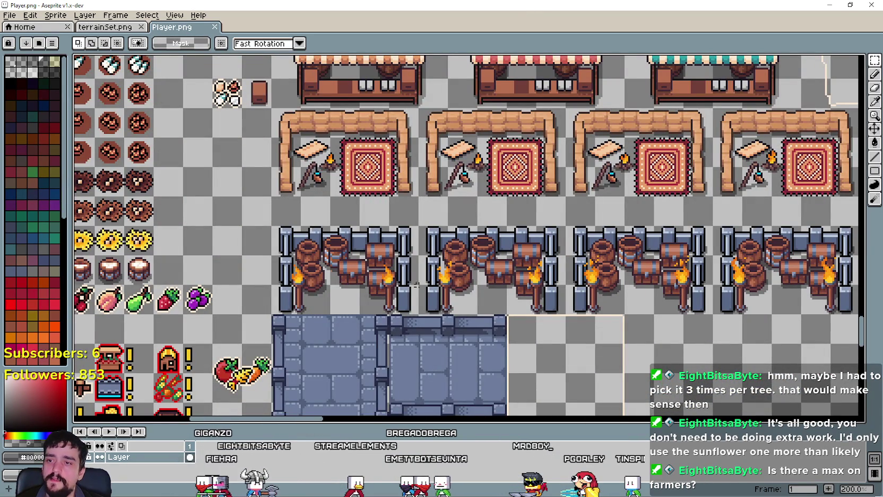
scroll(509, 194, "right", 6)
scroll(509, 194, "up", 3)
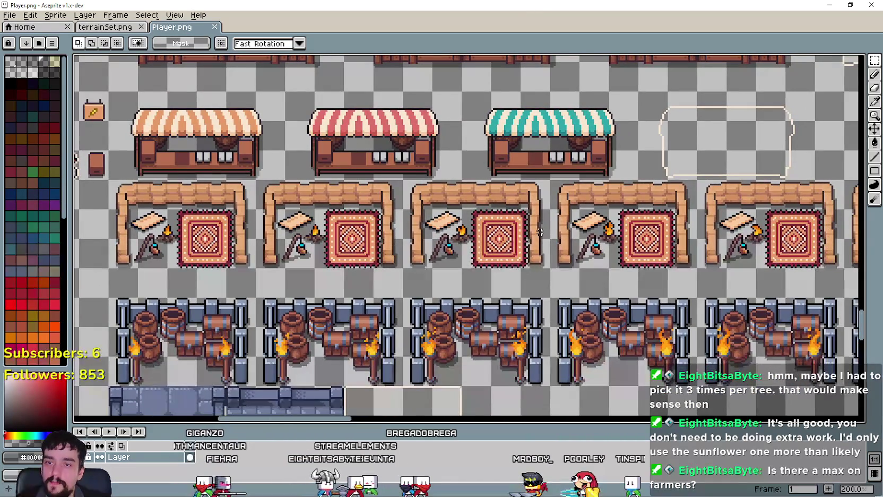
scroll(542, 271, "up", 1)
scroll(539, 270, "down", 2)
scroll(536, 271, "up", 2)
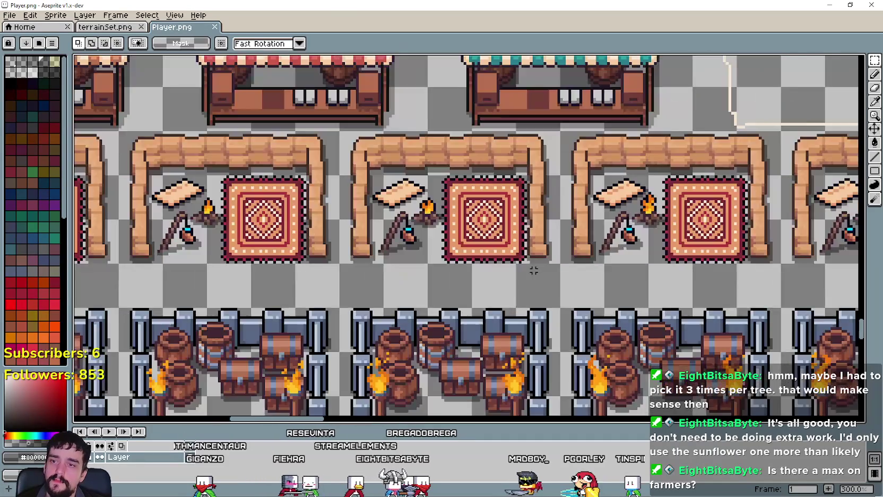
scroll(534, 271, "down", 2)
scroll(534, 271, "up", 2)
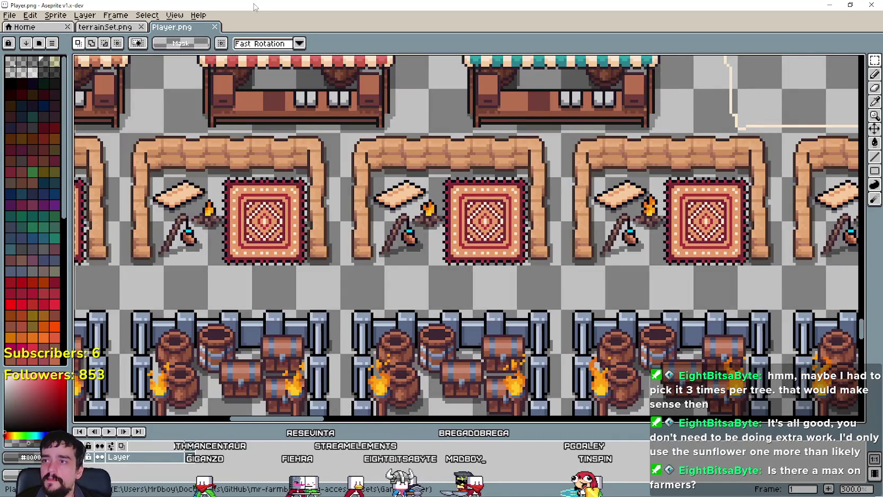
key("alt+Tab")
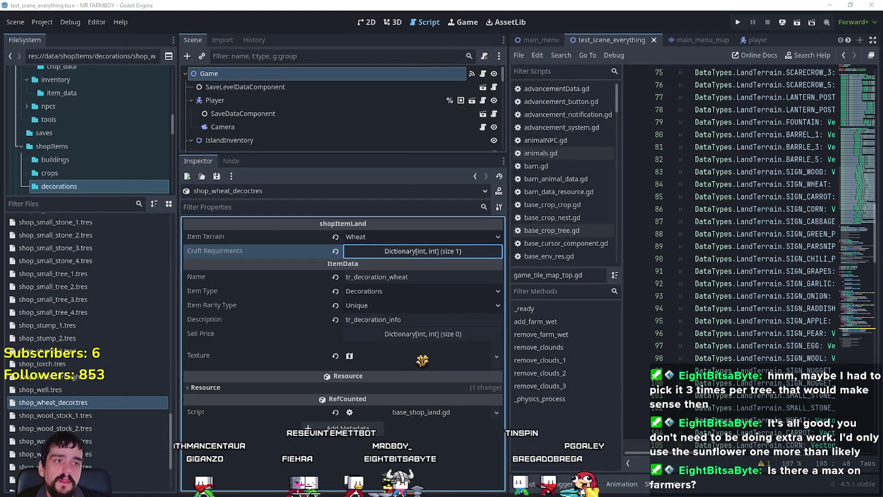
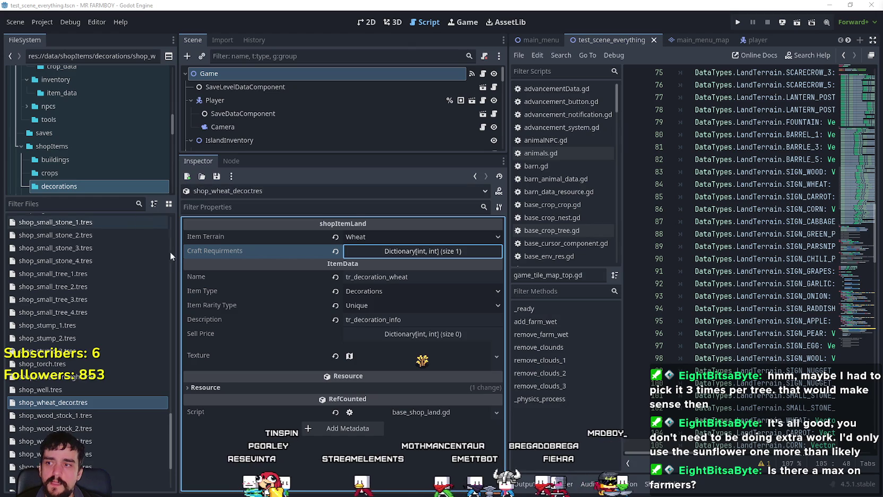
Widen the inspector and script area, check the SIGN_CHILI_PEPPER line, and scroll the FileSystem list
left_click_drag(180, 304, 148, 304)
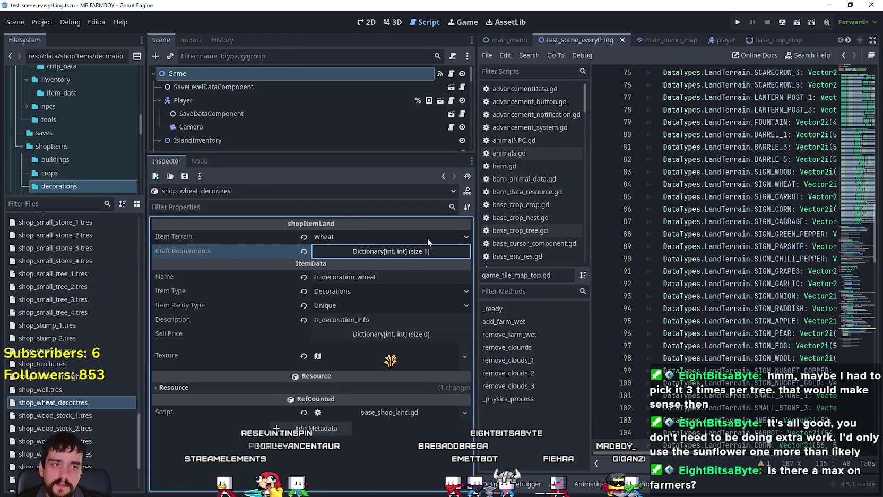
mouse_move(675, 286)
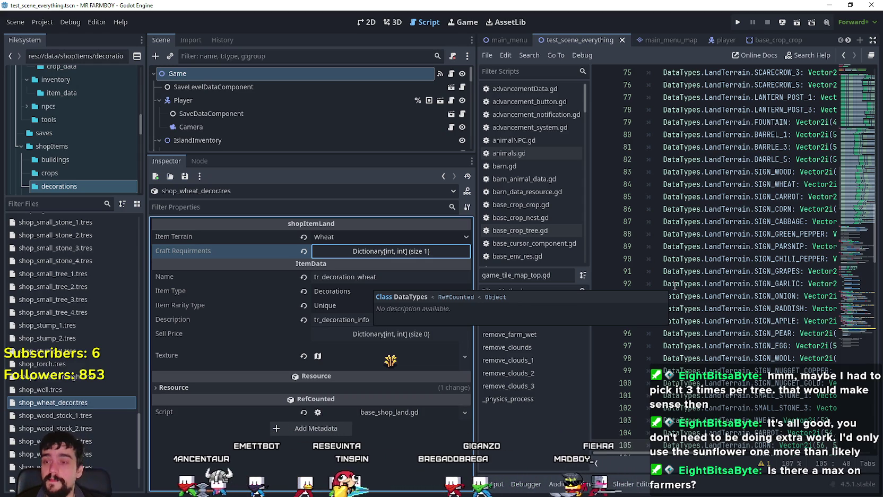
left_click(698, 258)
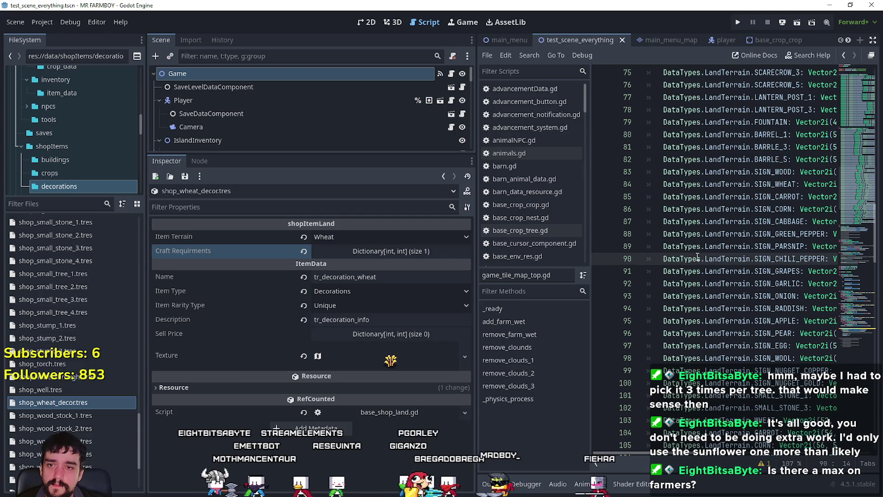
key("Right")
key("Right")
key("Right")
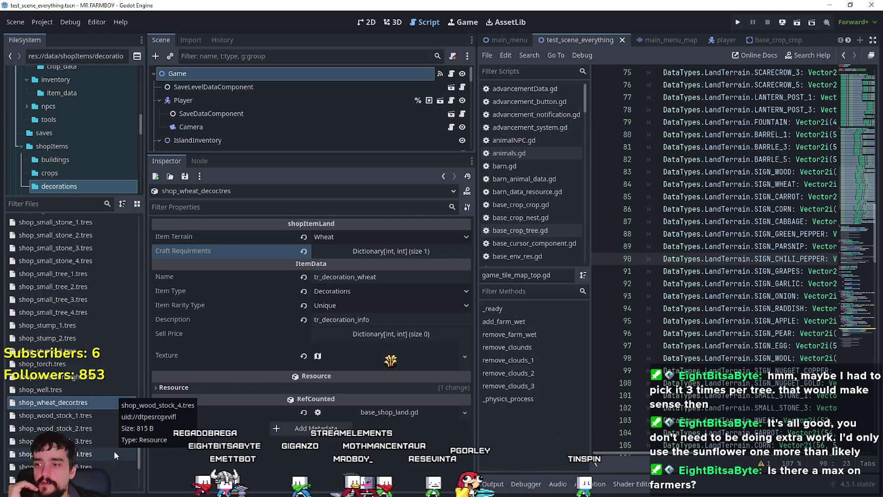
scroll(113, 451, "down", 2)
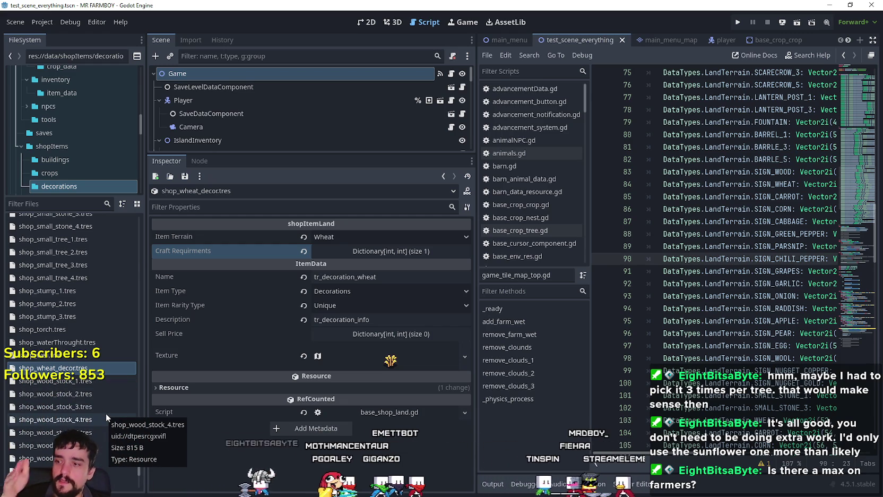
scroll(96, 457, "down", 3)
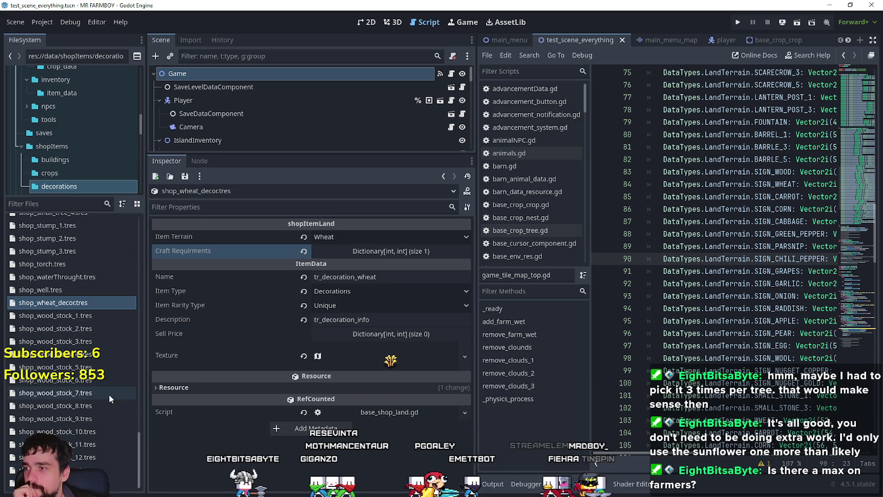
Duplicate shop_wheat_decor.tres as shop_tomato_decor.tres
right_click(74, 303)
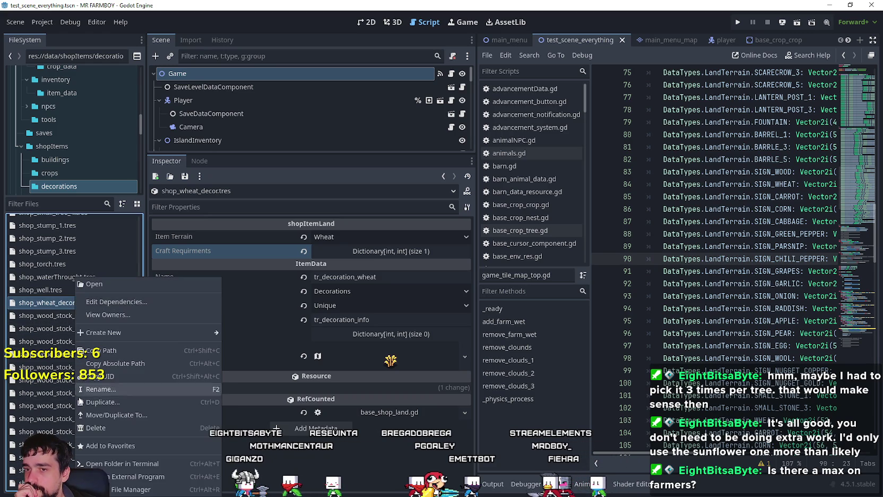
left_click(107, 402)
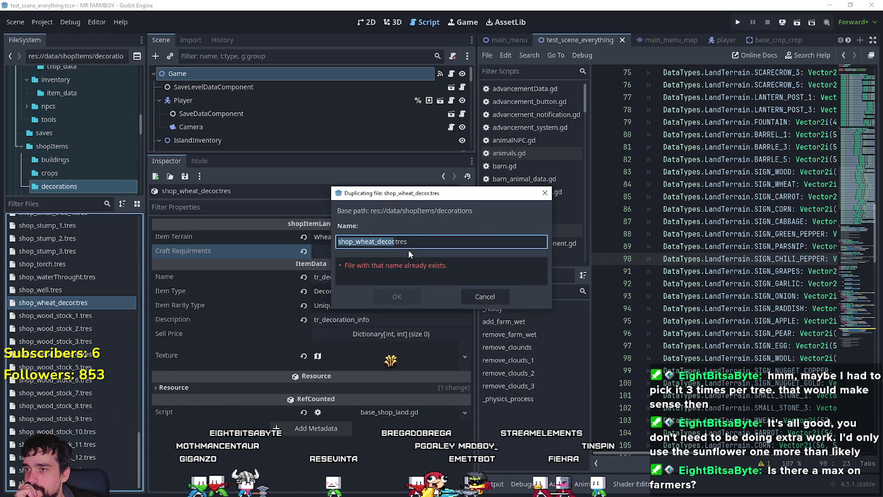
left_click_drag(365, 242, 355, 243)
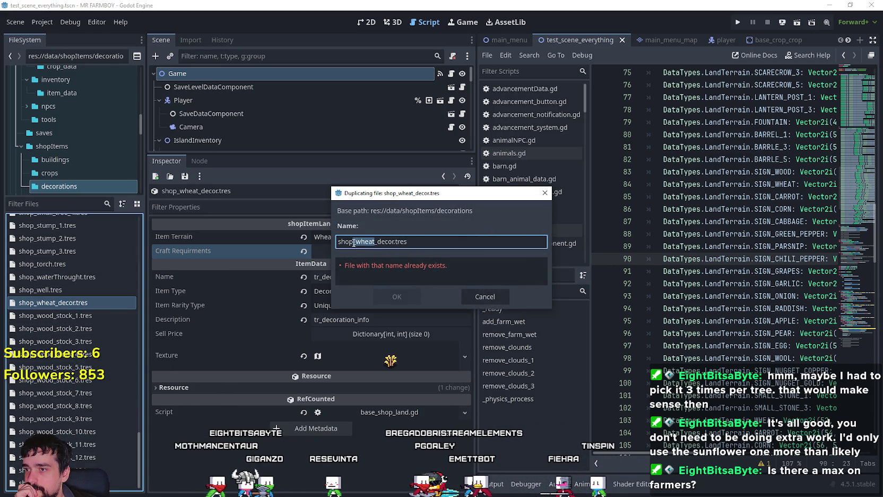
type("tomato")
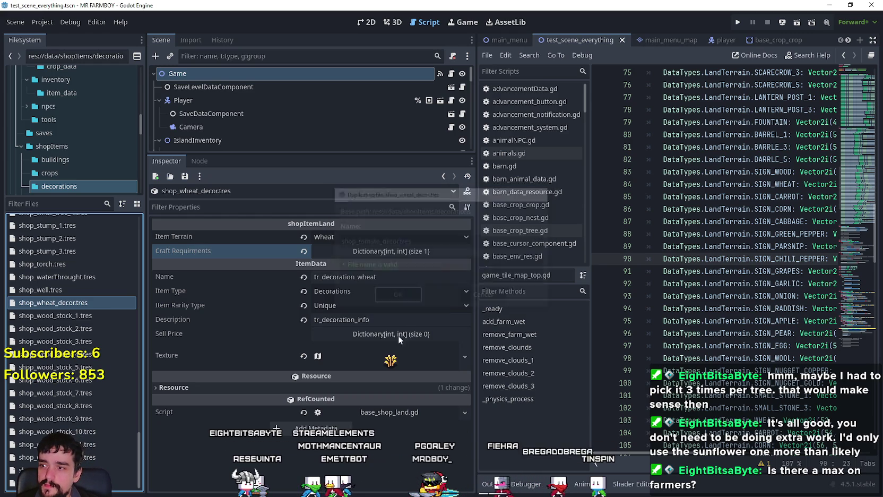
left_click(396, 295)
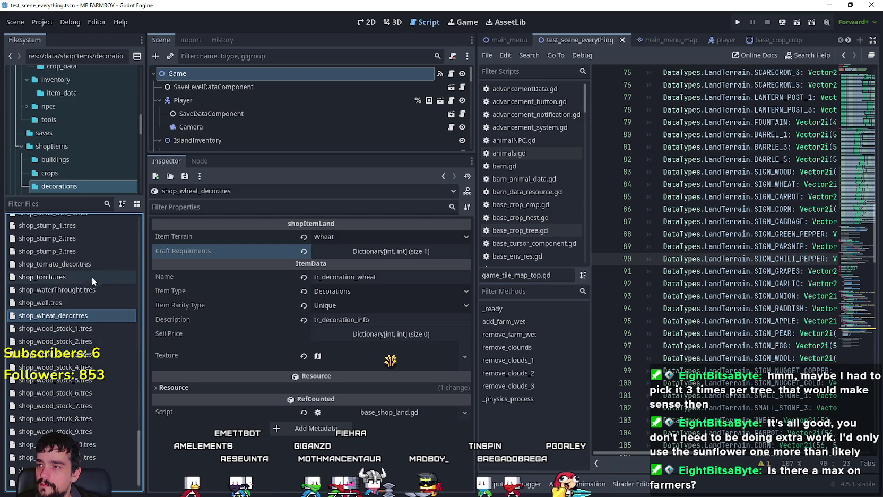
Open shop_tomato_decor.tres in the inspector and rename it to shop_decor_decor.tres
left_click(83, 265)
double_click(79, 265)
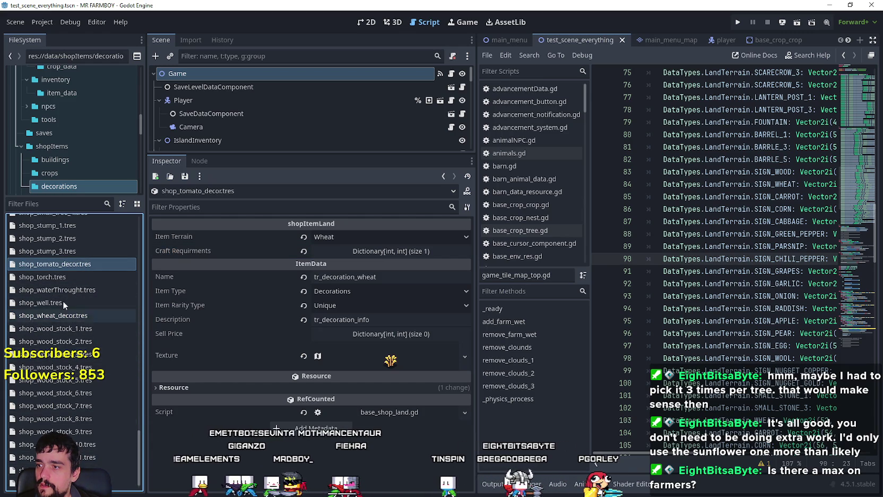
right_click(51, 267)
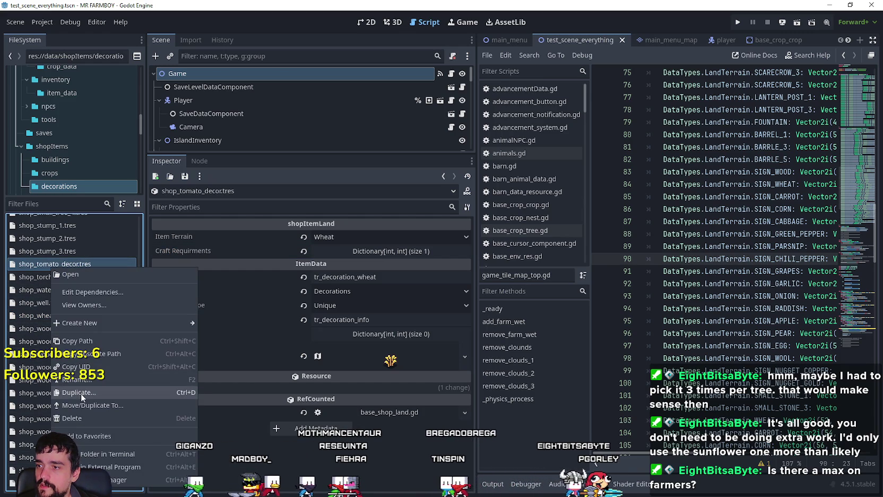
left_click(80, 379)
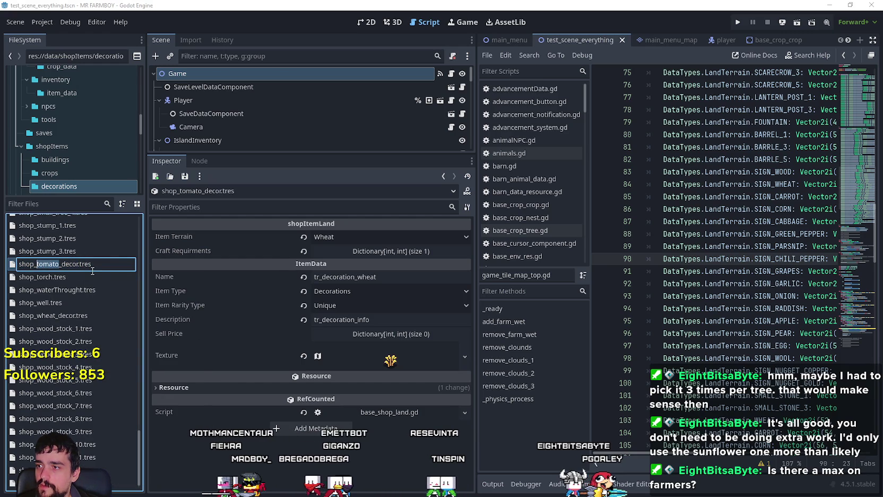
type("decor")
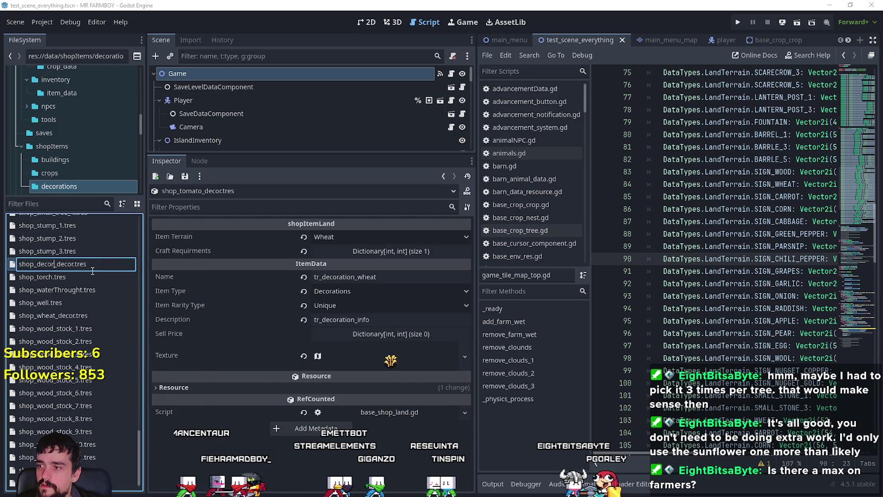
key("Return")
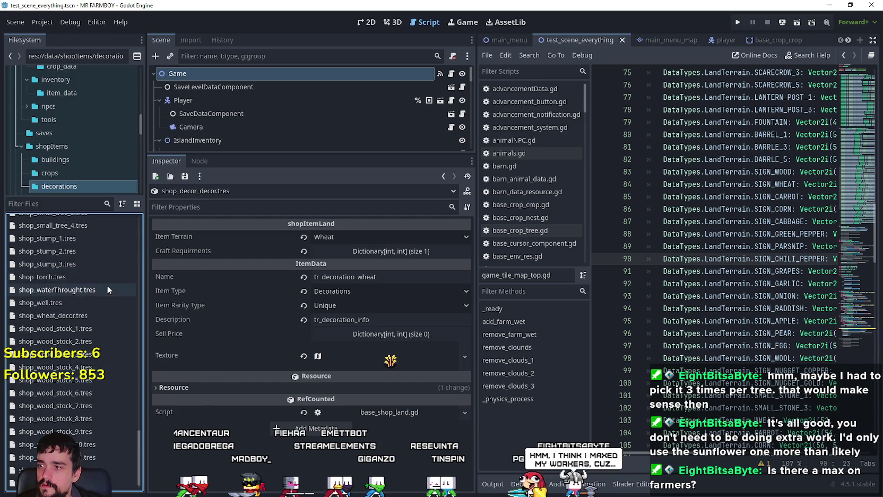
Attempt to rename shop_wheat_decor.tres and dismiss the name-already-exists warning
right_click(46, 316)
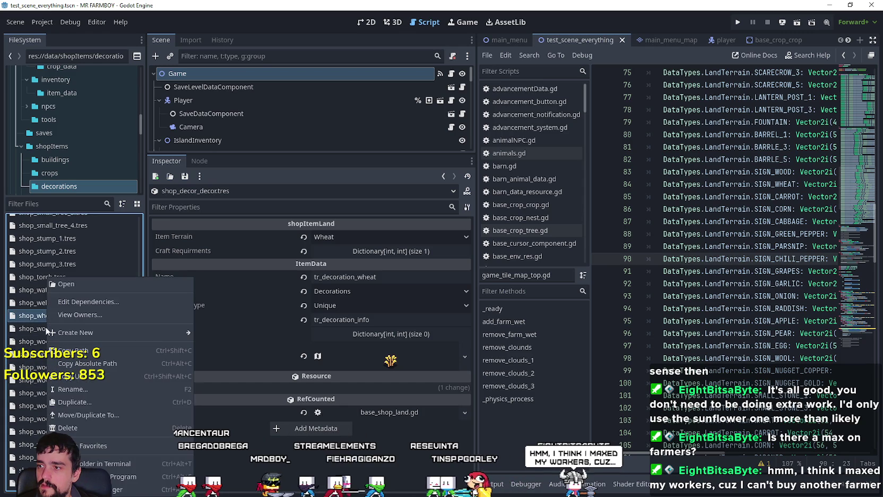
left_click(75, 390)
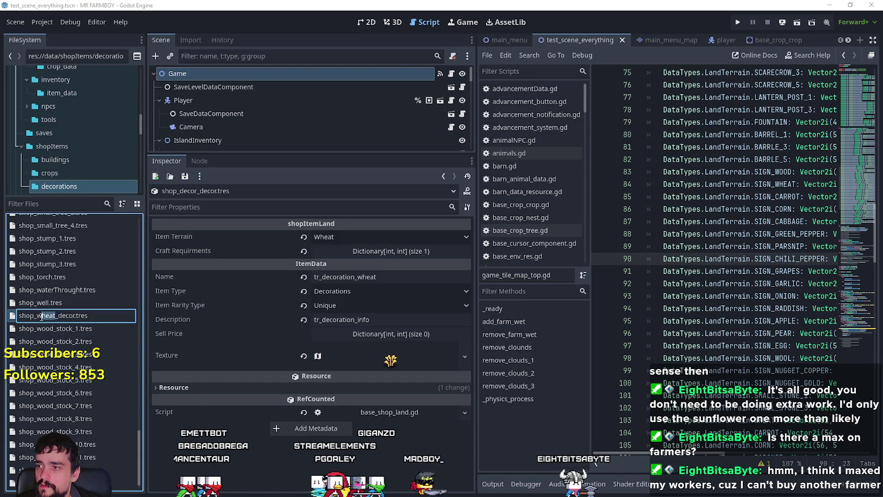
type("ecor")
key("Return")
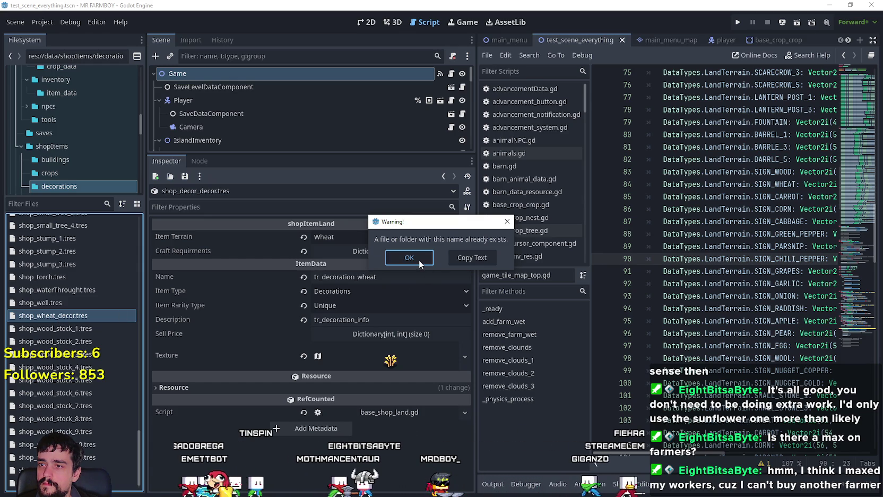
left_click(410, 258)
Rename the wheat decoration resource to shop_decor_wheat.tres
right_click(74, 316)
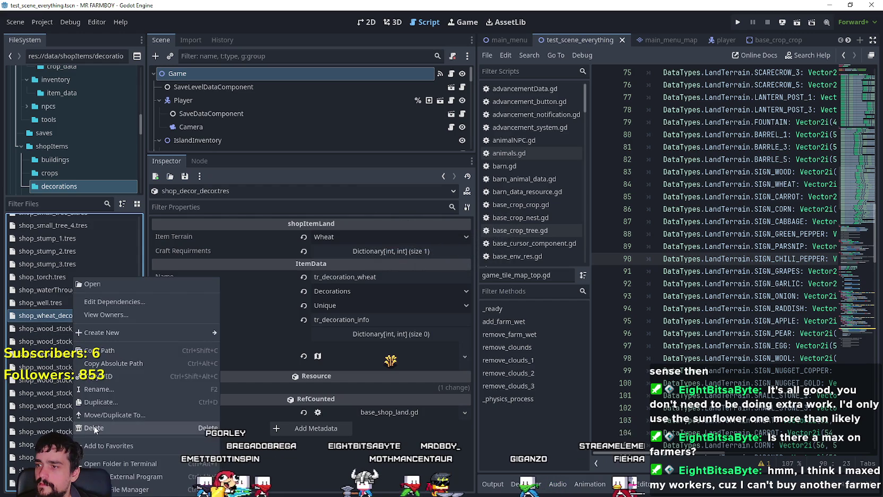
left_click(98, 390)
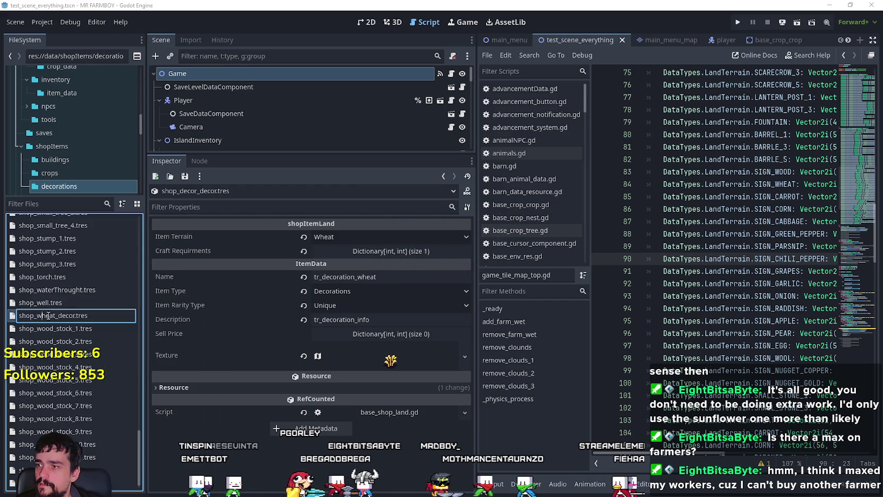
key("BackSpace")
key("BackSpace")
key("BackSpace")
type("decor")
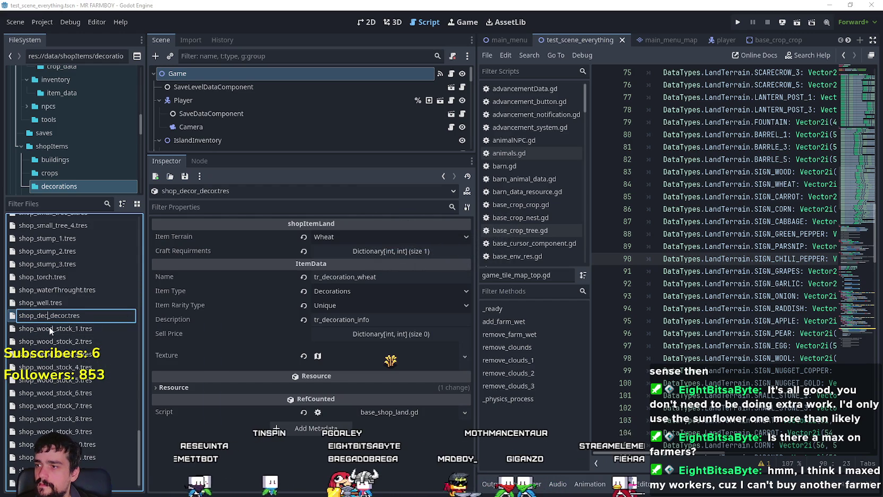
key("Right")
key("Right")
key("Right")
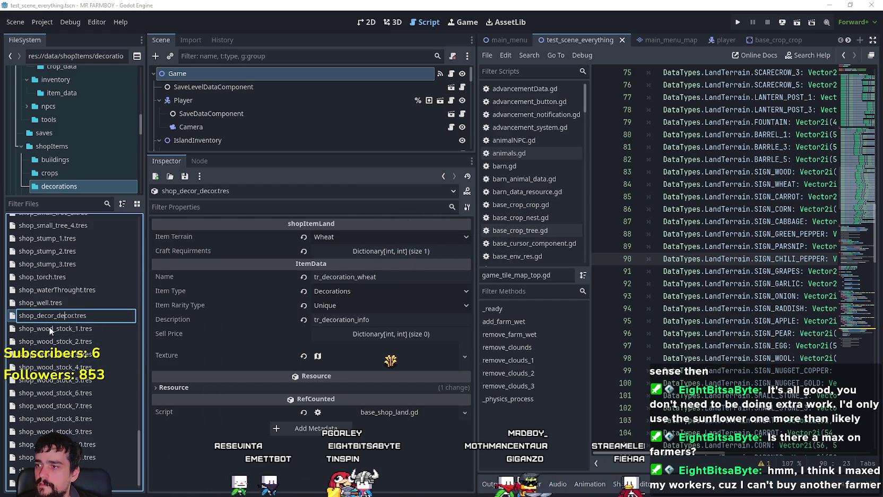
key("Right")
key("BackSpace")
key("BackSpace")
key("BackSpace")
type("wheat")
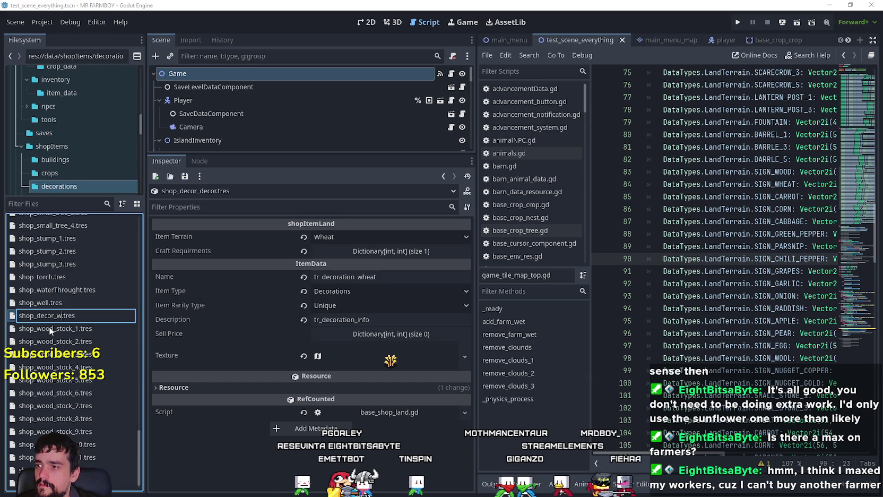
key("Return")
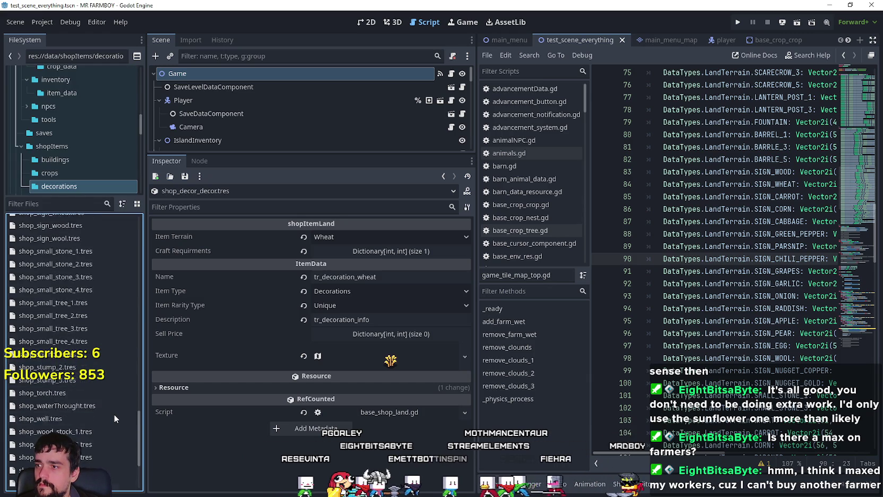
Scroll the decorations list and select shop_decor_decor.tres
scroll(114, 413, "up", 10)
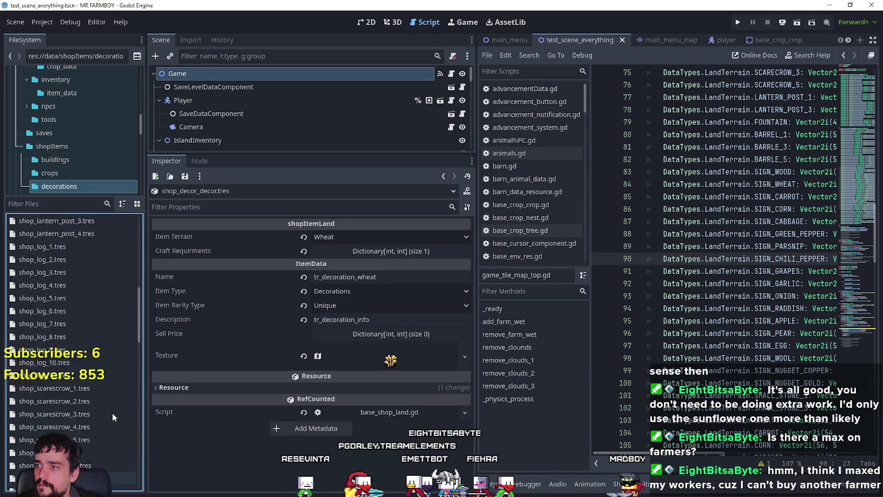
scroll(112, 412, "up", 5)
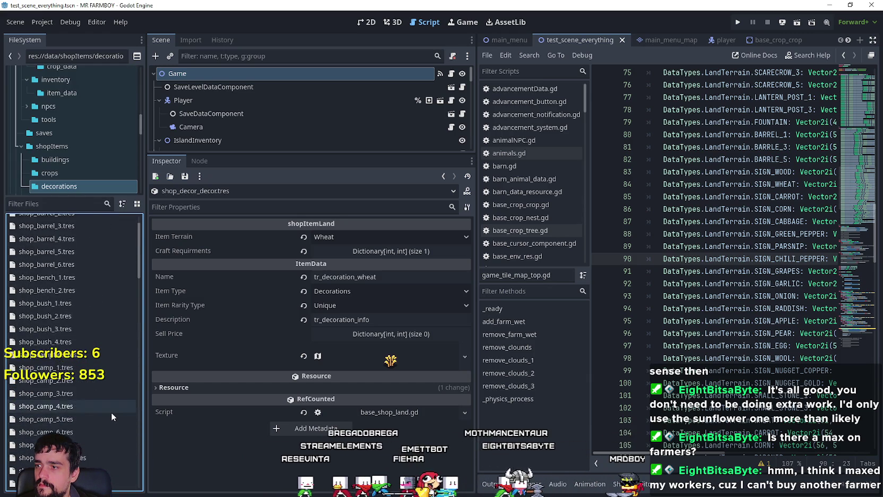
scroll(111, 412, "down", 5)
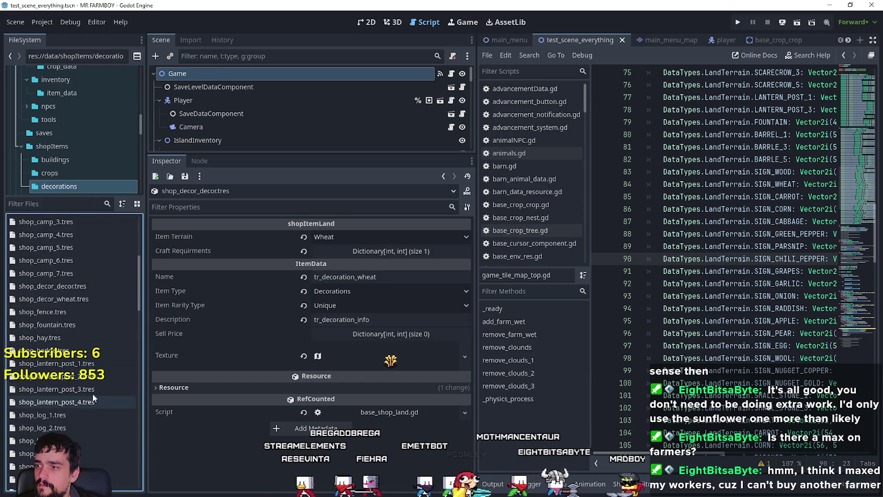
left_click(83, 287)
Rename shop_decor_decor.tres to shop_decor_tomato.tres
right_click(63, 283)
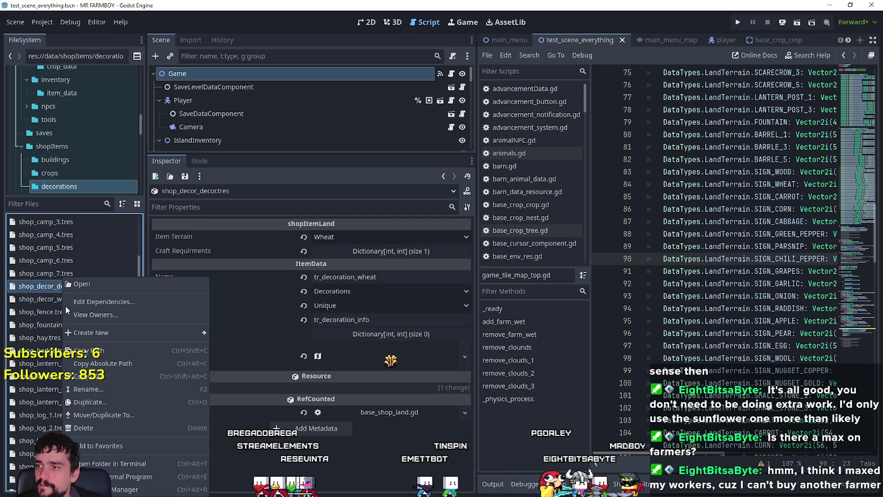
left_click(89, 389)
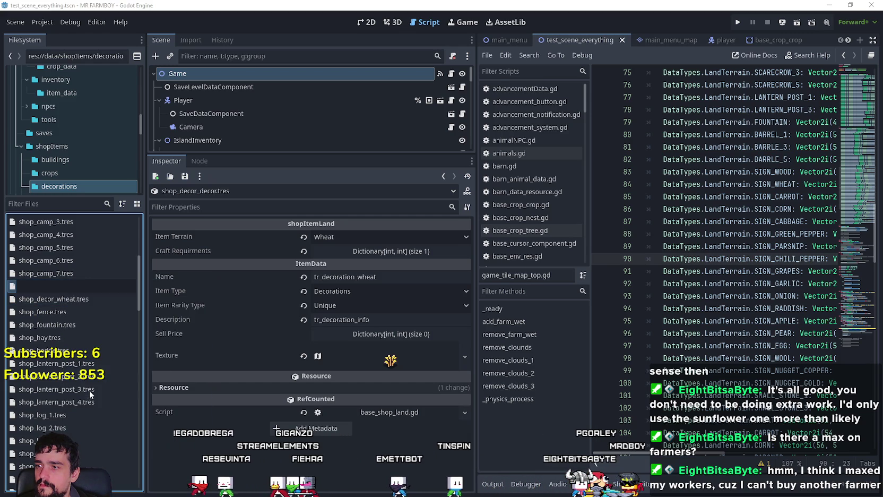
left_click(70, 286)
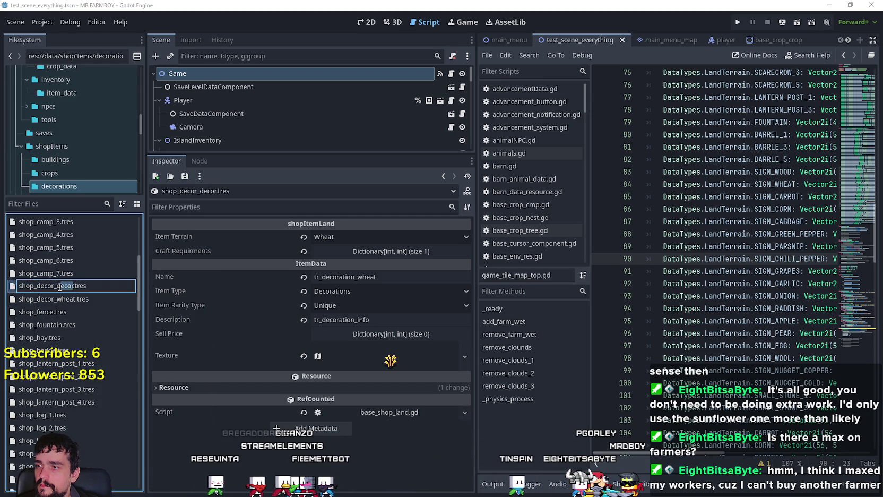
type("omato")
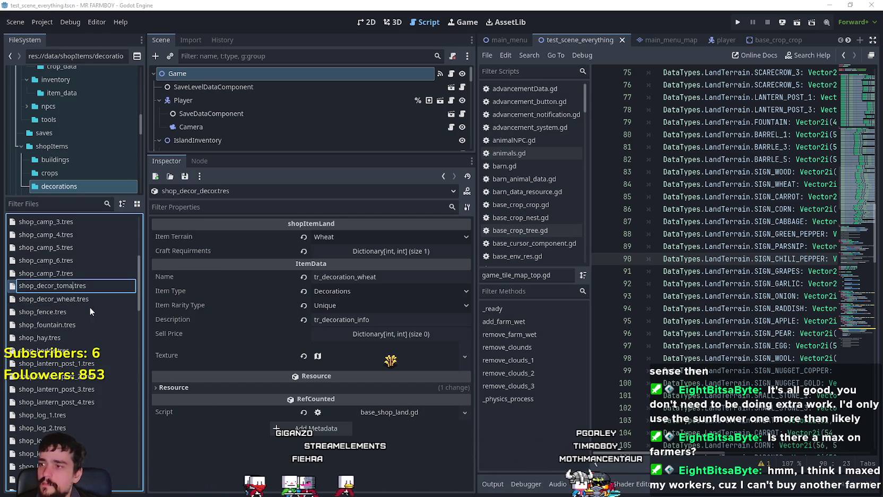
key("Return")
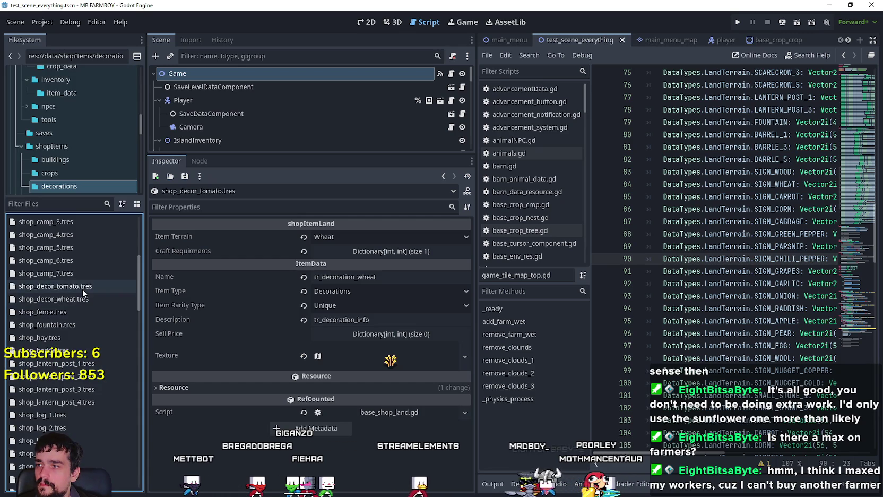
Check the SIGN_ONION line and widen the script code area
mouse_move(281, 295)
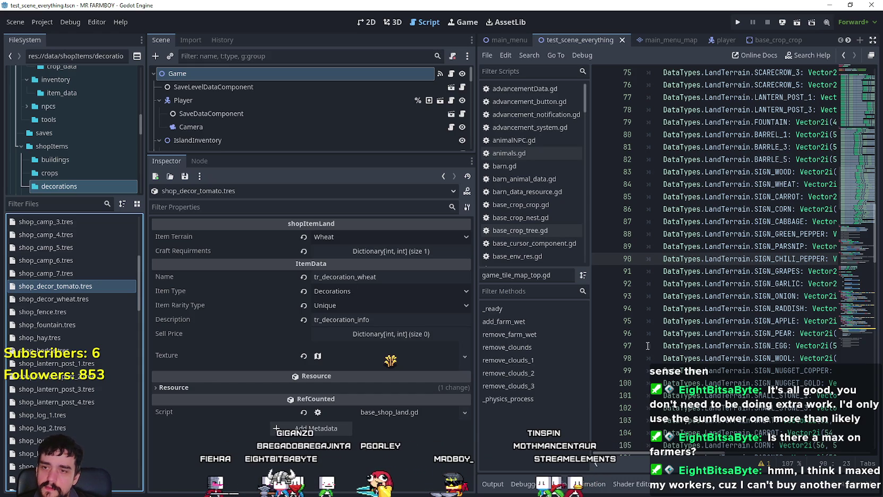
left_click(693, 296)
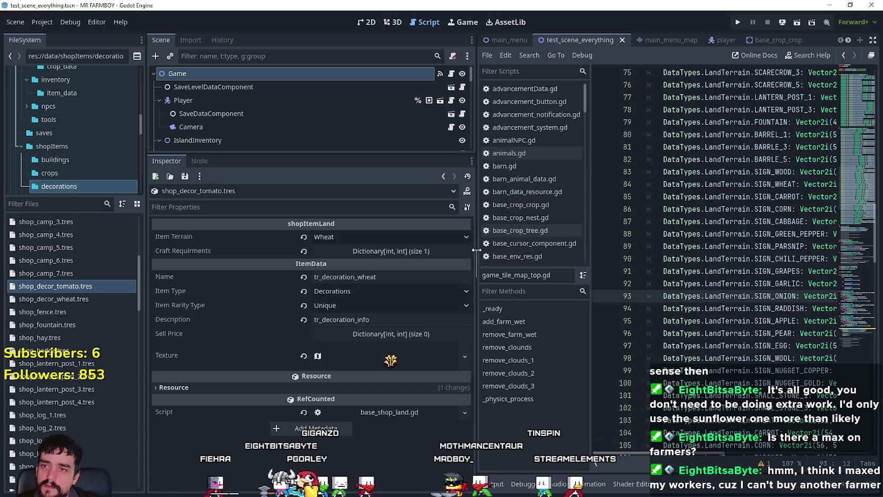
left_click_drag(477, 249, 378, 251)
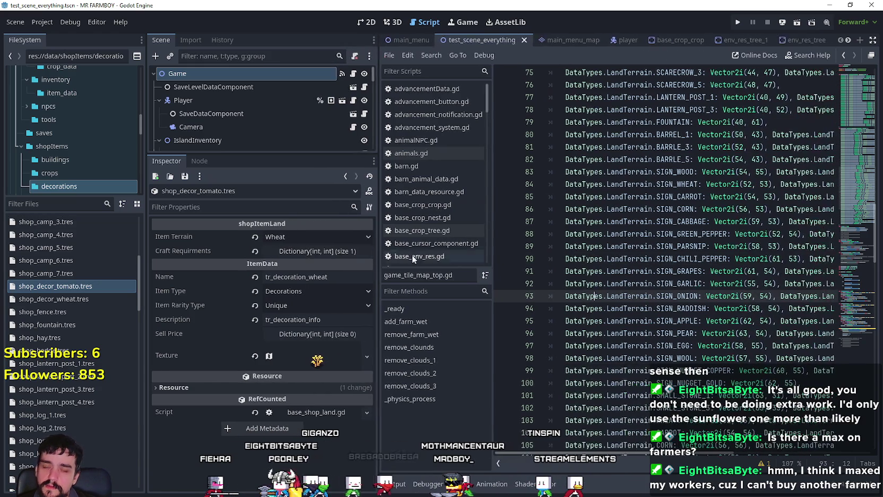
Set the tomato resource's Item Terrain to Tomato
left_click(652, 271)
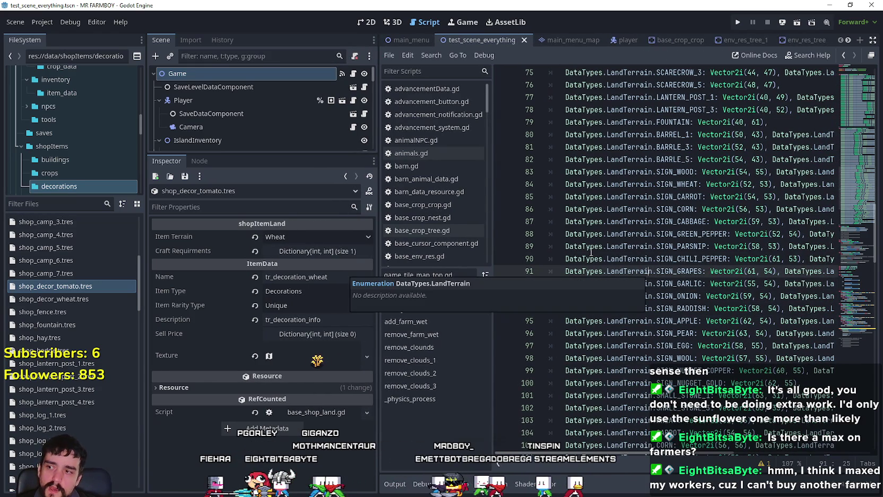
left_click(289, 239)
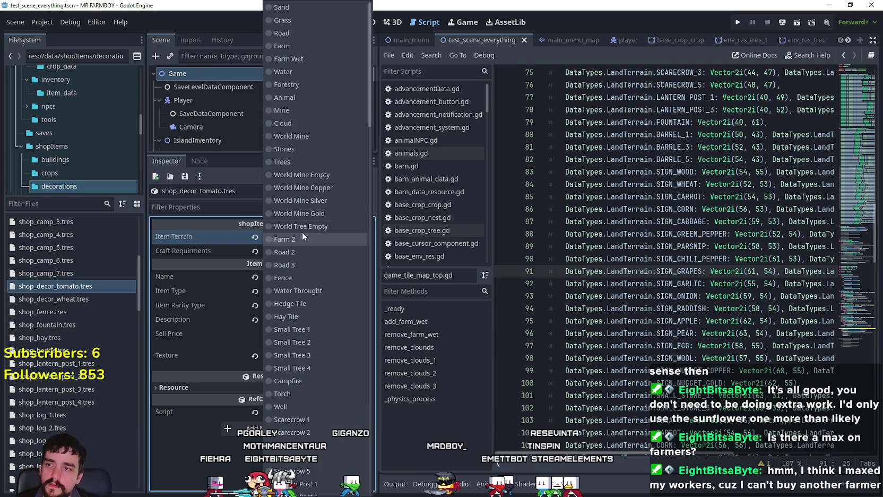
scroll(329, 308, "down", 5)
scroll(294, 423, "down", 15)
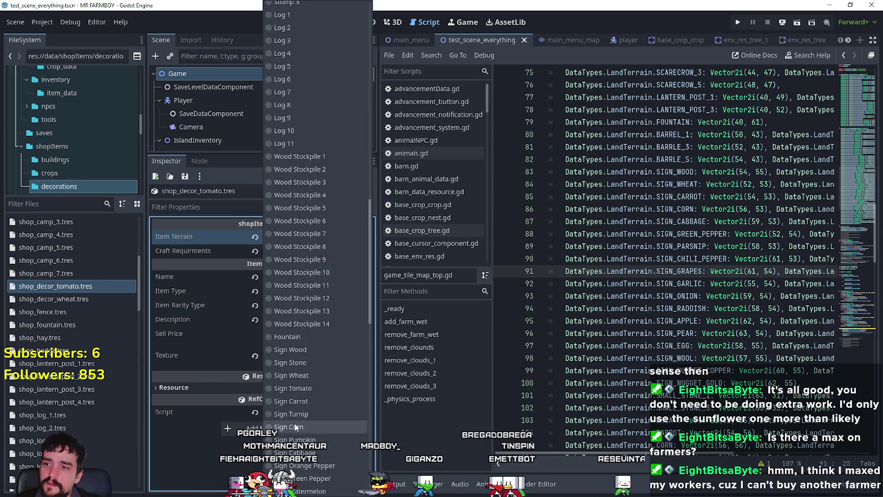
left_click(287, 246)
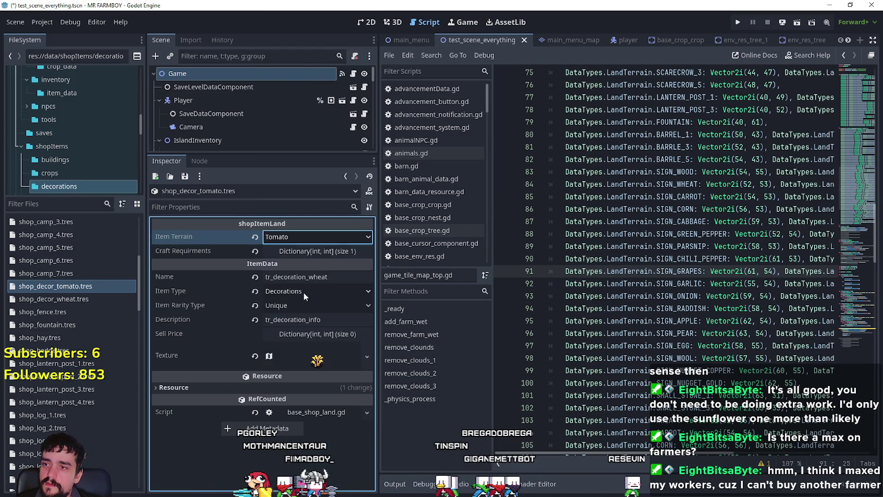
Change the item name from tr_decoration_wheat to tr_decoration_tomato
double_click(349, 282)
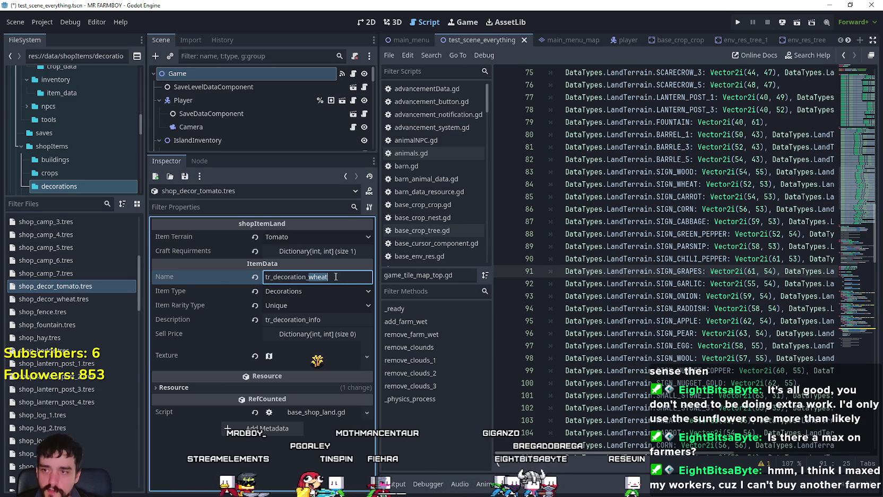
left_click(336, 253)
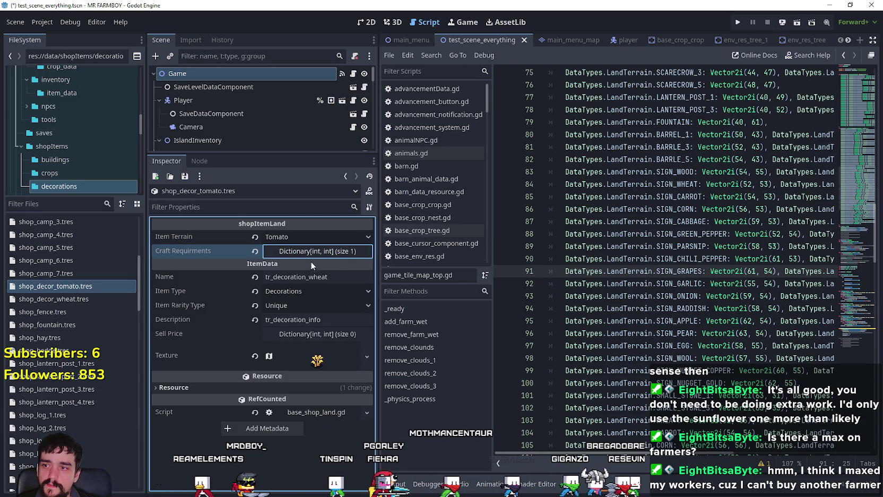
left_click(314, 252)
left_click(297, 254)
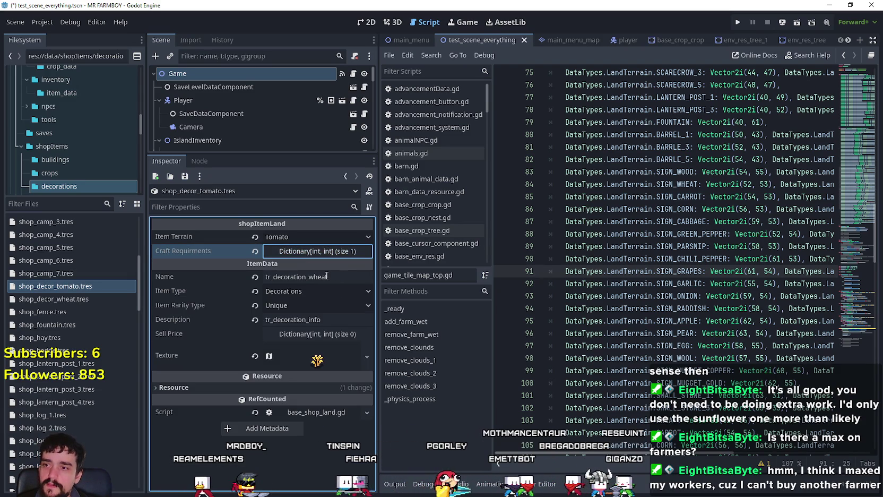
left_click(310, 277)
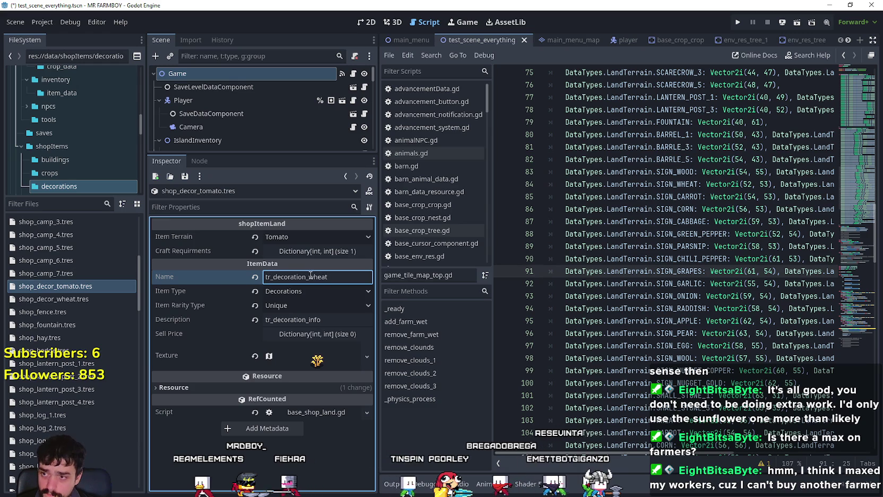
left_click(333, 277)
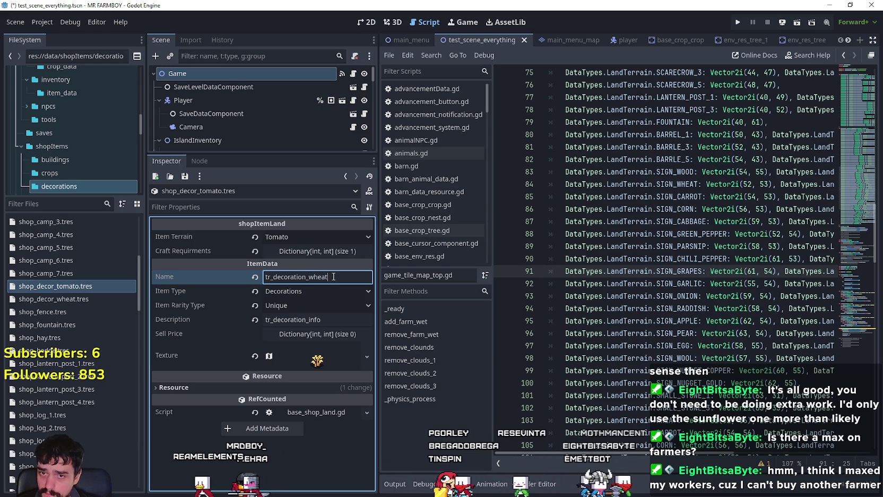
left_click(615, 273)
left_click(308, 277)
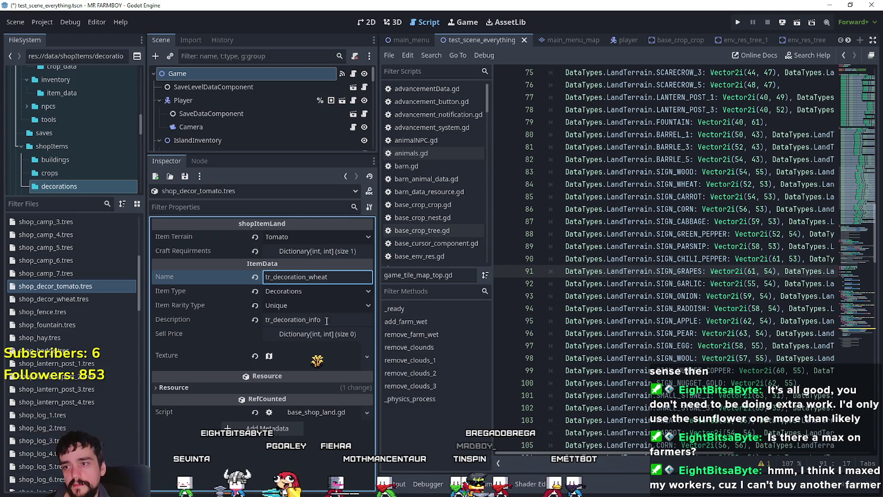
double_click(330, 279)
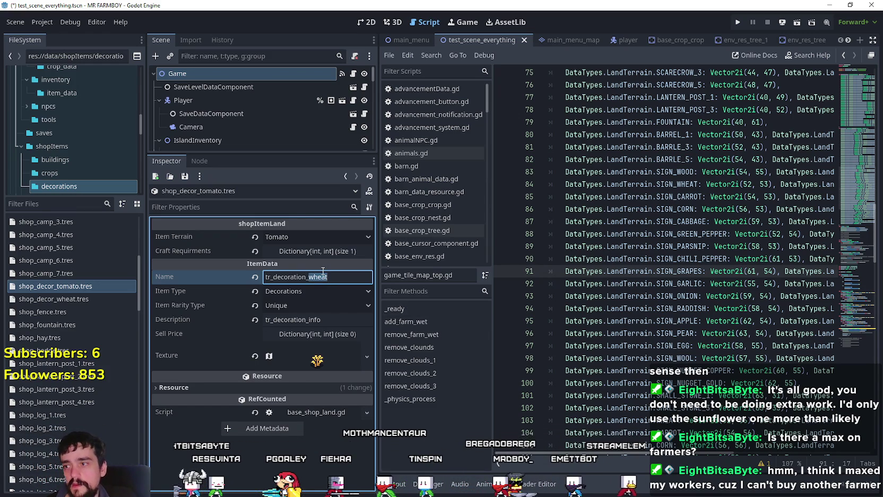
type("tomato")
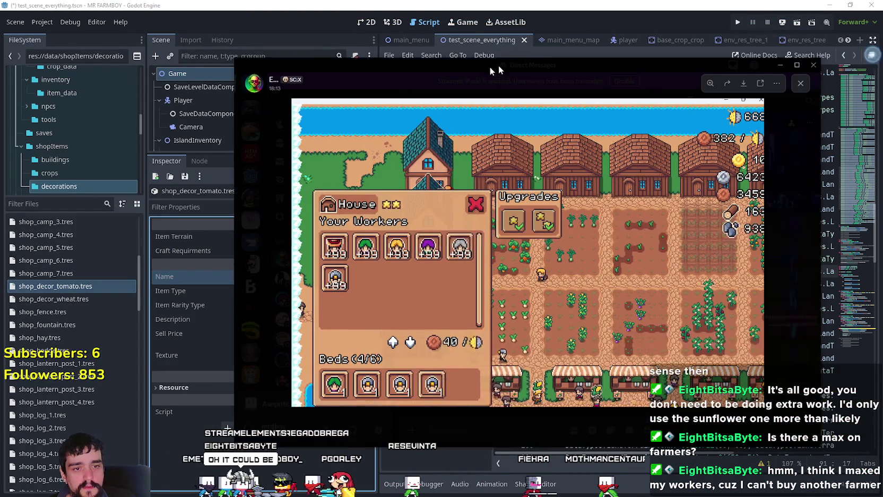
left_click_drag(498, 66, 449, 69)
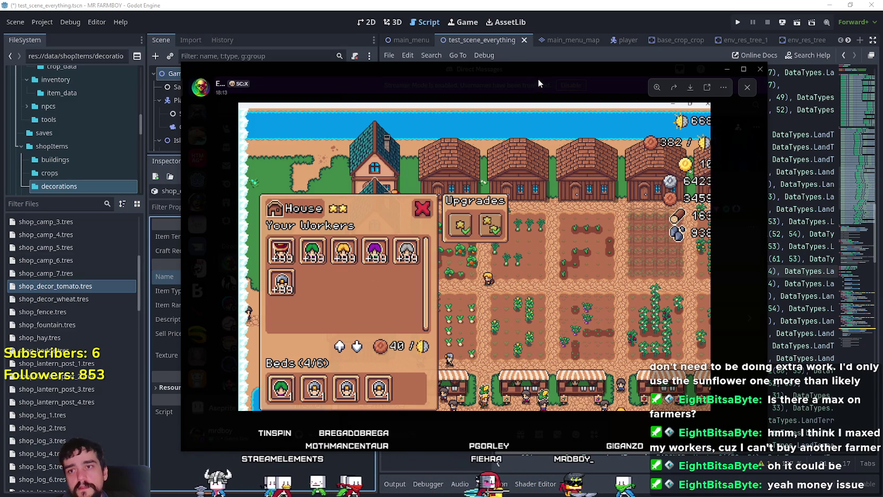
Close the chat screenshot viewer and review the script's SIGN_ terrain and tile coordinate lines
key("alt+Tab")
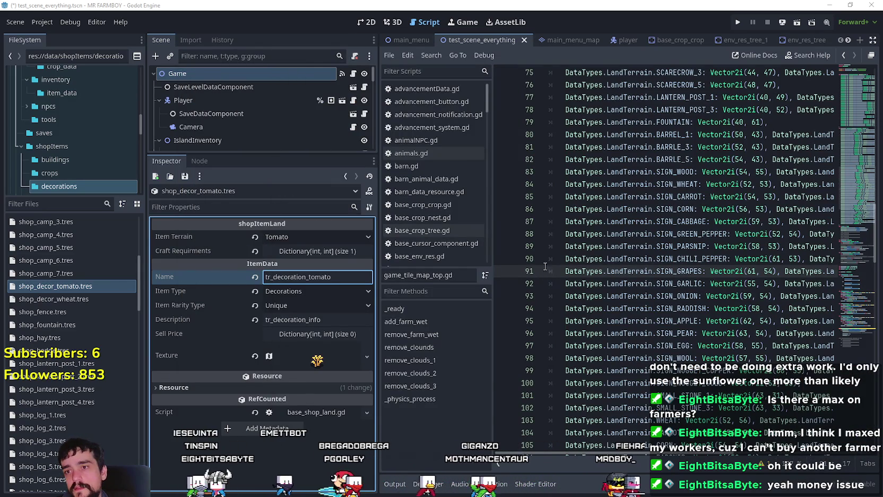
left_click(612, 271)
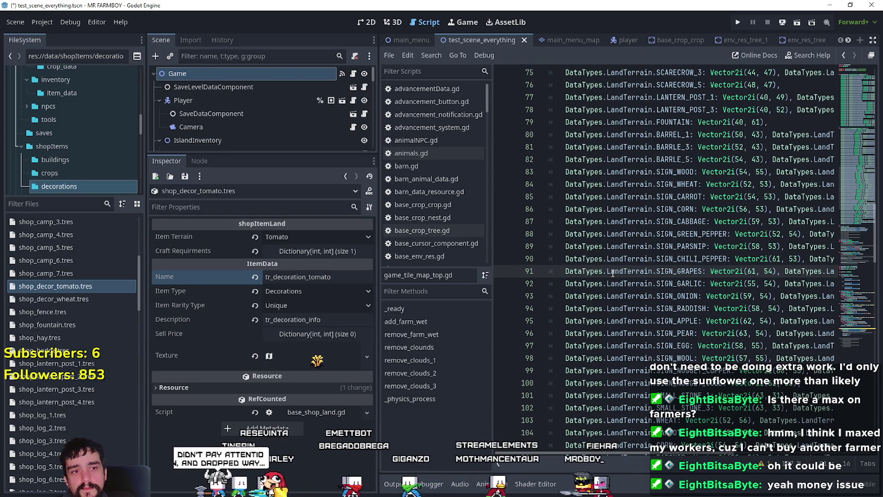
left_click(604, 259)
left_click(657, 295)
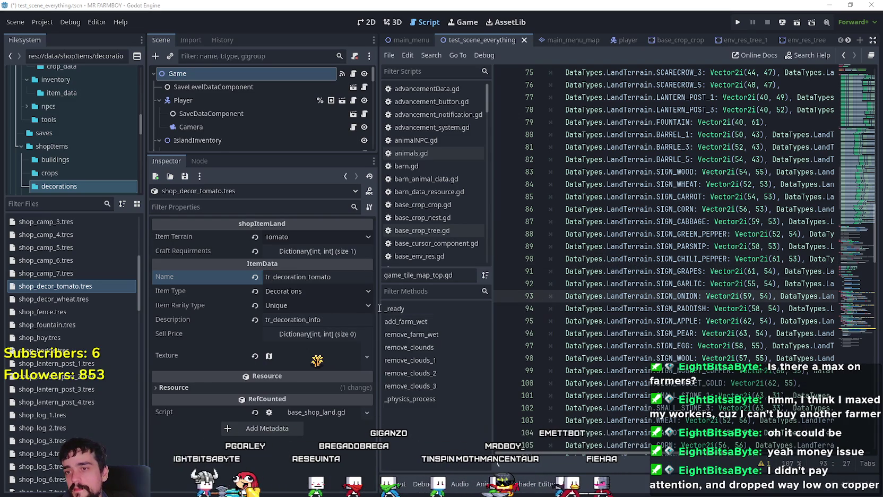
left_click(614, 285)
mouse_move(717, 178)
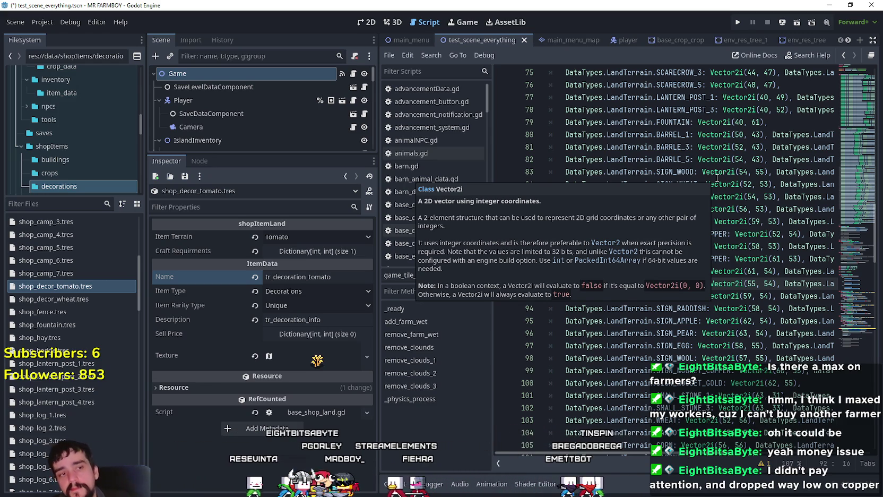
left_click(629, 171)
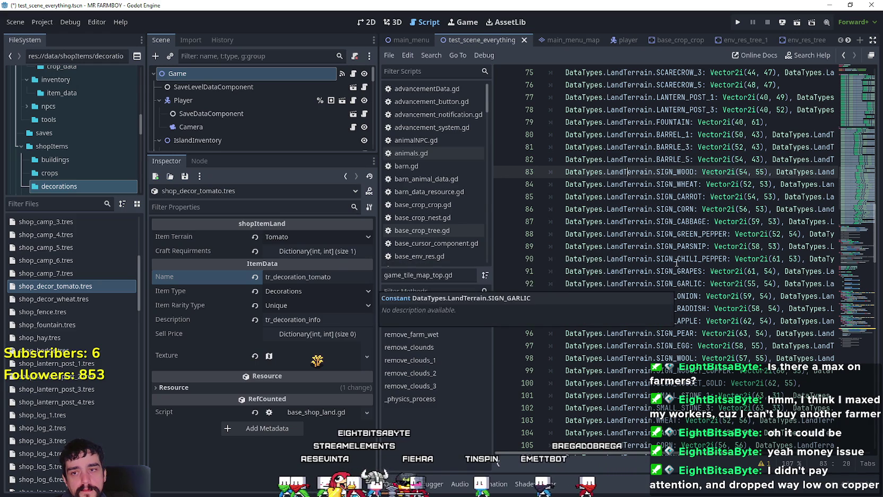
left_click(682, 235)
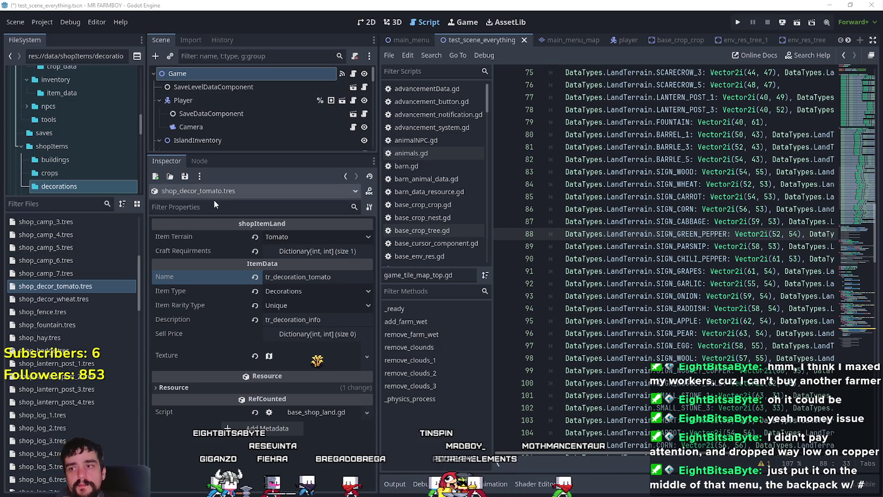
left_click(316, 360)
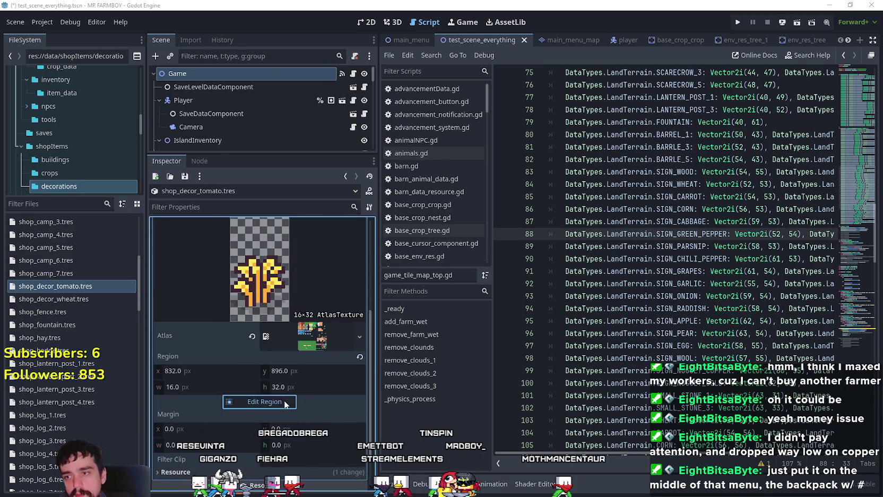
left_click(265, 402)
scroll(571, 300, "down", 5)
scroll(534, 310, "up", 5)
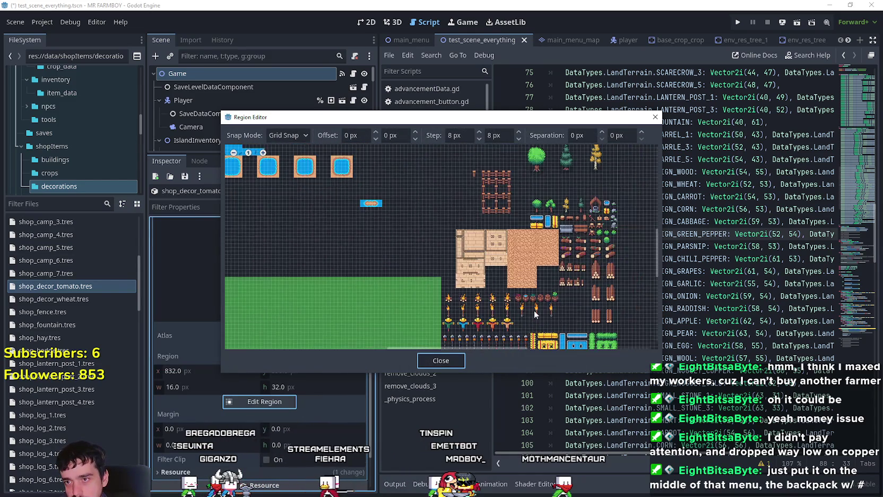
scroll(435, 290, "up", 1)
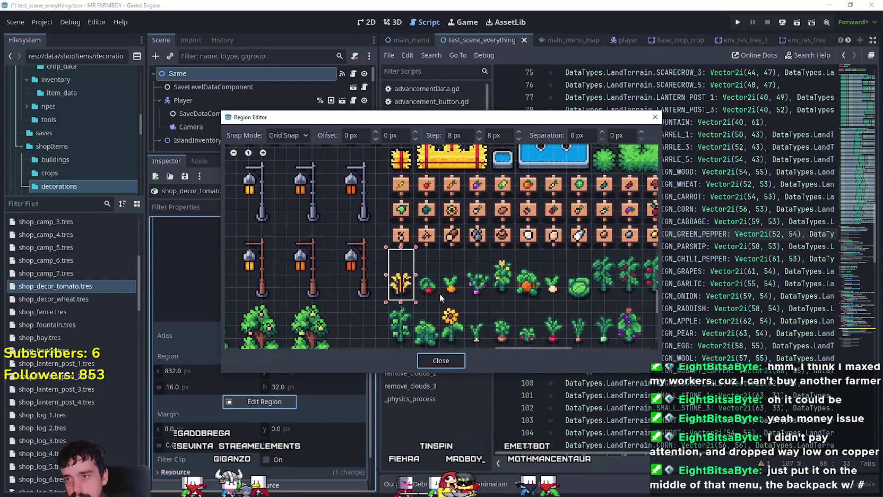
left_click_drag(440, 293, 412, 252)
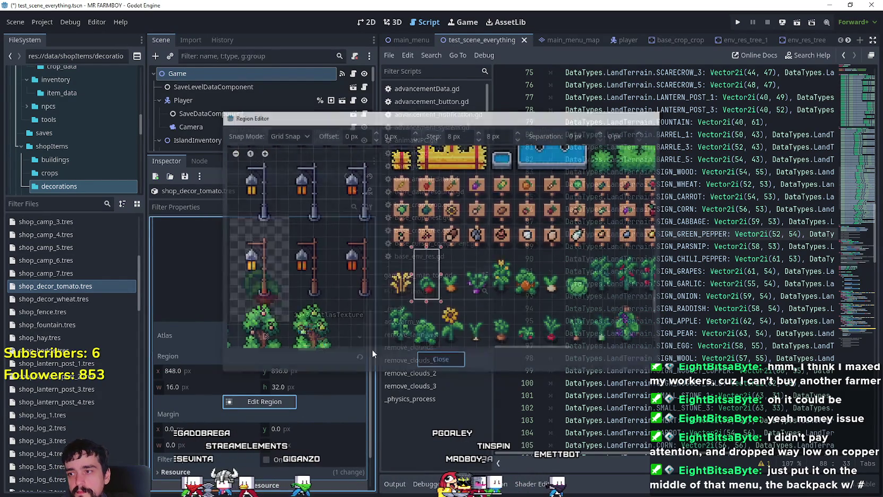
left_click(440, 361)
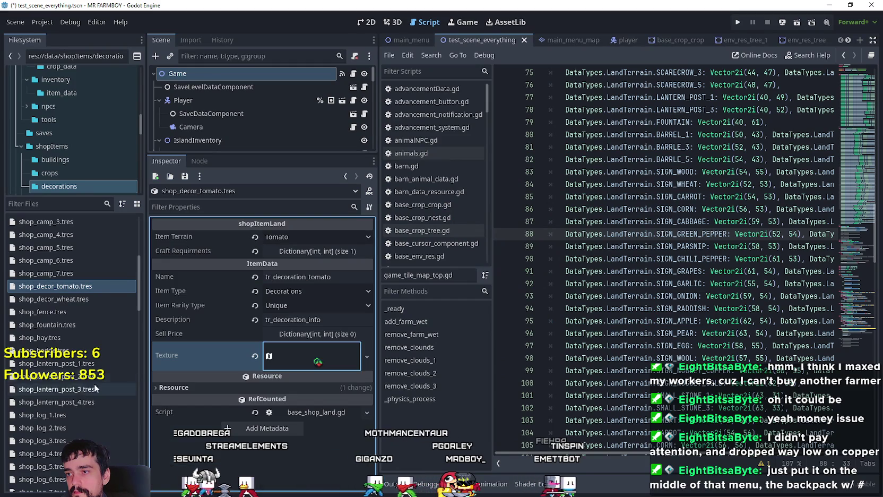
left_click(53, 299)
left_click(83, 285)
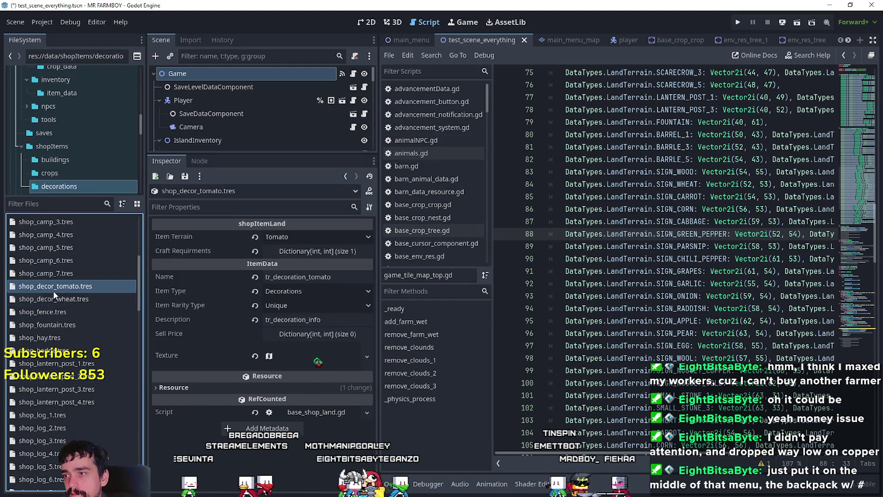
Duplicate shop_decor_tomato.tres as shop_decor_carrot.tres and open the copy in the inspector
right_click(55, 287)
left_click(92, 405)
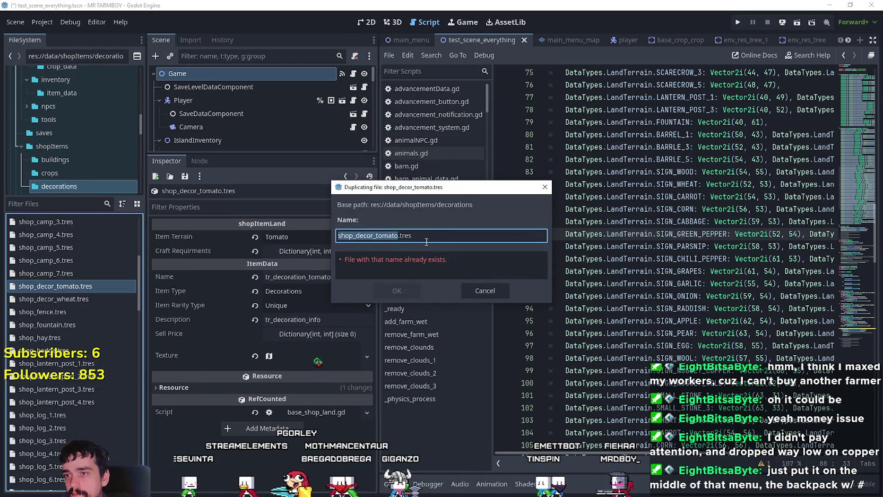
key("End")
type("c")
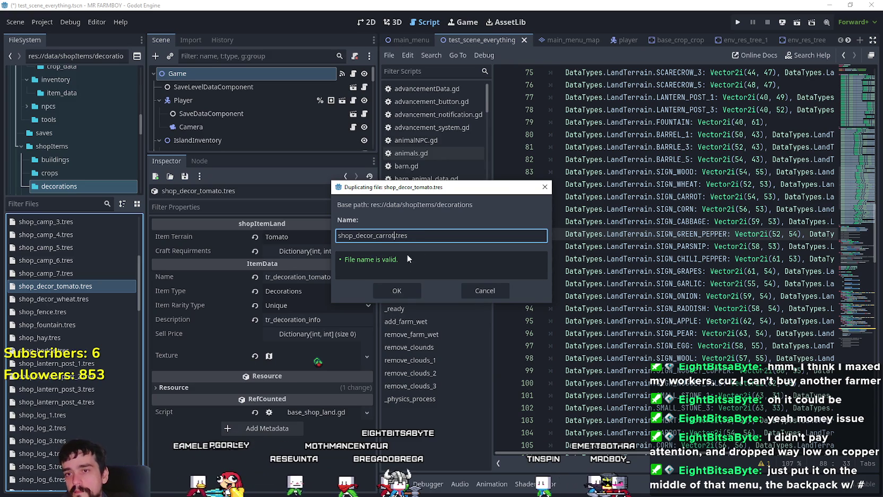
left_click(397, 292)
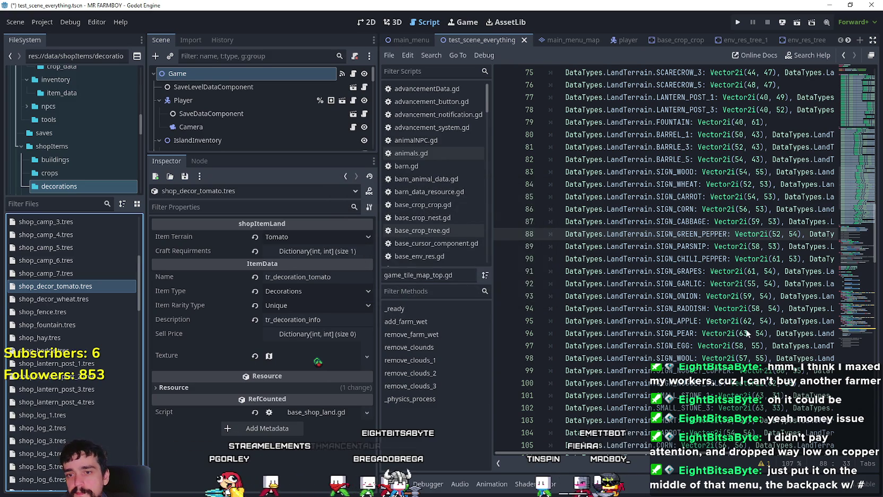
scroll(745, 329, "down", 8)
scroll(724, 393, "up", 2)
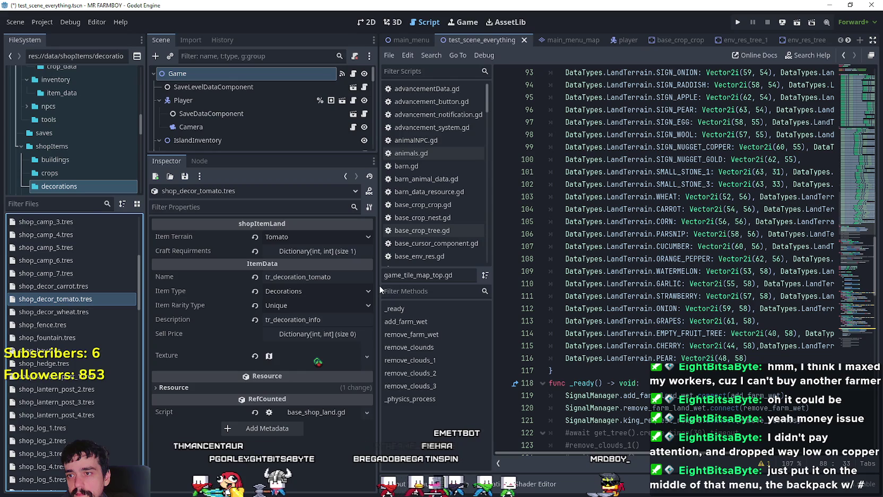
mouse_move(631, 453)
left_mouse_down()
mouse_move(679, 437)
mouse_move(670, 437)
mouse_move(699, 437)
left_mouse_up()
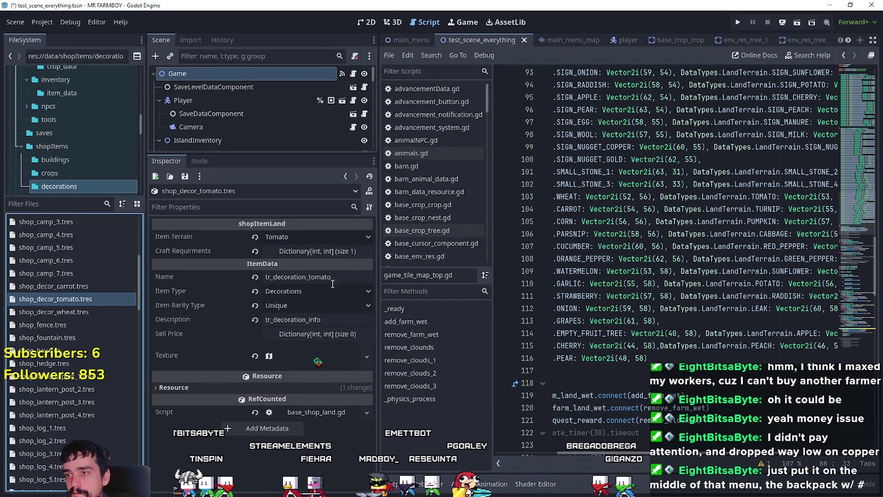
left_click(87, 285)
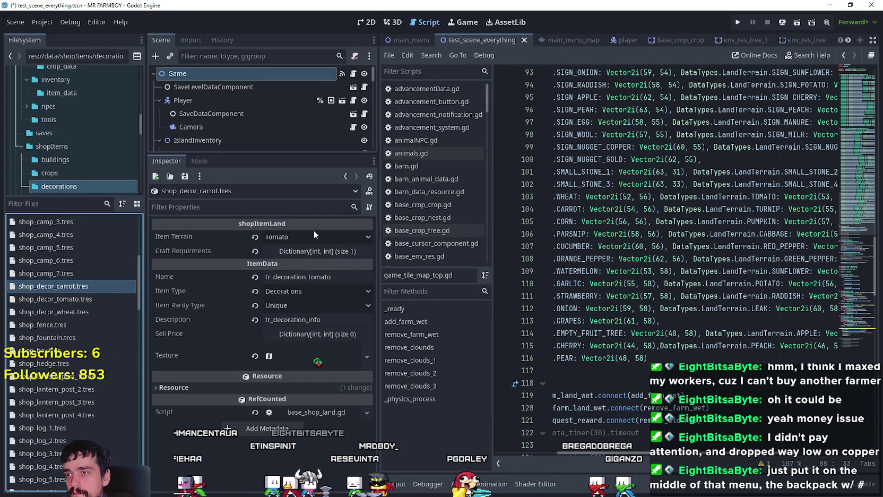
Set shop_decor_carrot.tres to Carrot terrain and the item name tr_decoration_carrot
left_click(314, 236)
scroll(313, 316, "down", 15)
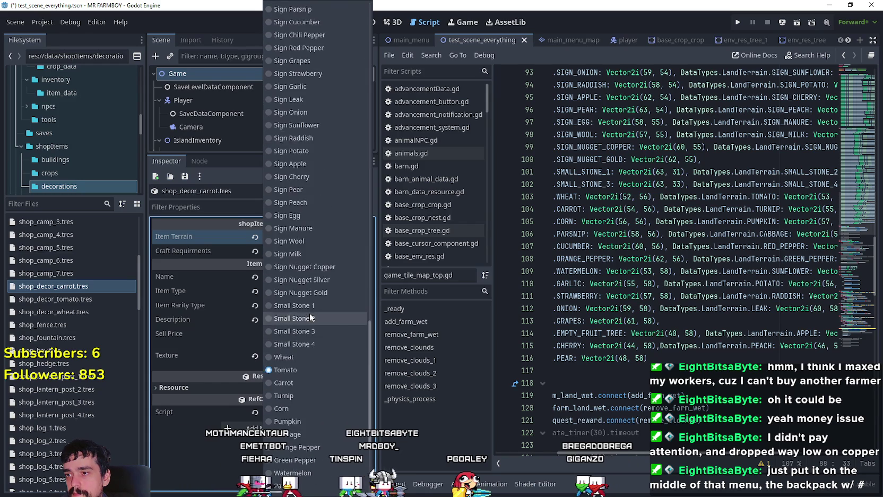
scroll(309, 313, "down", 5)
left_click(290, 182)
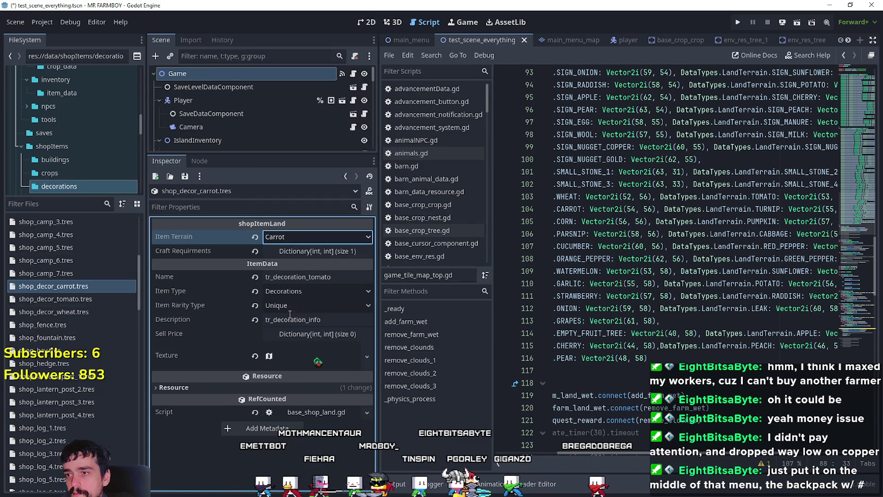
left_click_drag(331, 277, 310, 277)
type("carro")
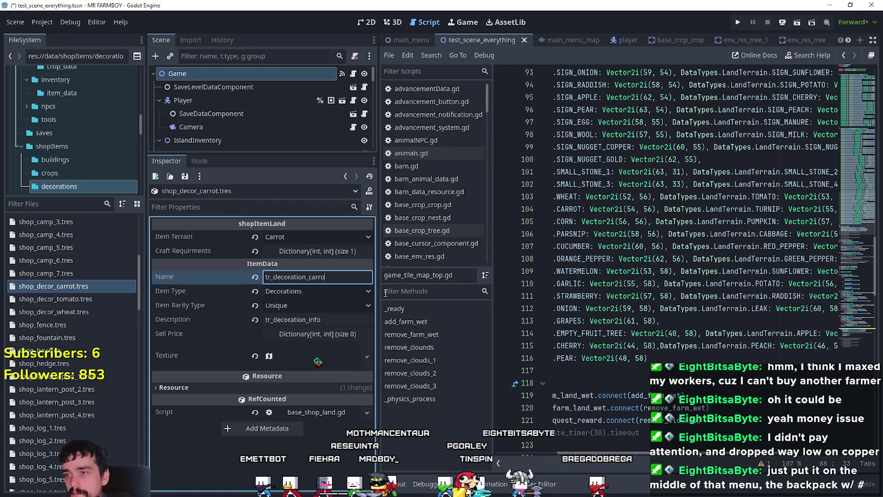
type("t")
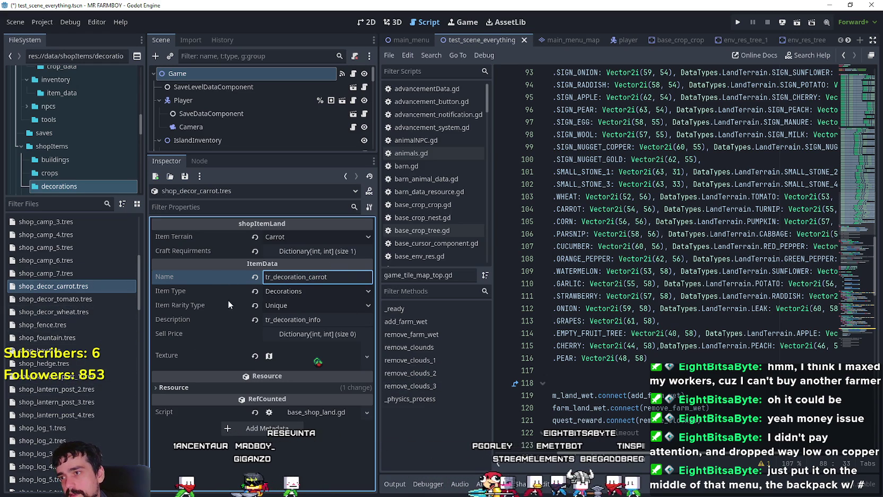
scroll(47, 155, "down", 2)
Open the crops folder's wheat shop item and inspect its tr_crops_wheat name
left_click(72, 143)
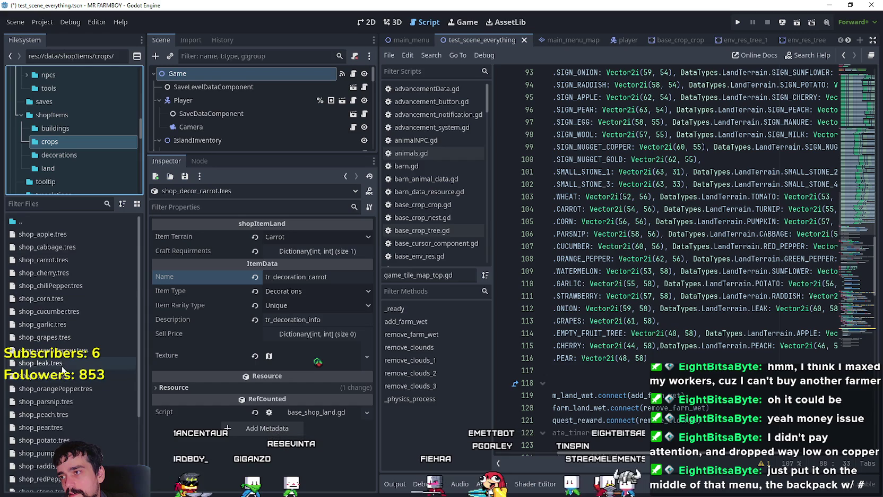
scroll(62, 370, "down", 3)
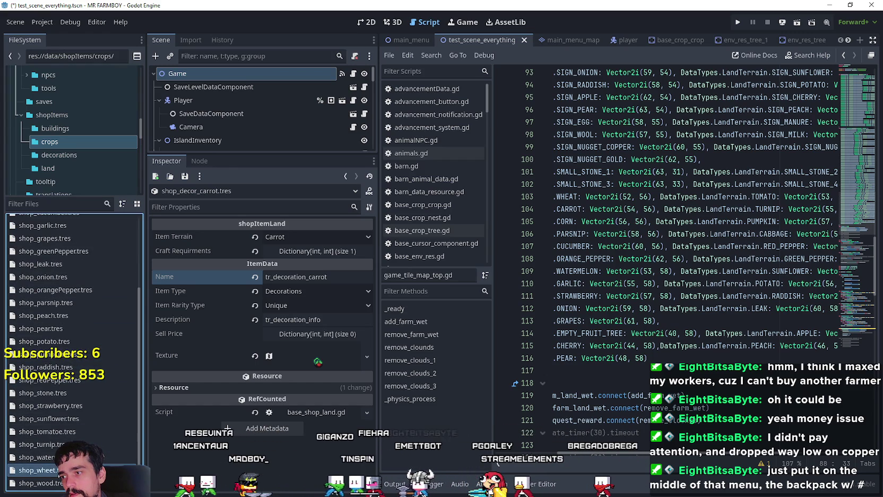
left_click(60, 470)
left_click(317, 265)
scroll(107, 285, "up", 5)
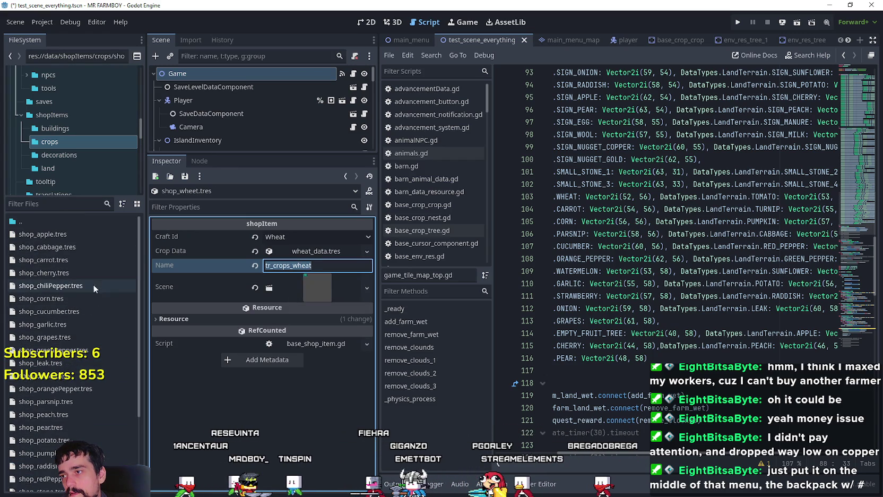
Return to decorations and start editing shop_decor_wheat.tres's item name
left_click(73, 155)
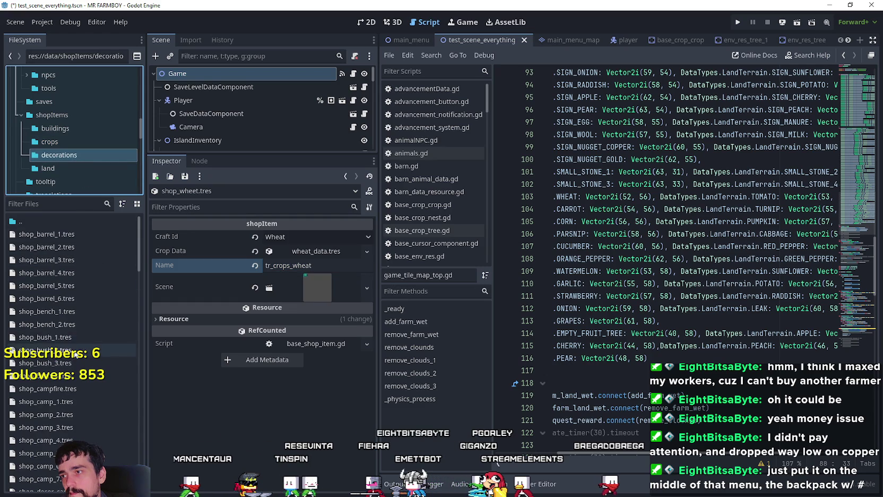
scroll(87, 280, "down", 5)
left_click(53, 277)
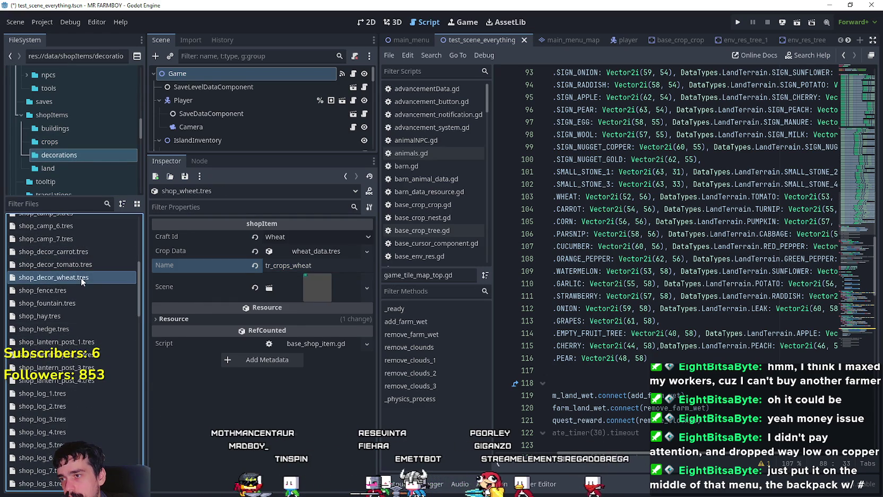
left_click(318, 277)
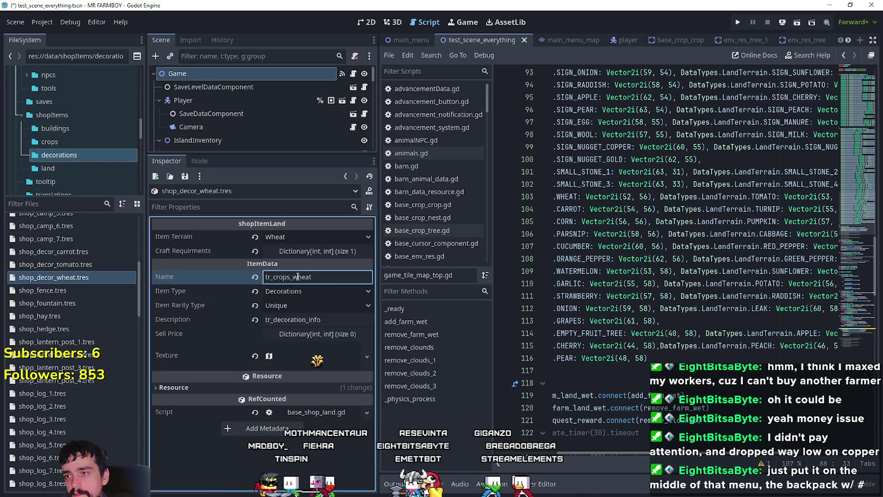
Name shop_decor_tomato.tres tr_crops_tomato and shop_decor_carrot.tres tr_crops_carrot, then save with Ctrl+S
left_click(82, 264)
left_click(319, 280)
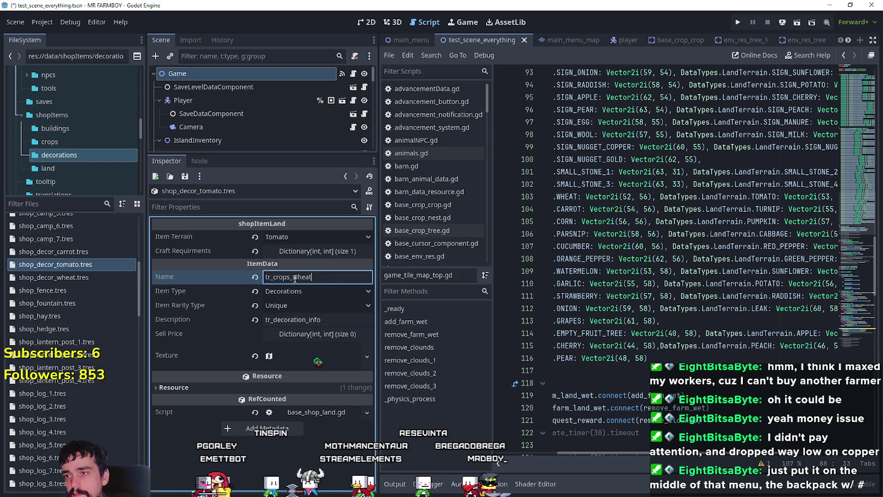
type("tomato")
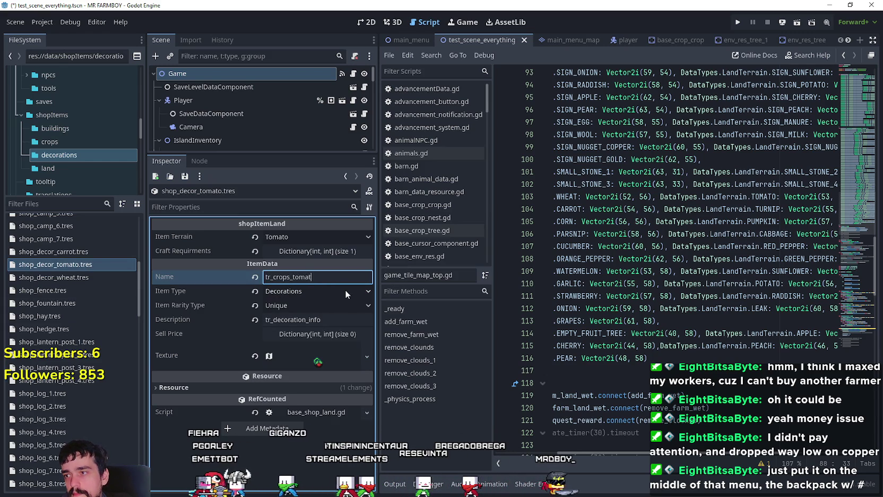
left_click(99, 250)
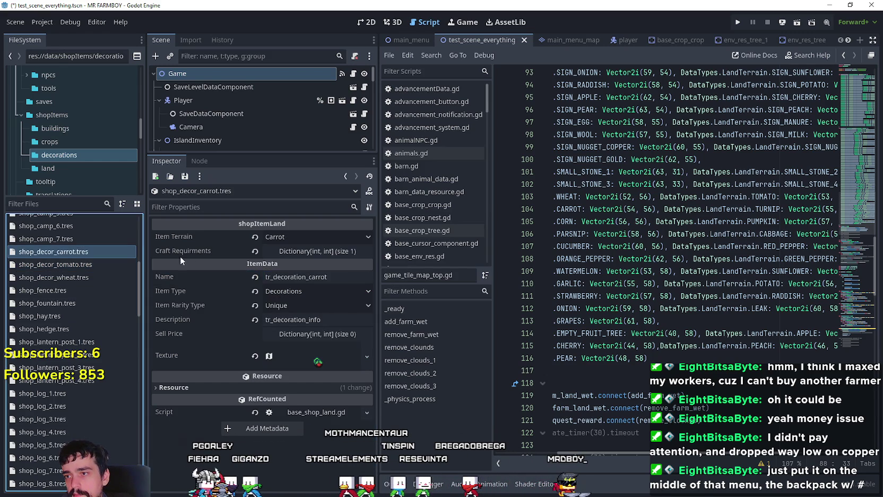
left_click(332, 274)
type("rops")
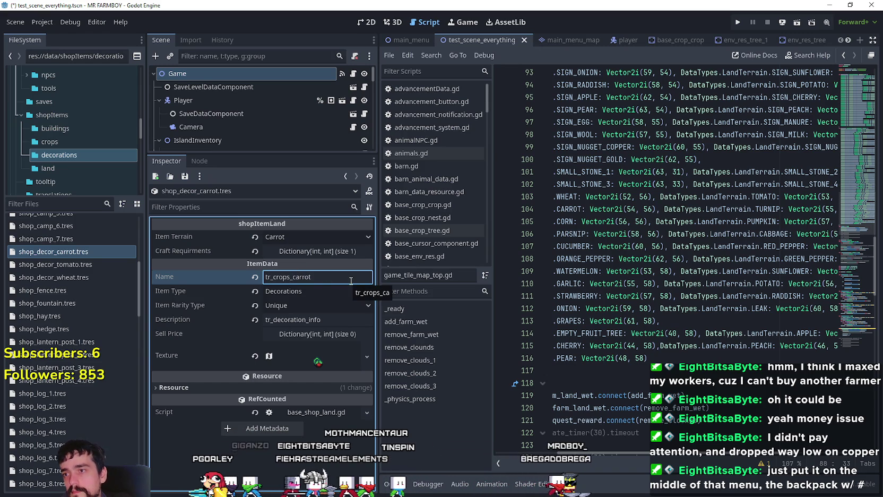
key("ctrl+s")
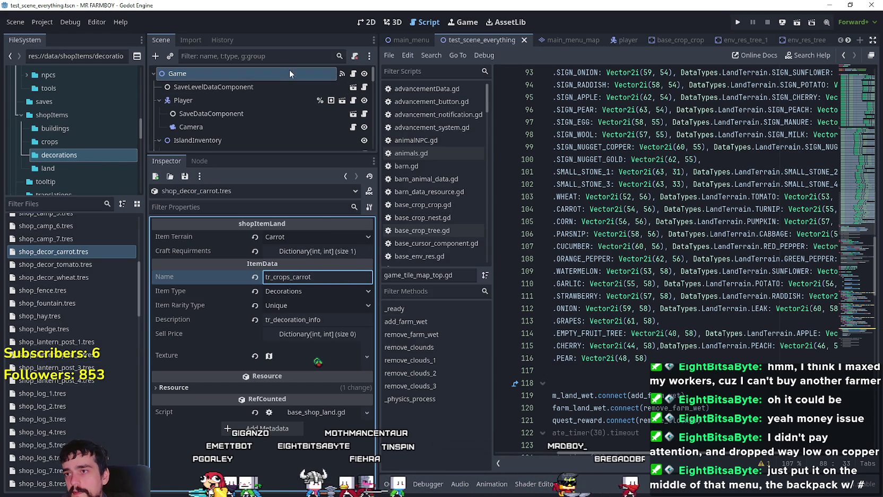
Switch to the game_screen scene and inspect its GameContainer and GameScreen nodes
left_click(848, 40)
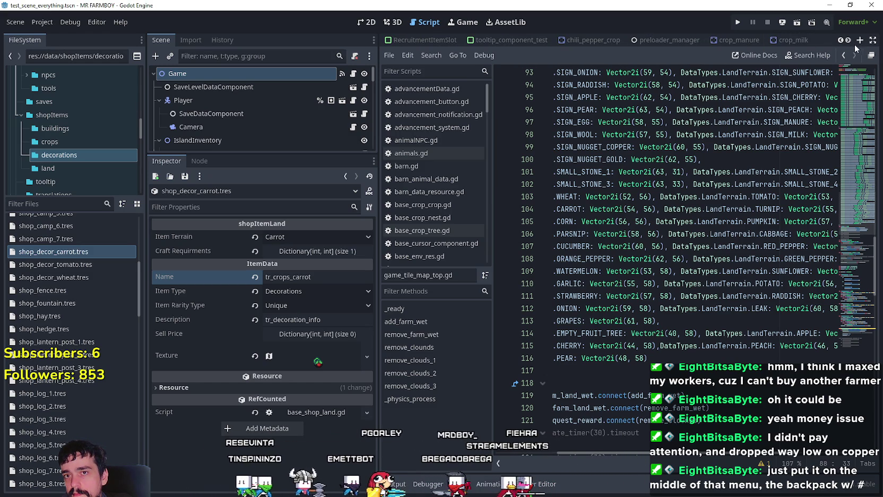
left_click(657, 42)
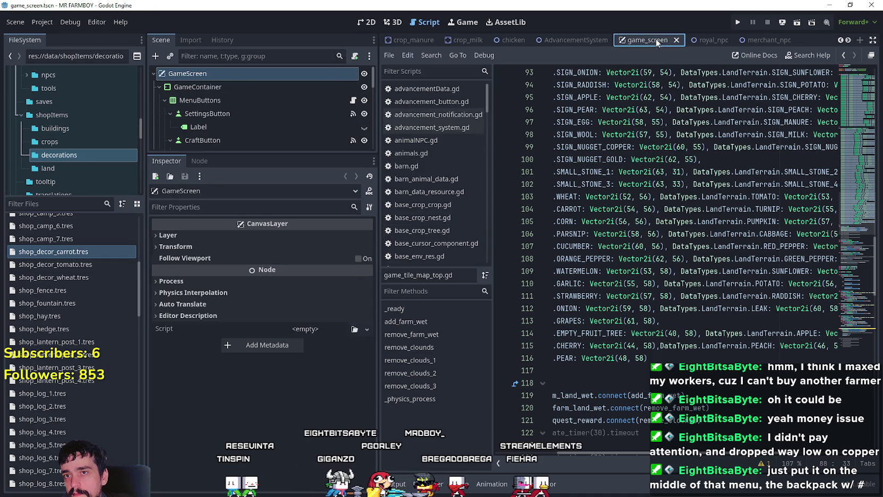
scroll(233, 129, "down", 3)
scroll(236, 105, "up", 3)
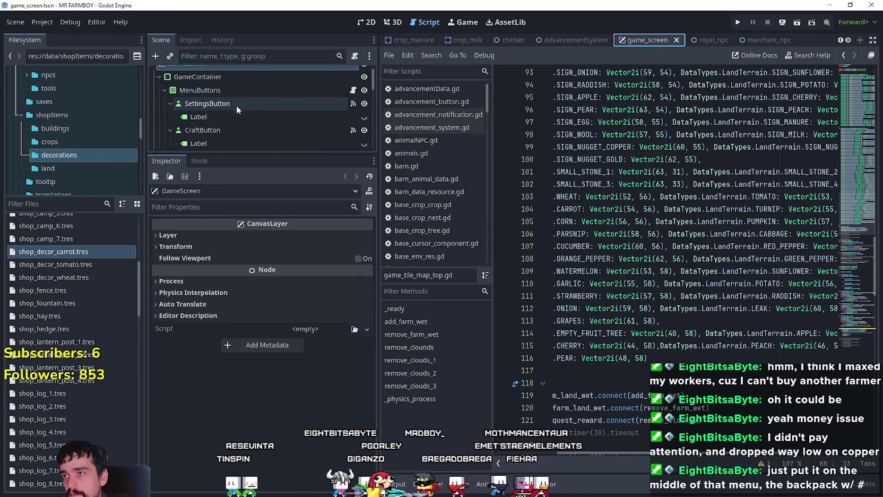
left_click(227, 87)
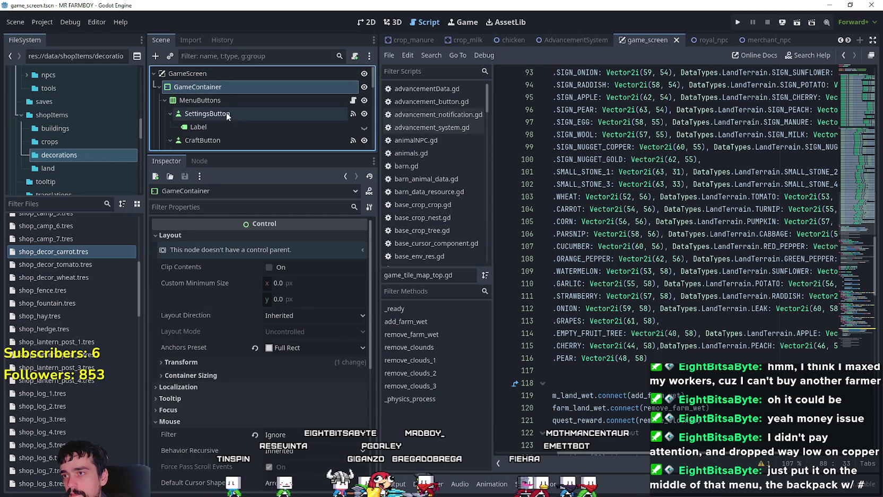
left_click(207, 74)
scroll(250, 114, "down", 1)
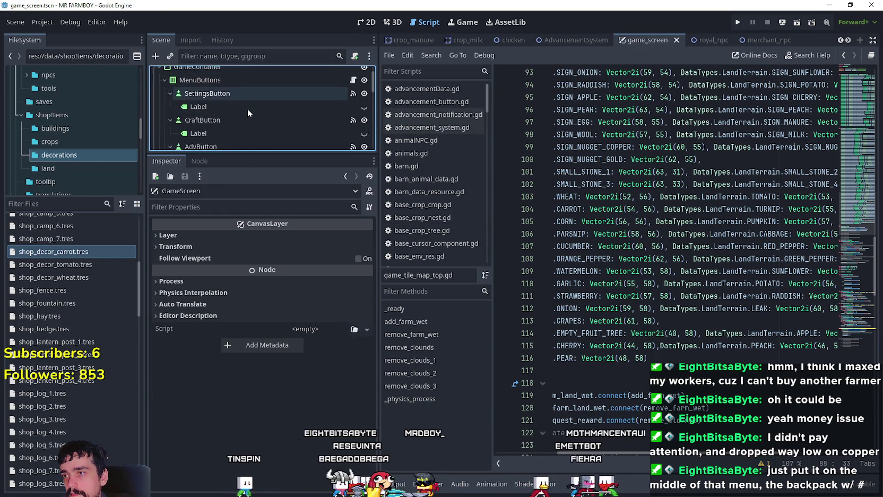
scroll(247, 111, "down", 4)
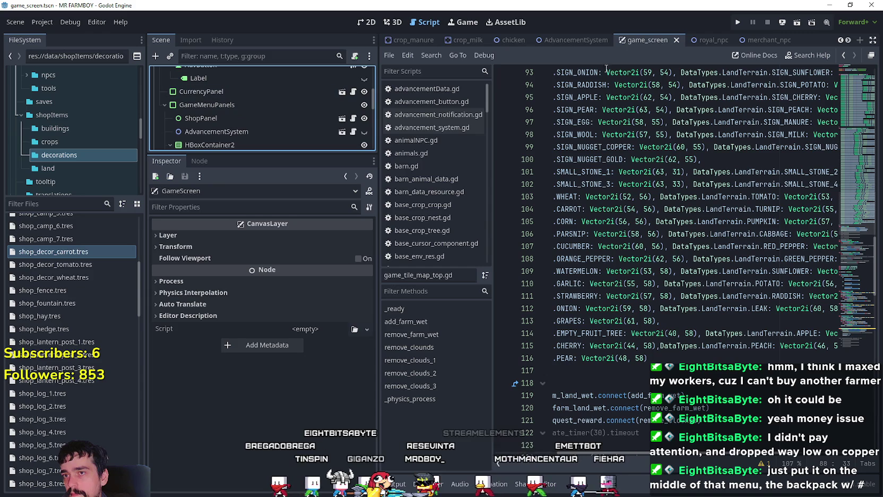
Filter the project files by 'craft' and open crafting_panel.tscn
left_click(54, 204)
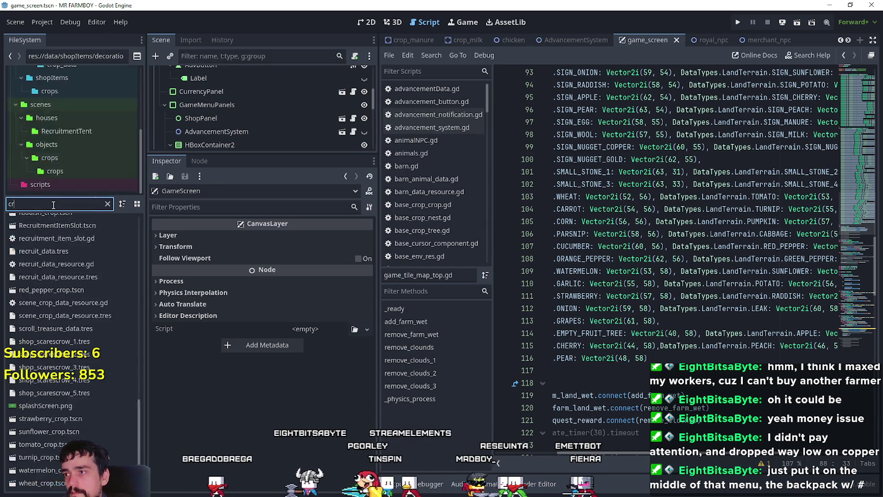
type("craft")
double_click(62, 248)
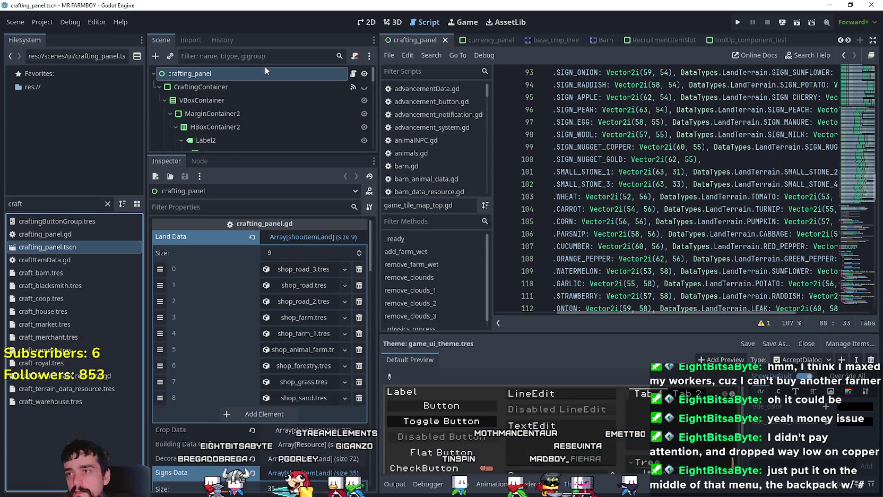
Collapse Land Data and Signs Data, expand Decoration Data, and add two empty elements
left_click(314, 236)
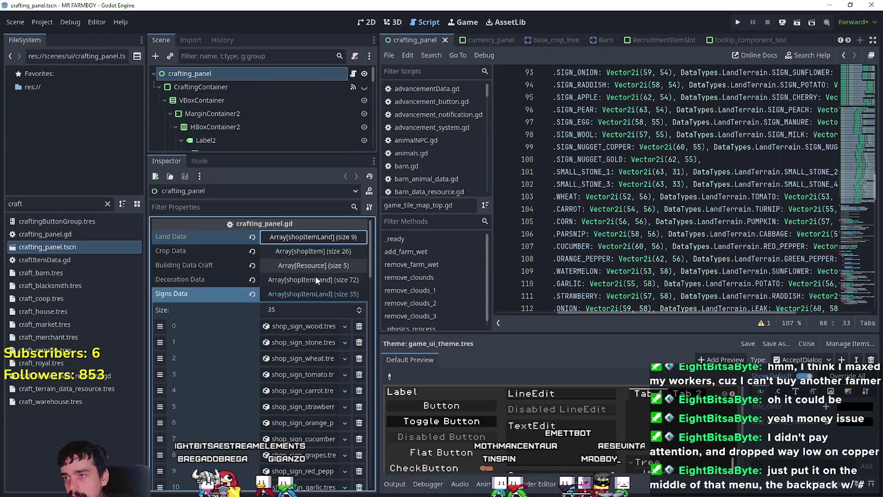
left_click(310, 298)
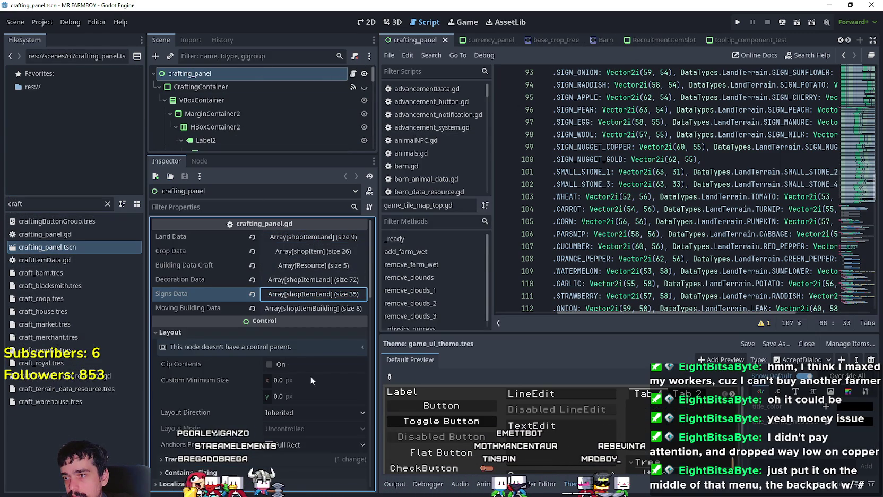
left_click(308, 279)
scroll(288, 385, "down", 5)
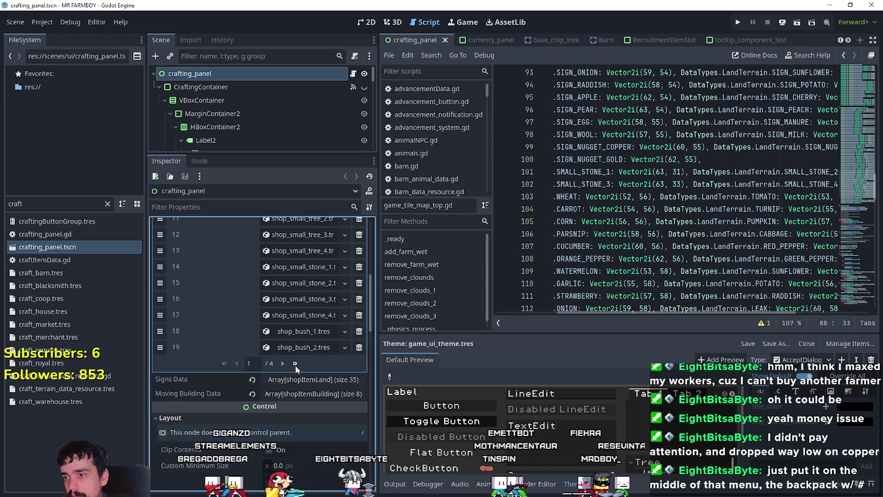
left_click(295, 364)
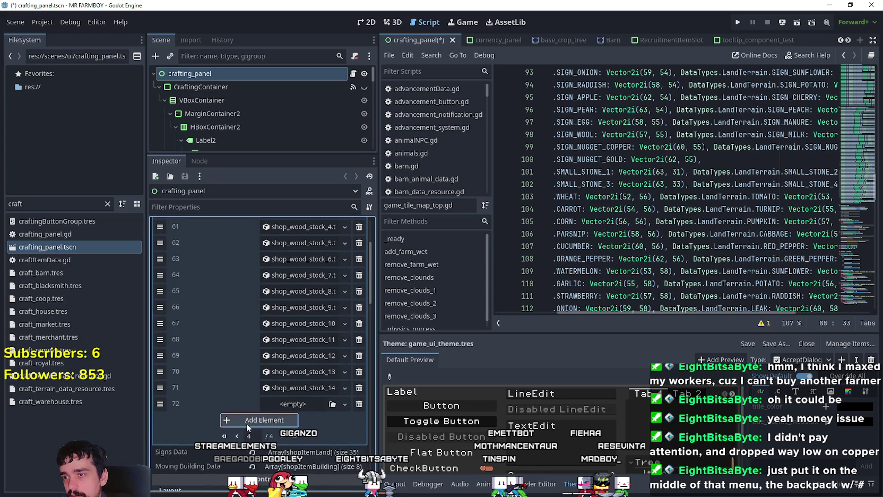
left_click(247, 422)
left_click(248, 436)
Filter files by 'deco' and drag the carrot, tomato and wheat decorations into Decoration Data
left_click(68, 205)
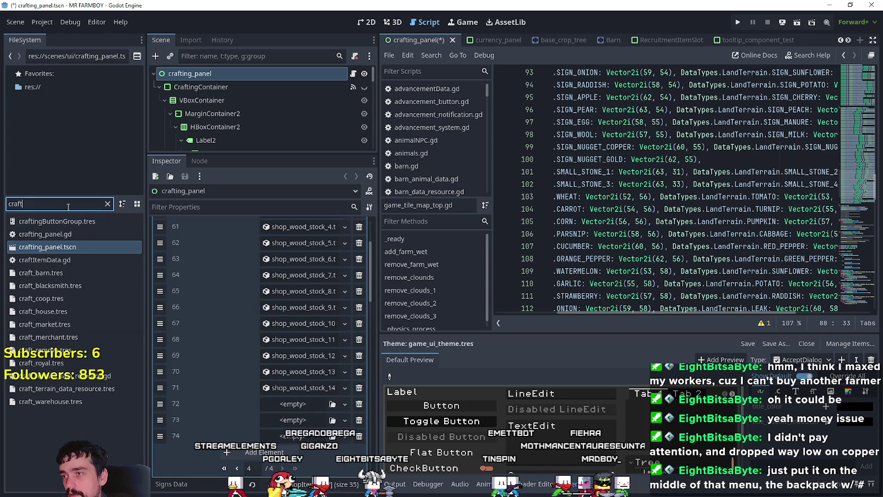
type("deco")
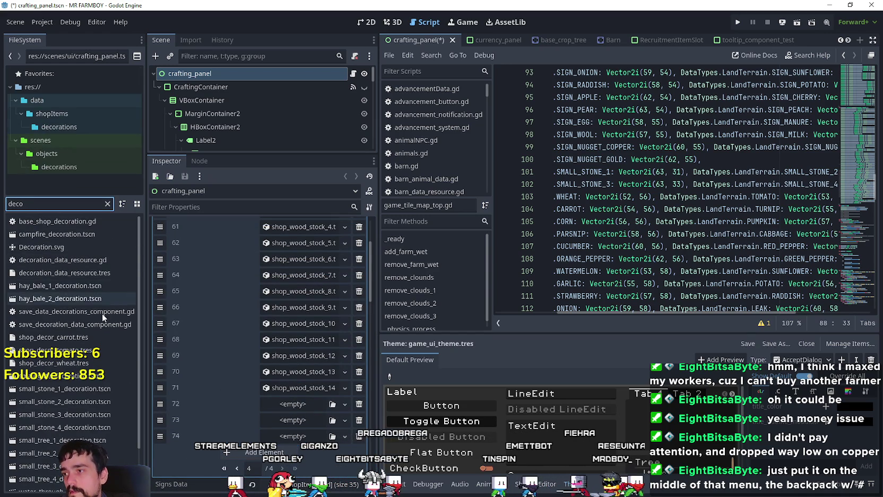
scroll(74, 382, "up", 3)
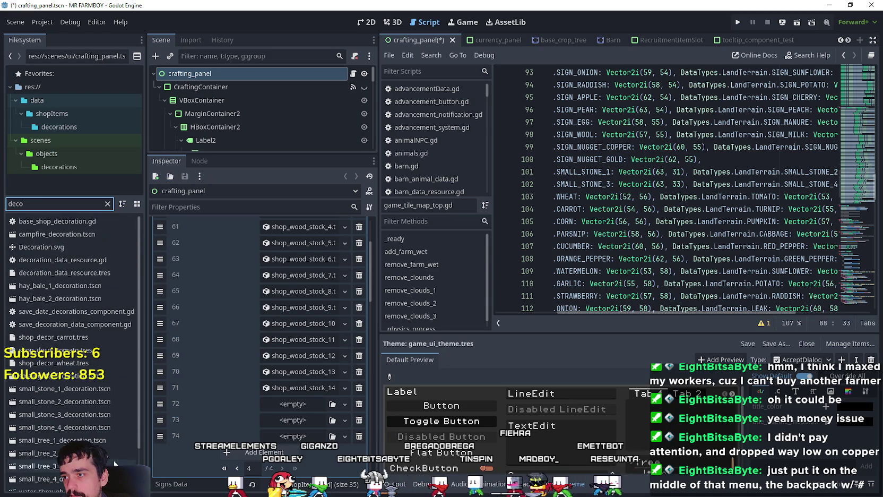
left_click(68, 340)
key("shift+Down")
key("shift+Down")
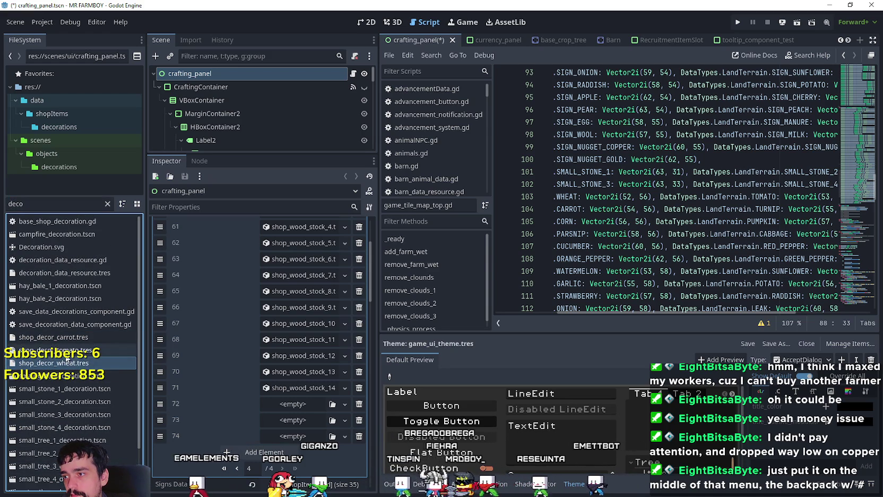
left_click(57, 328)
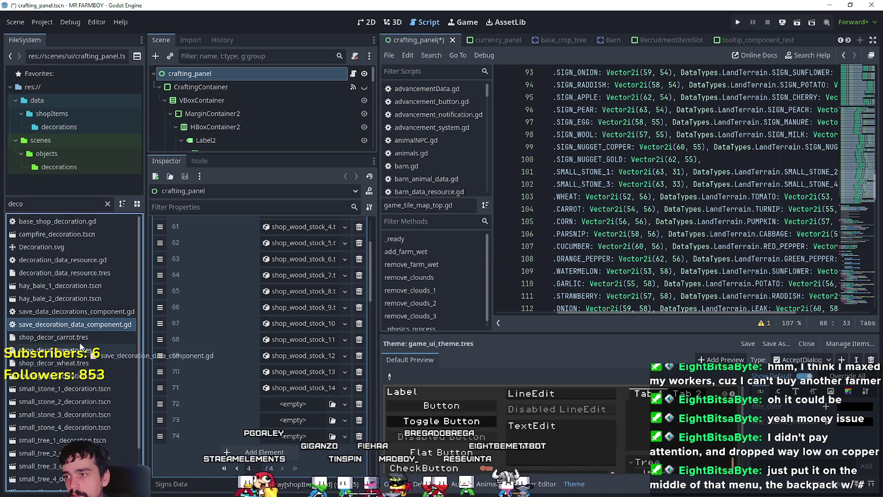
left_click(53, 350)
key("shift+Down")
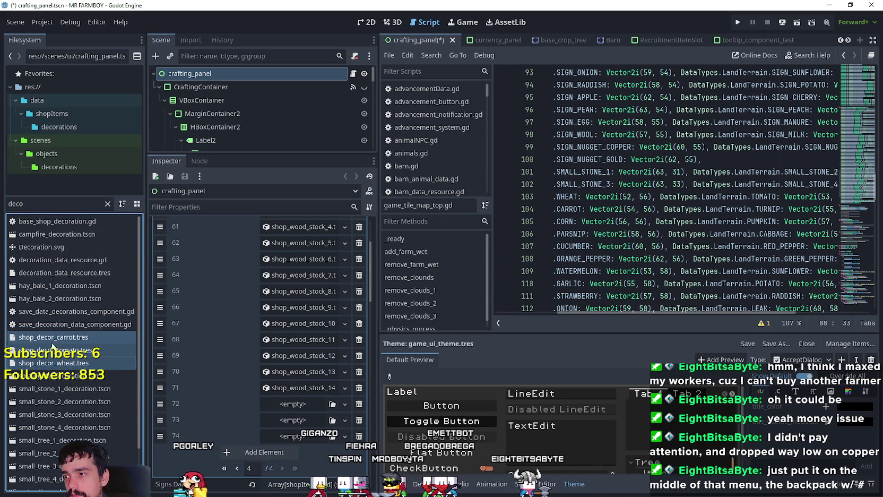
left_click_drag(238, 452, 242, 452)
Delete the three empty Decoration Data elements and save the scene
left_click(359, 335)
left_click(358, 319)
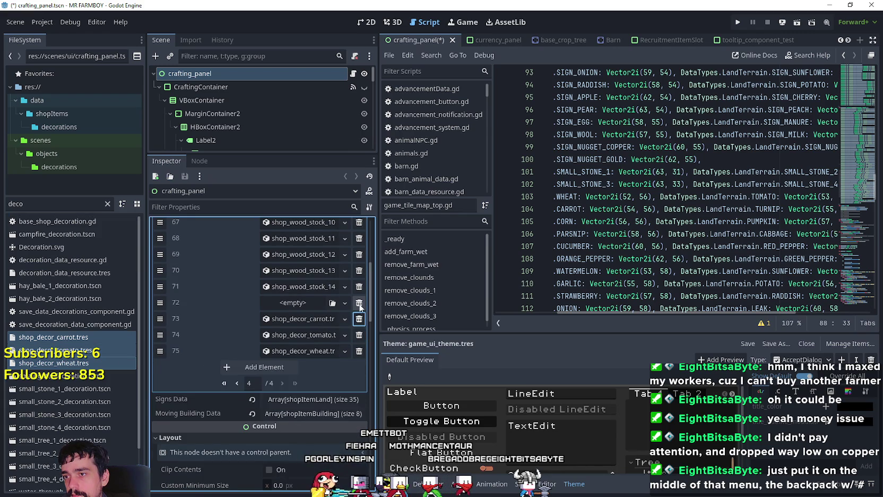
left_click(359, 303)
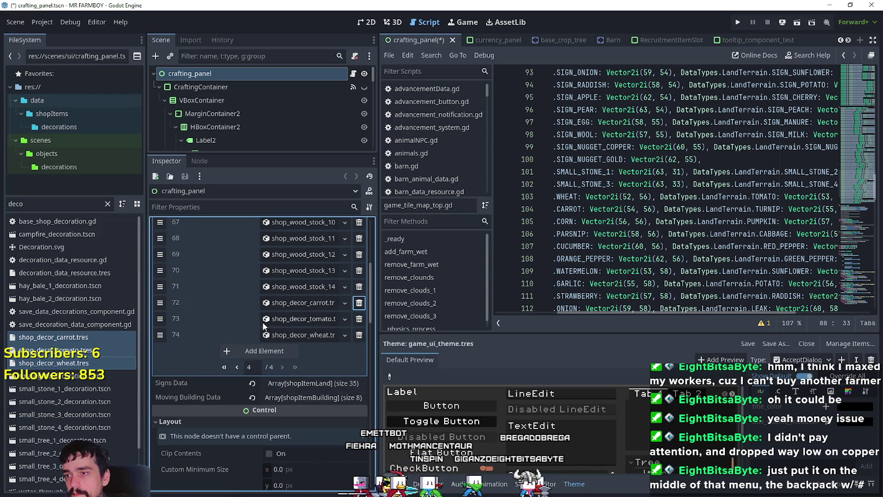
key("ctrl+s")
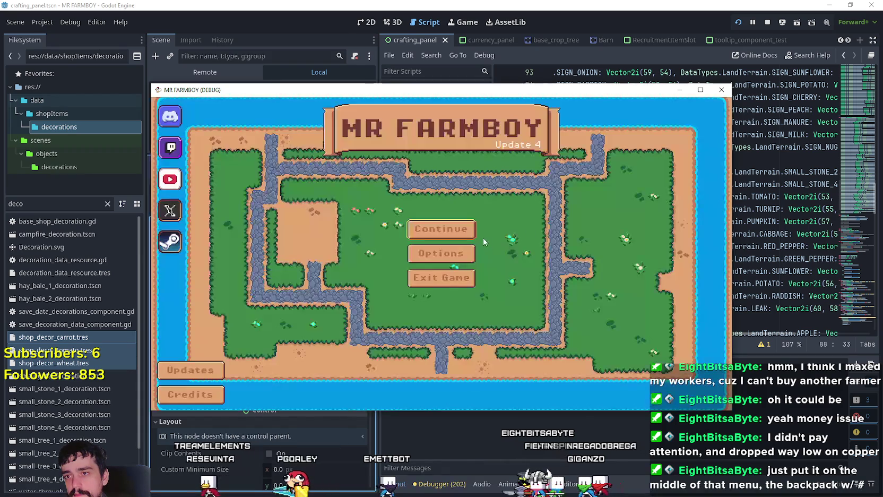
Load Save 7 in the running game and make its window fill the screen
left_click(457, 229)
scroll(451, 281, "down", 3)
left_click(455, 279)
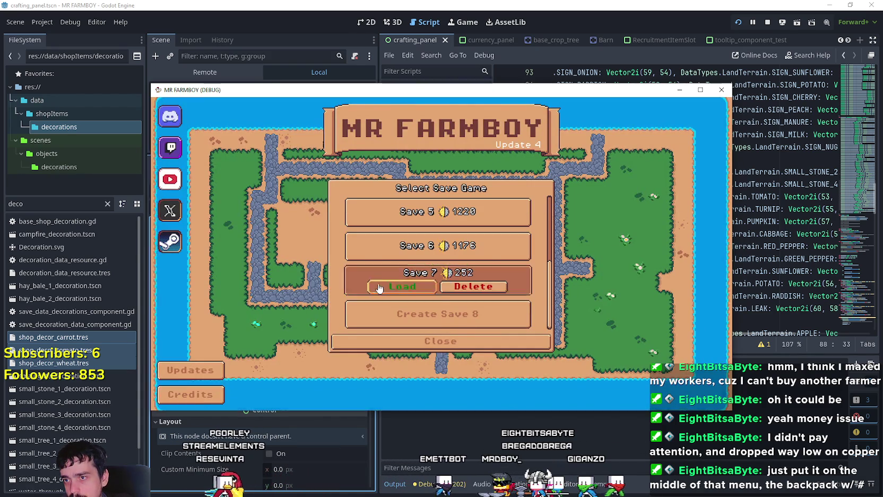
left_click(385, 286)
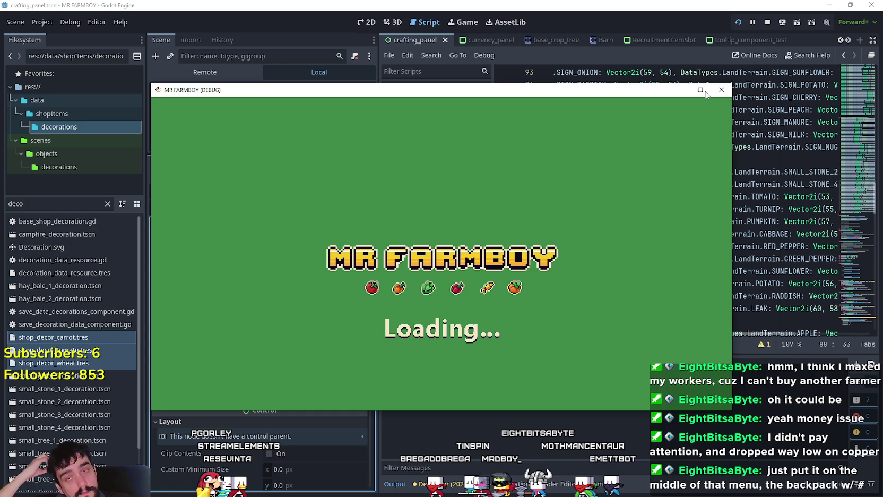
left_click(702, 91)
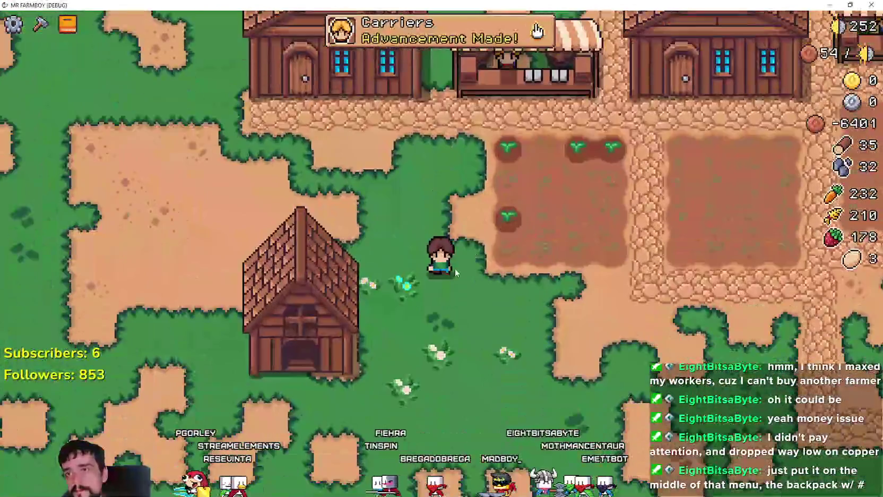
Look through the advancements window's crops and first categories, then close it
scroll(408, 225, "down", 3)
left_click(441, 31)
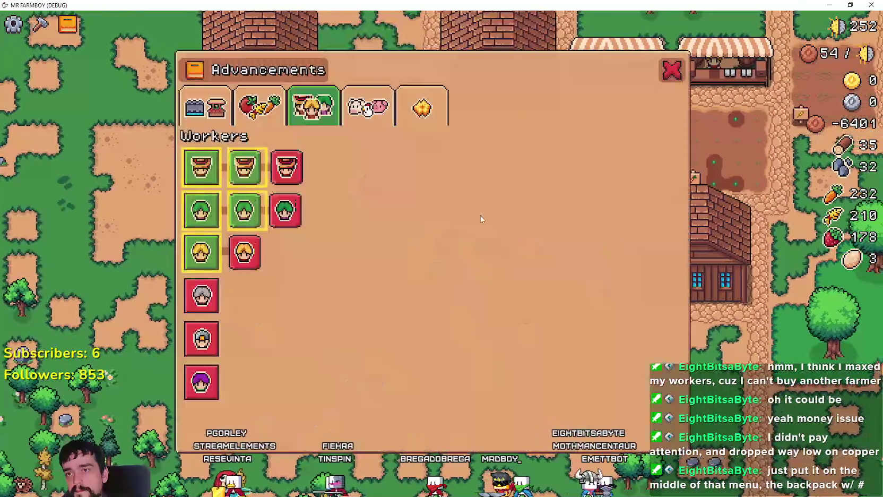
left_click(259, 106)
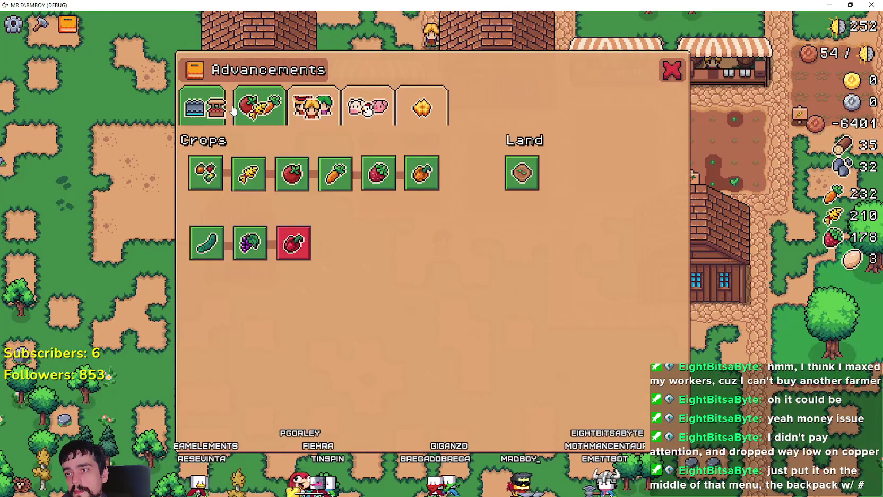
left_click(206, 107)
left_click(671, 70)
Check the new items in the Crafting panel's Decorations category, then stop the game
left_click(40, 24)
scroll(60, 299, "down", 1)
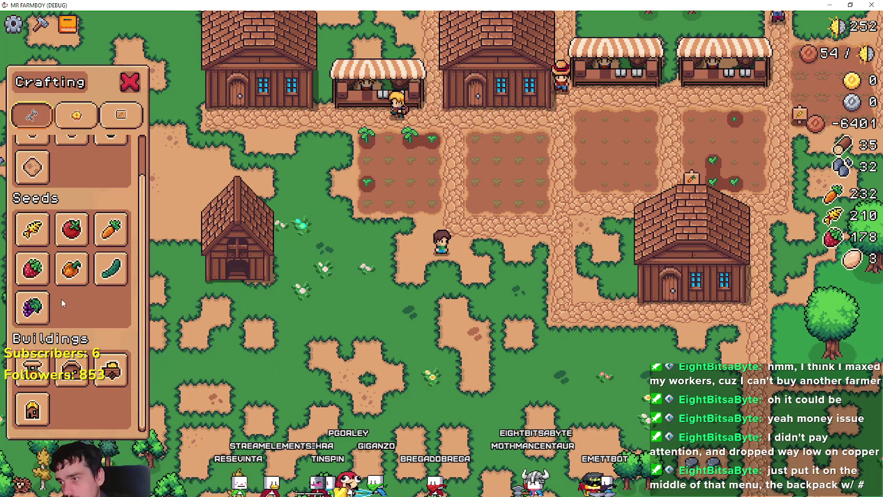
left_click(73, 126)
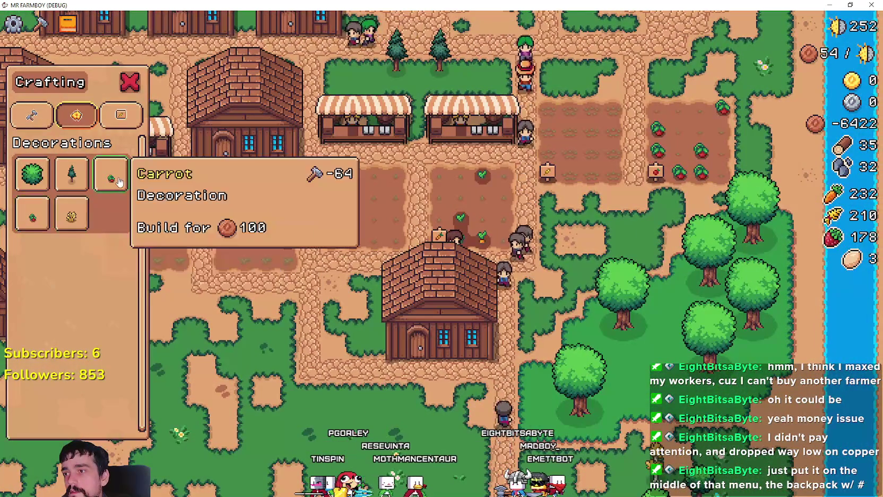
key("alt+Tab")
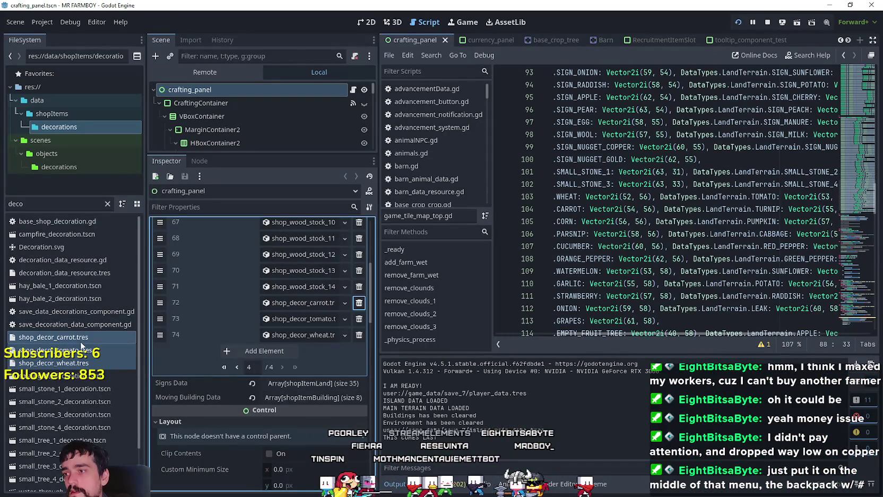
Set shop_decor_carrot's atlas texture region to the carrot sprite, save, and rerun the game
left_click(82, 337)
double_click(71, 340)
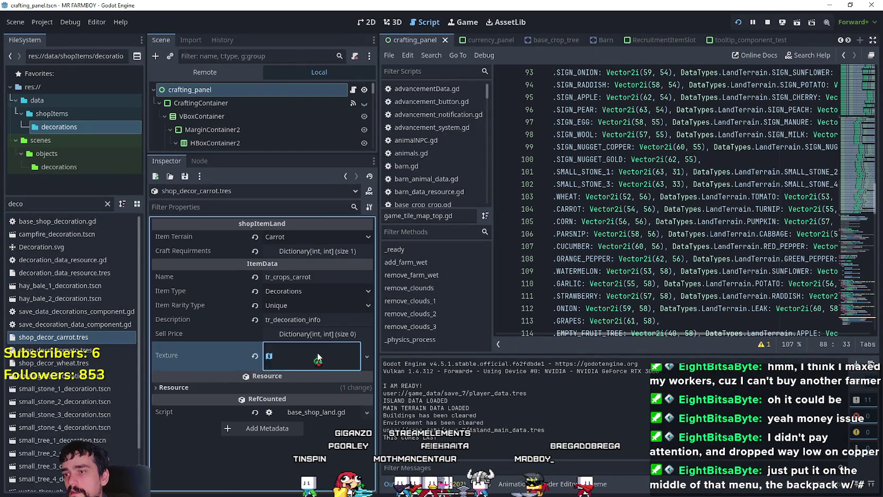
left_click(270, 470)
scroll(444, 261, "down", 5)
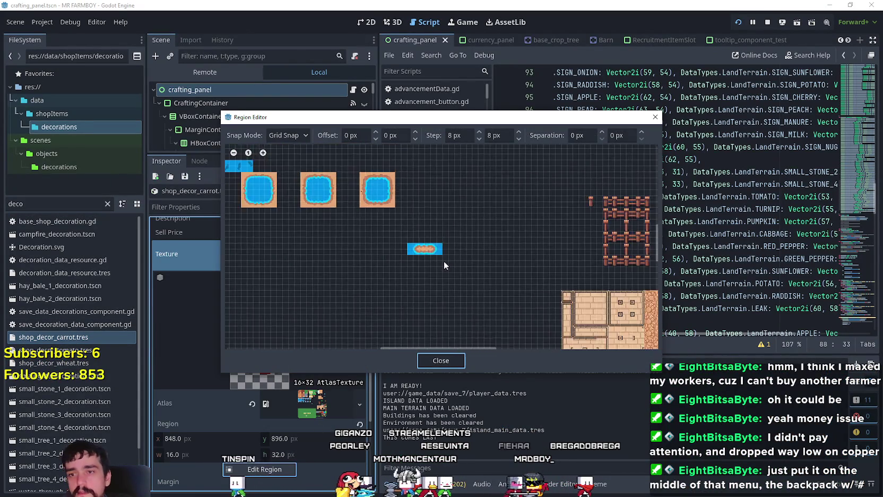
scroll(419, 298, "up", 8)
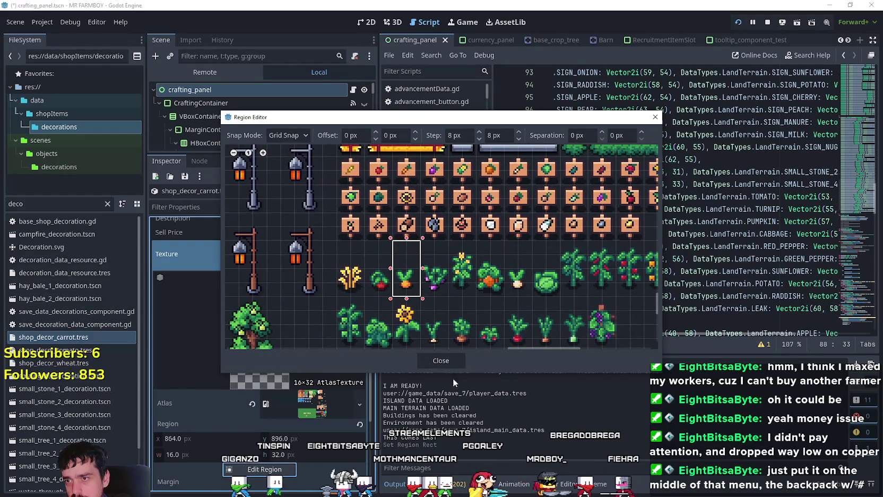
left_click(441, 360)
left_click(274, 361)
key("ctrl+s")
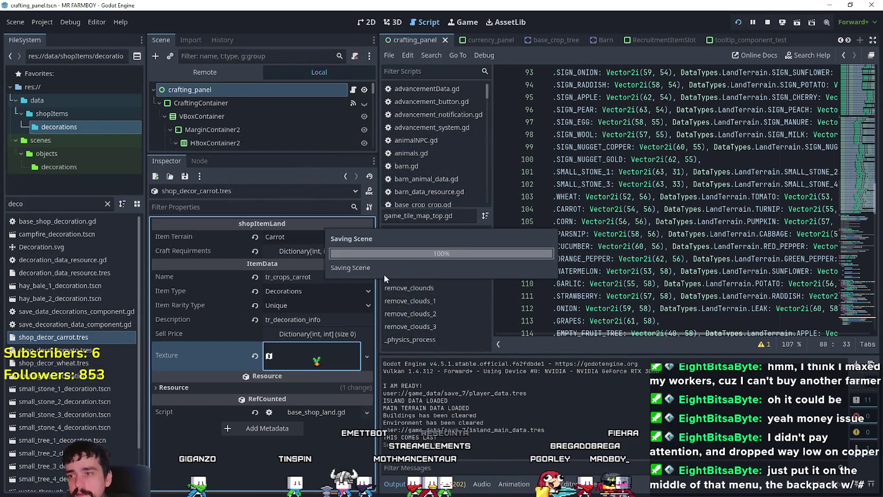
key("F5")
Walk the farmer across the map, close the Crafting panel, and open the warehouse inventory
mouse_move(113, 182)
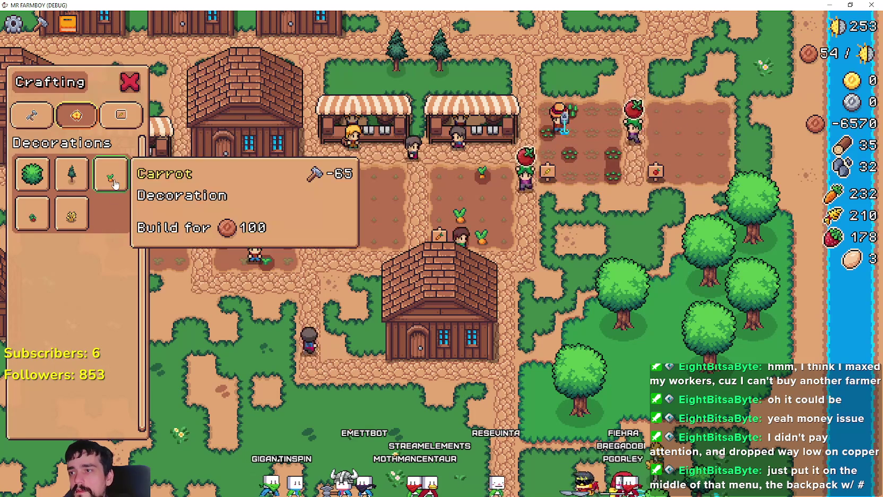
key("Left")
key("Down")
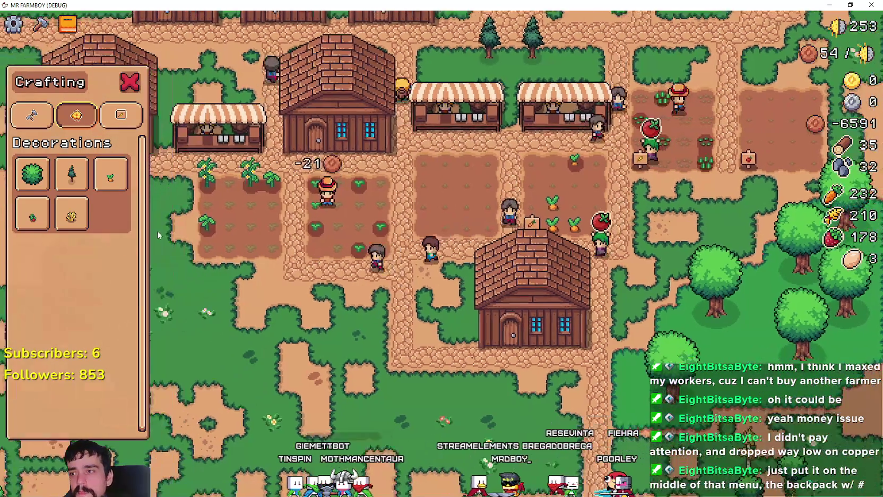
mouse_move(29, 220)
key("Left")
key("Down")
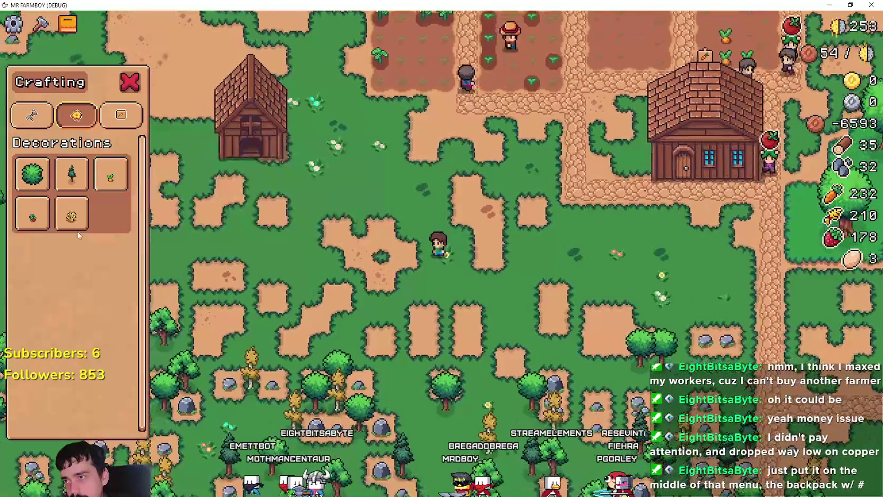
mouse_move(76, 227)
key("Up")
key("Right")
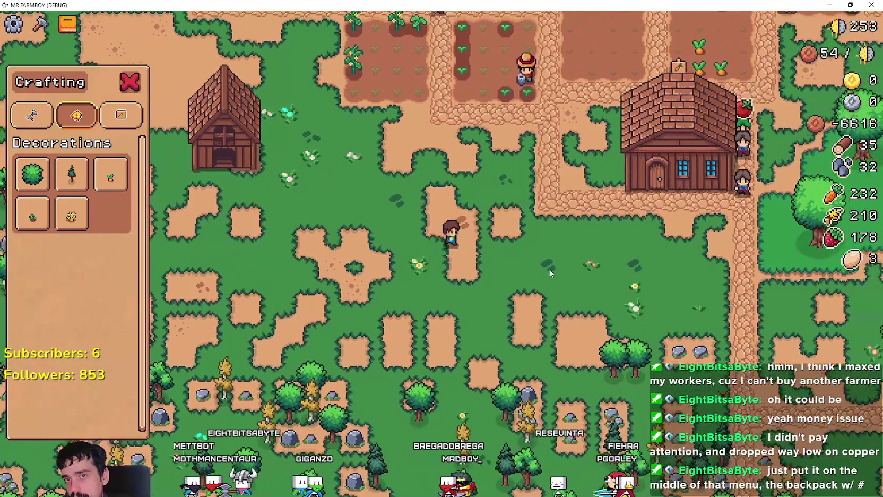
key("Escape")
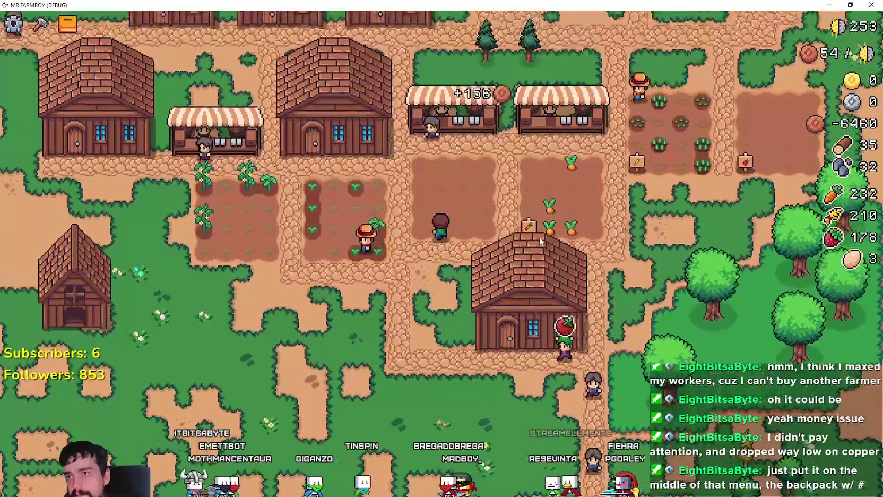
key("Left")
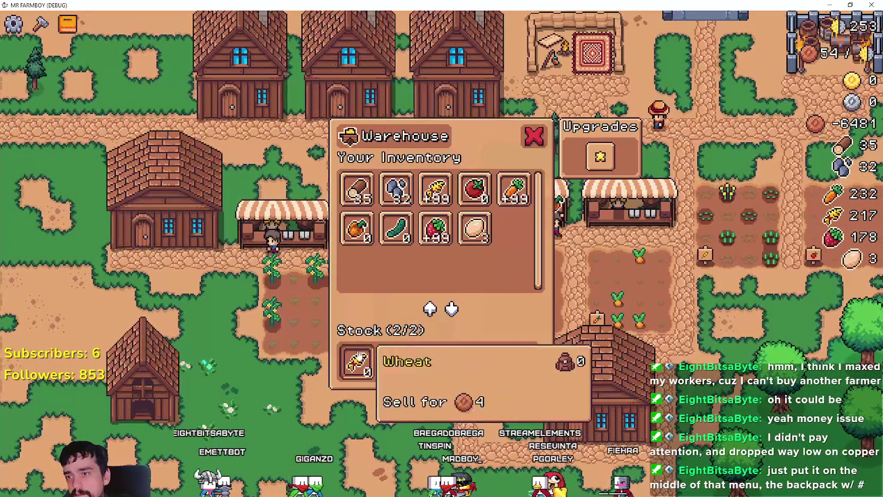
Walk the farmer over and briefly open the warehouse inventory and upgrades
key("Left")
key("Down")
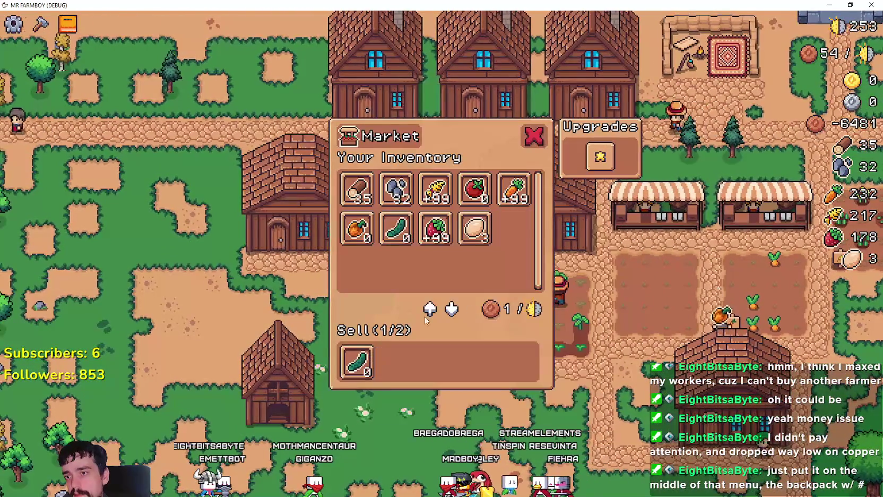
key("Right")
key("Down")
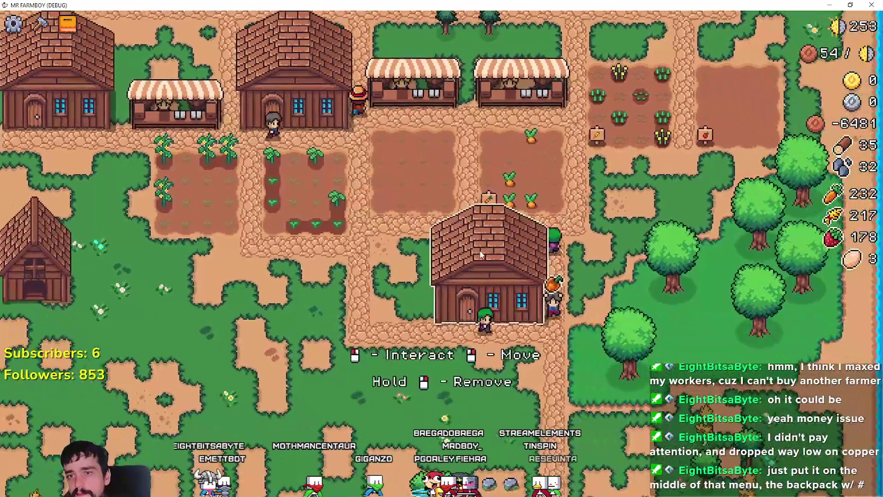
left_click(480, 255)
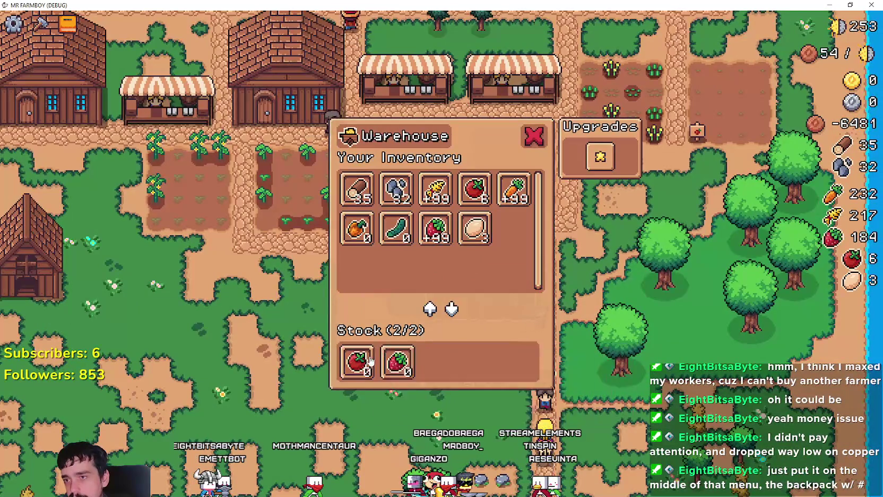
key("Up")
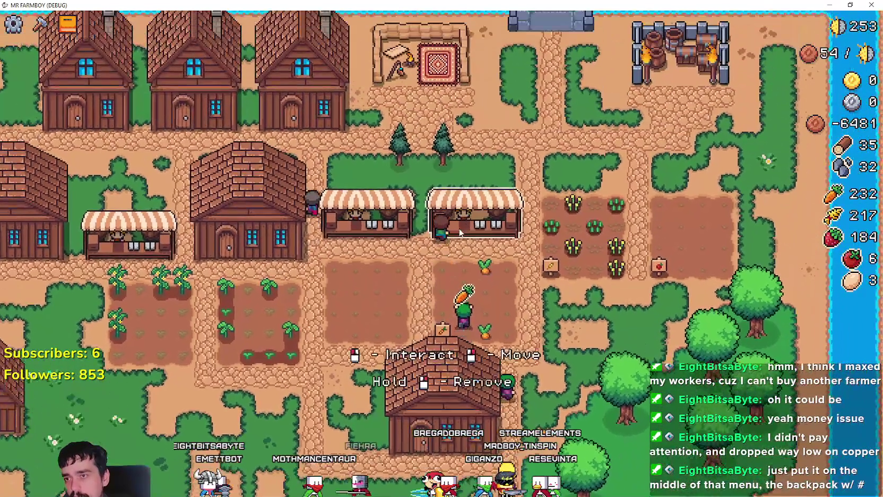
Add crops including wheat and strawberries to the market stalls' sell lists
left_click(433, 363)
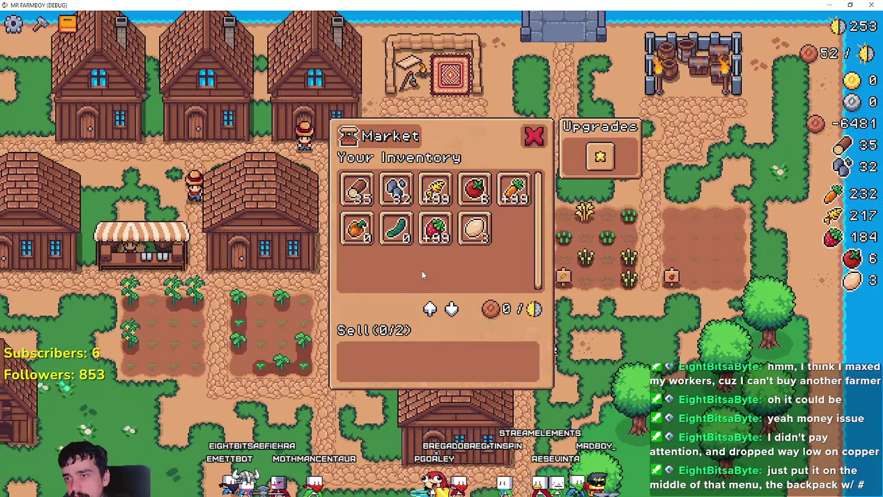
left_click(357, 228)
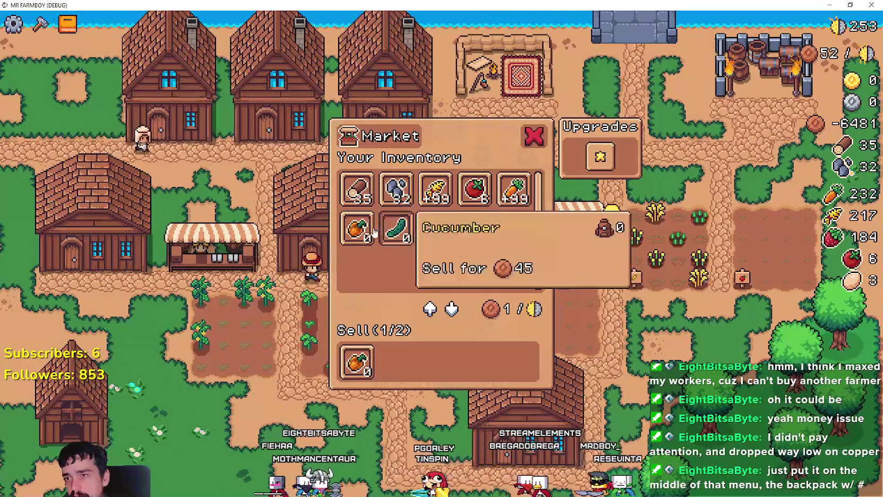
left_click(355, 228)
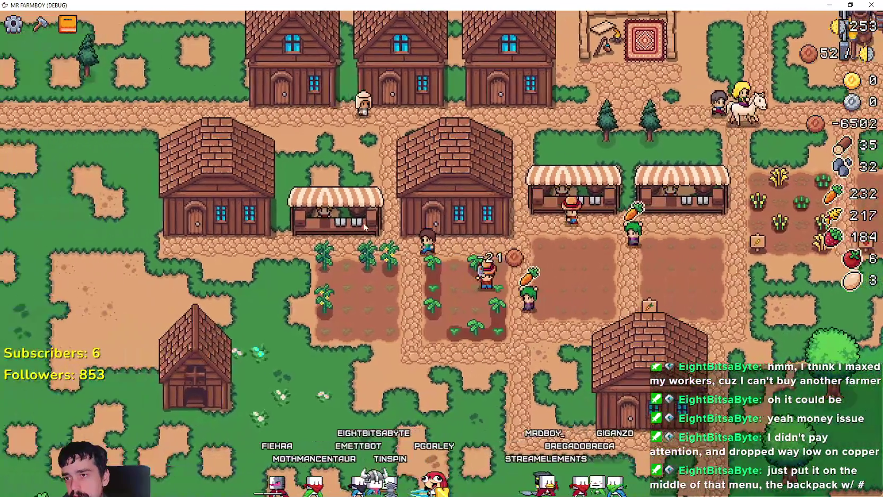
left_click(365, 227)
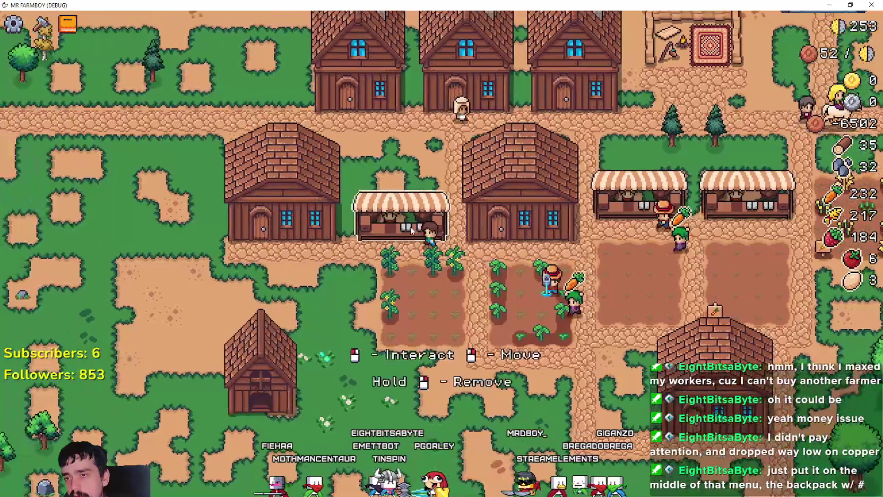
left_click(448, 196)
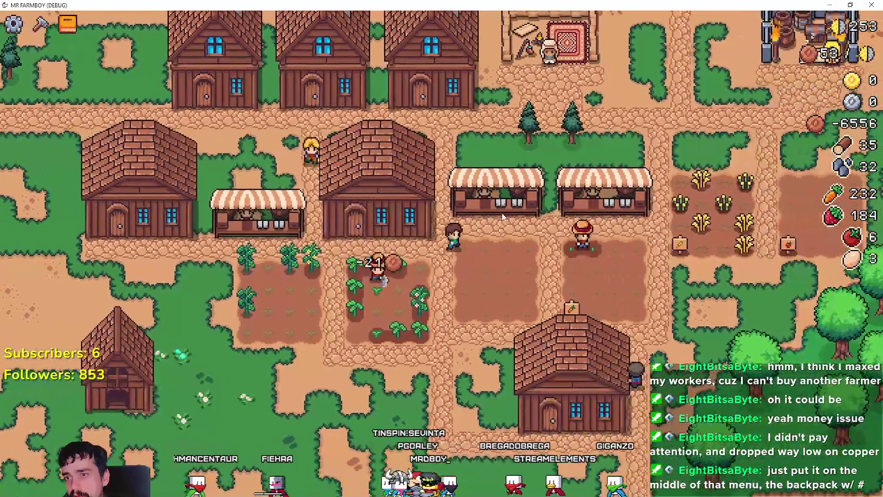
left_click(503, 217)
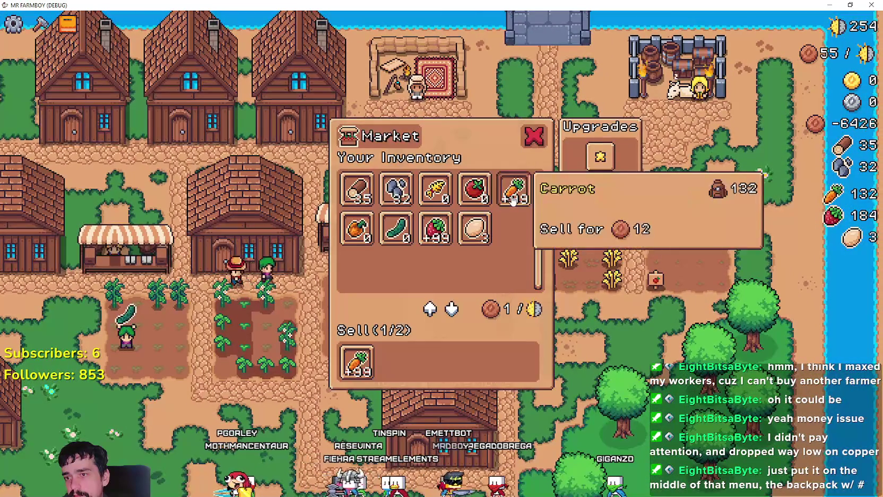
left_click(431, 240)
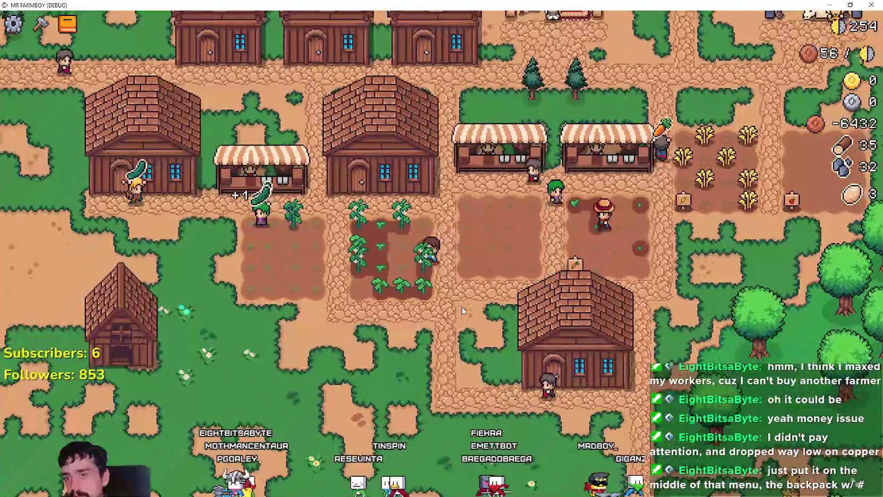
Select the Carrot decoration from Crafting Decorations and walk the farmer around in build mode
key("c")
left_click(110, 174)
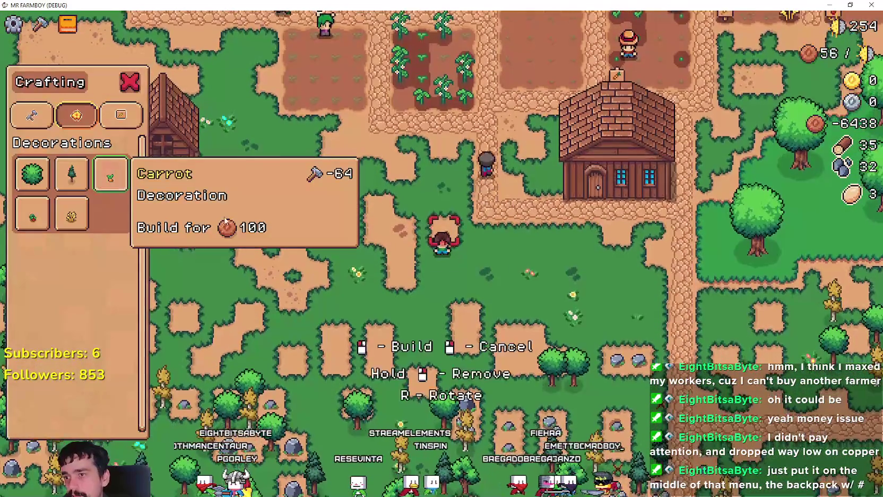
key("d")
scroll(508, 278, "up", 2)
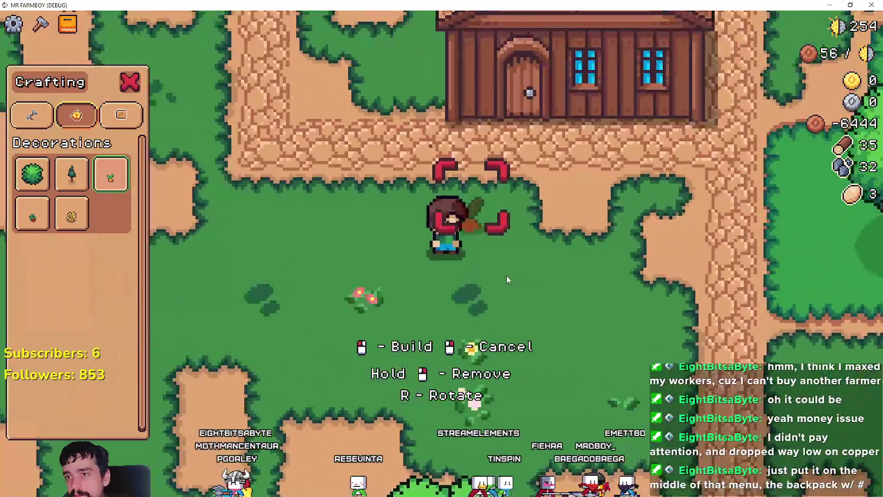
key("d")
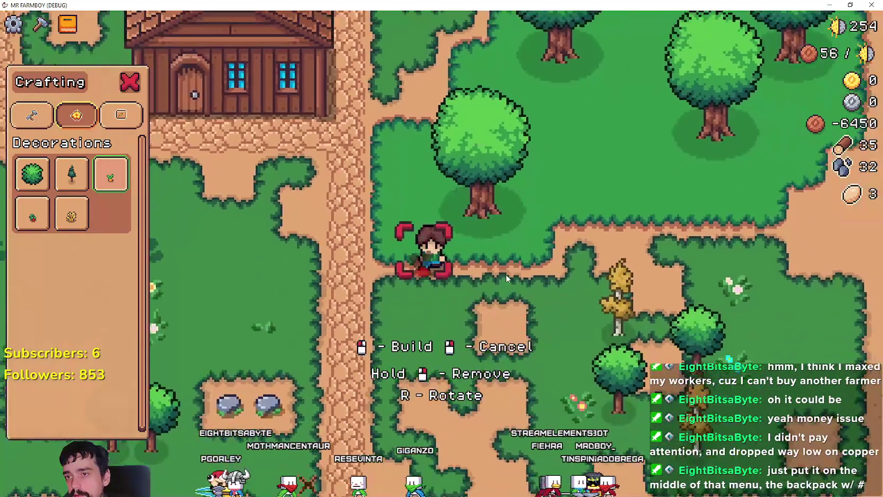
key("a")
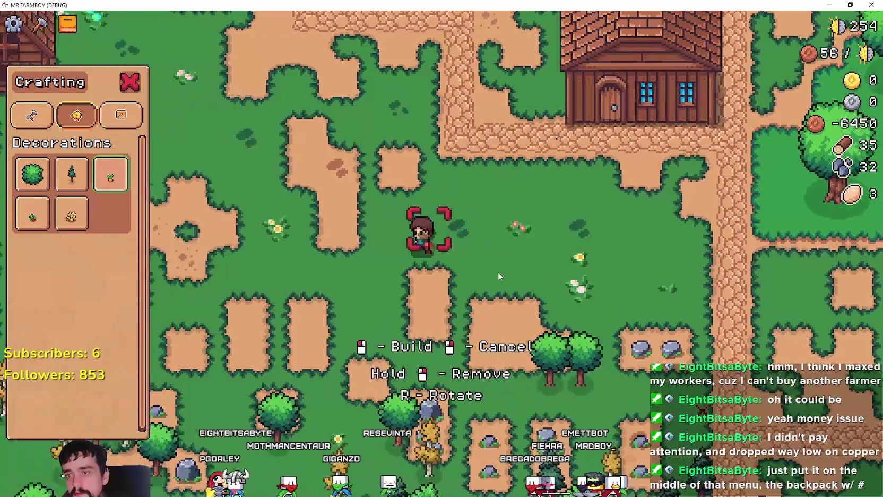
key("w")
key("a")
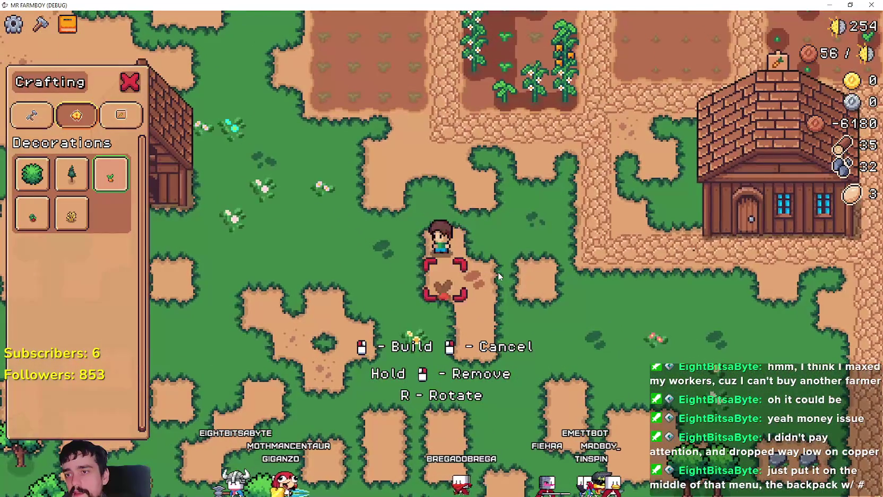
key("w")
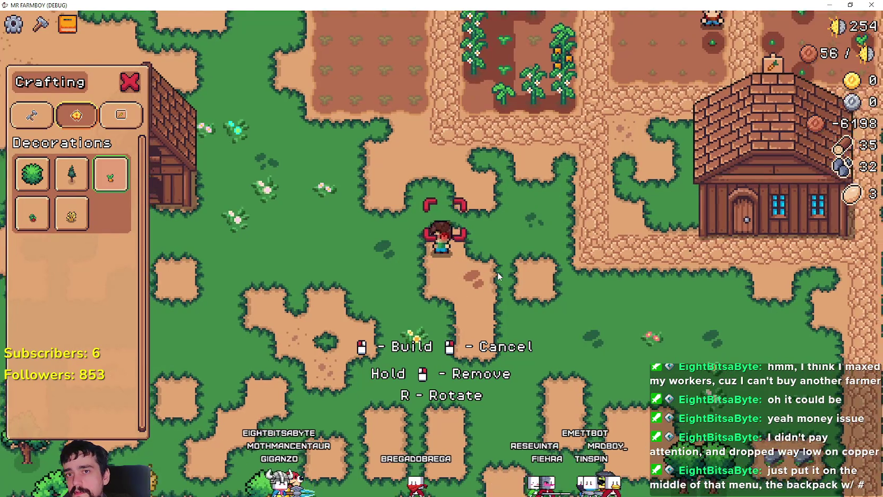
key("w")
key("d")
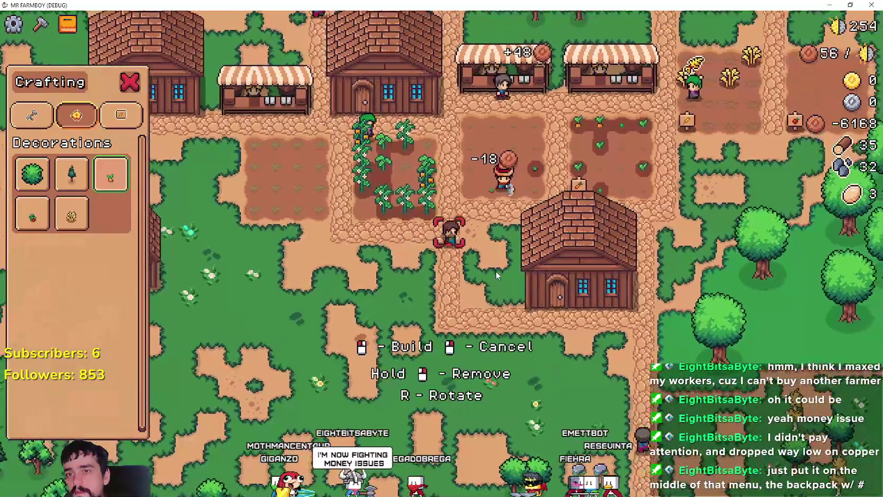
key("s")
key("a")
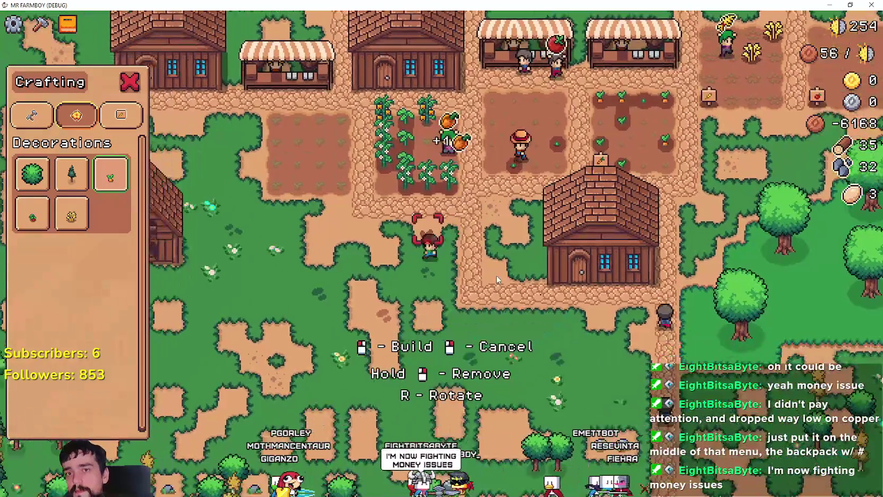
key("a")
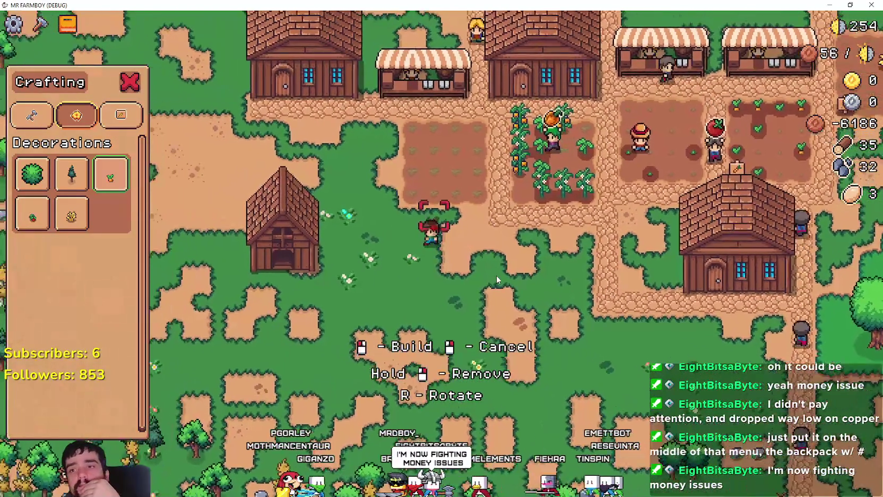
key("w")
Walk the farmer up toward the river and back past the carrot and corn plots
key("d")
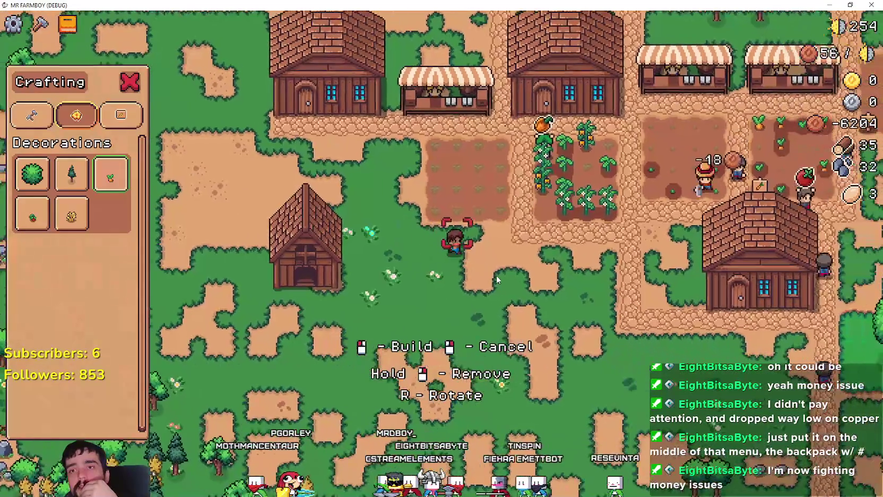
key("d")
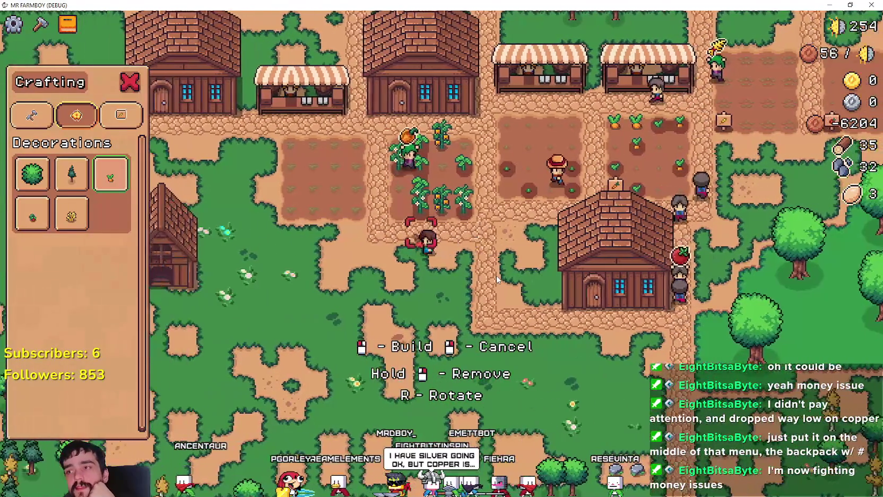
key("a")
key("d")
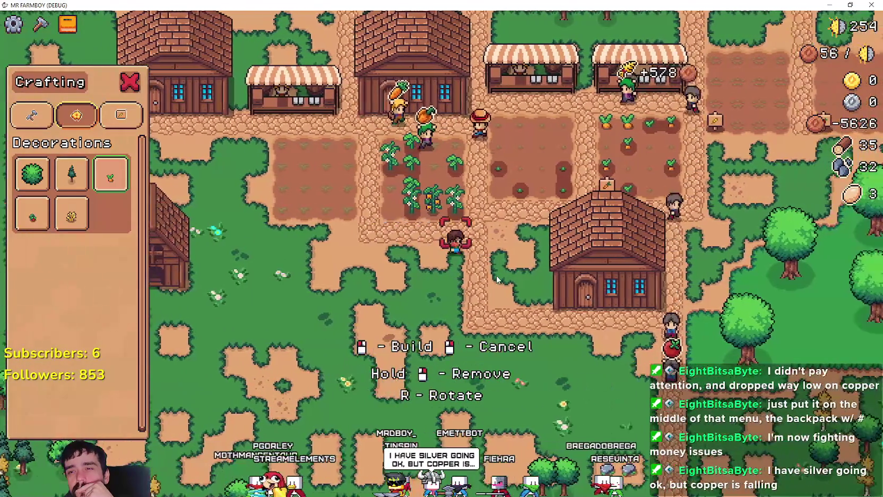
key("d")
key("w")
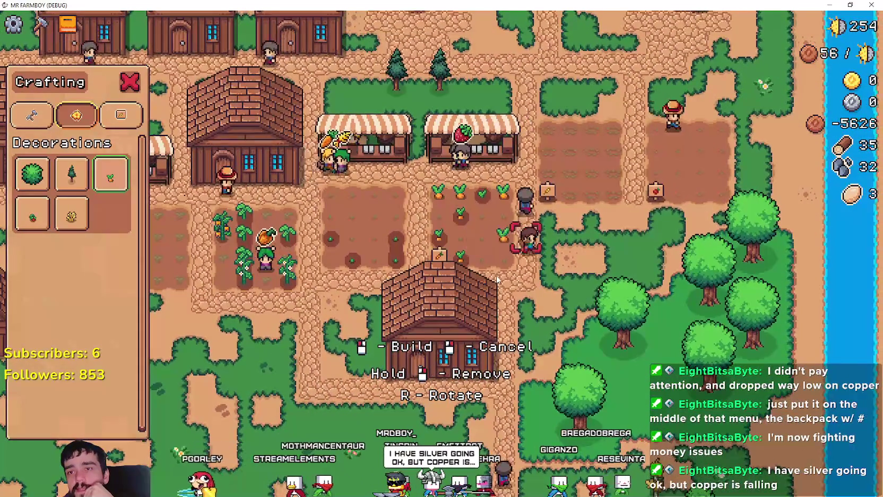
key("w")
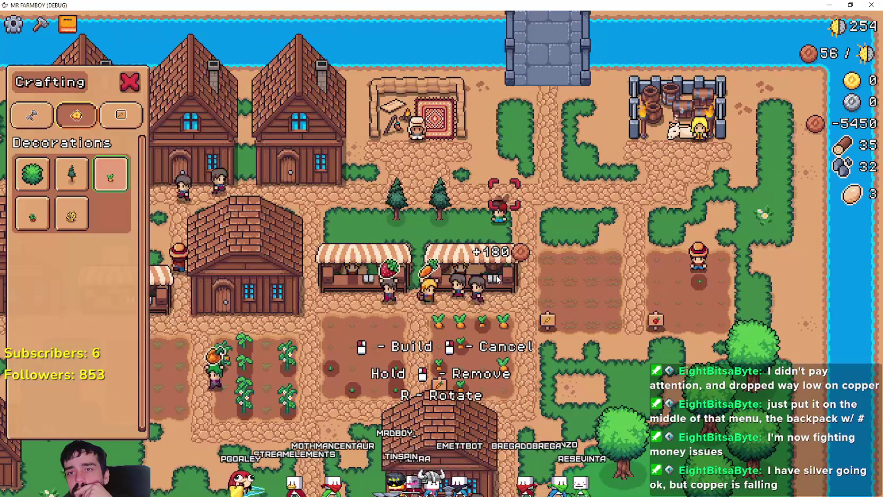
key("a")
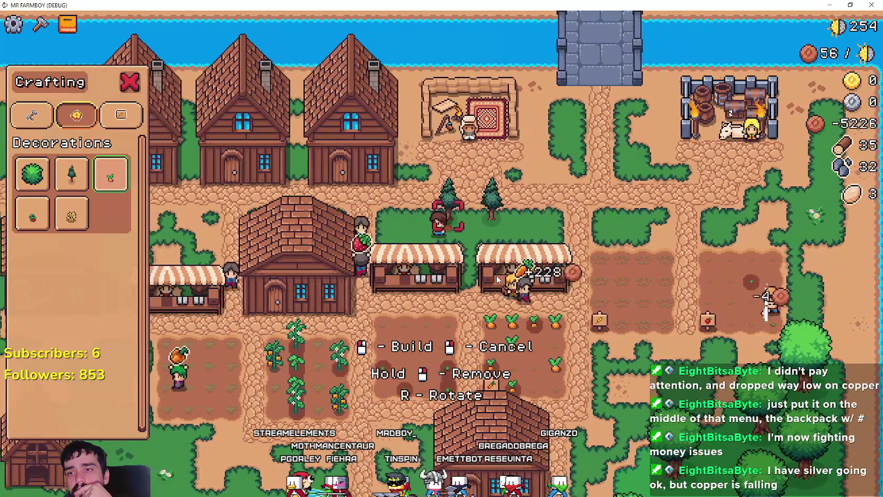
key("d")
key("s")
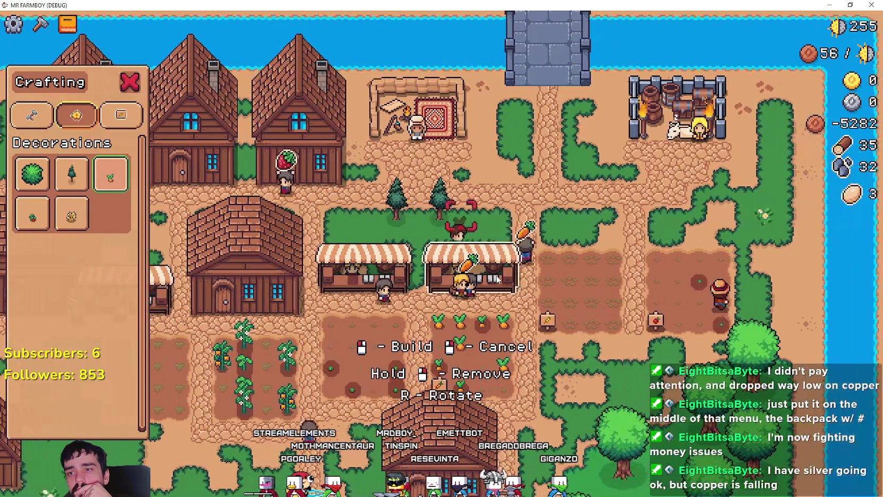
key("a")
key("s")
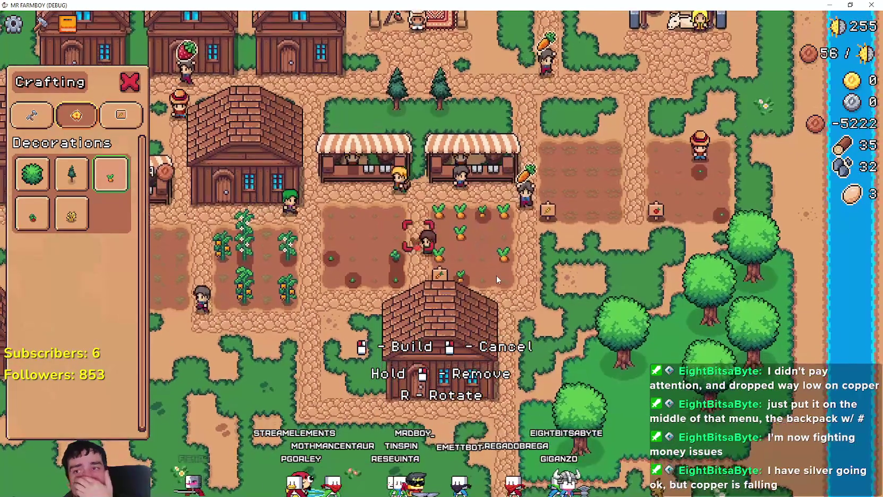
key("a")
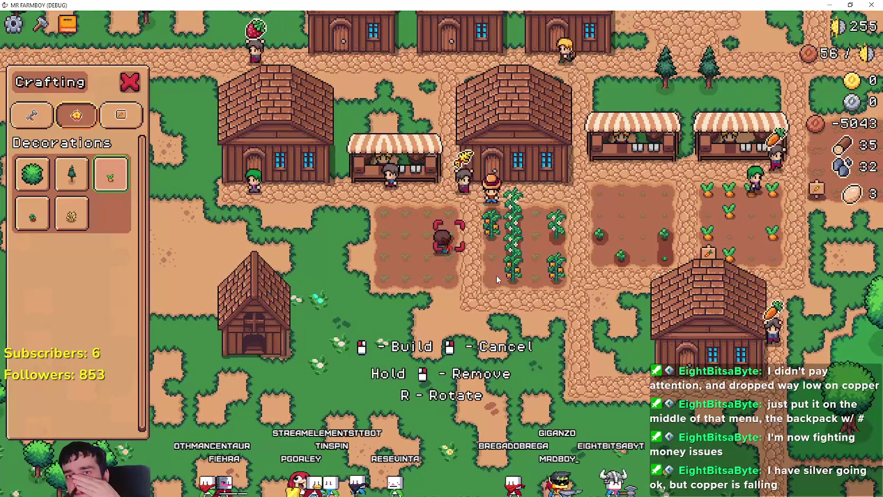
key("s")
key("d")
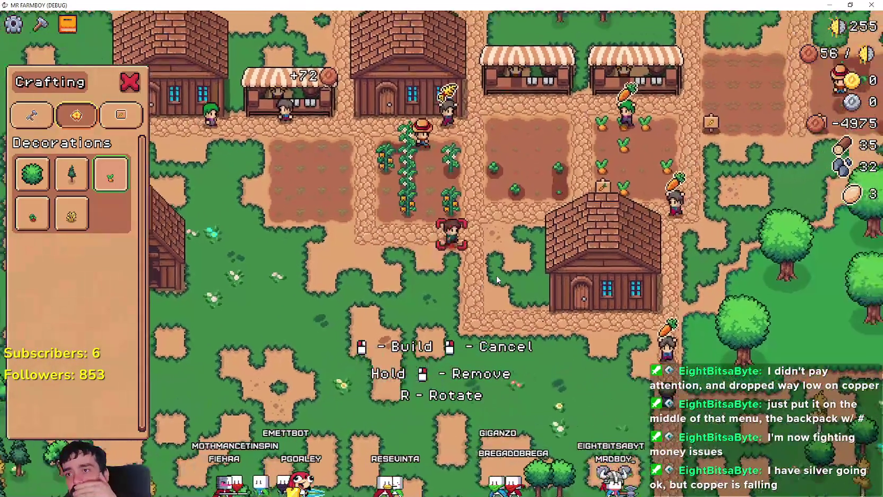
key("w")
key("w")
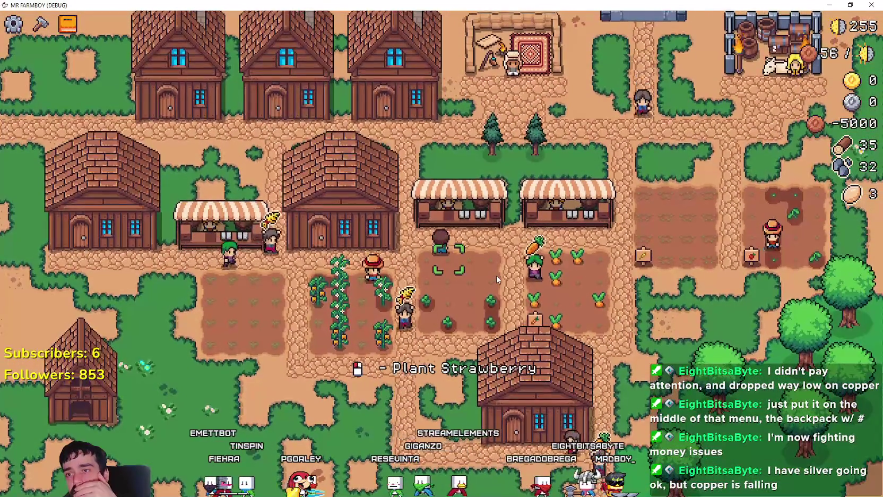
key("e")
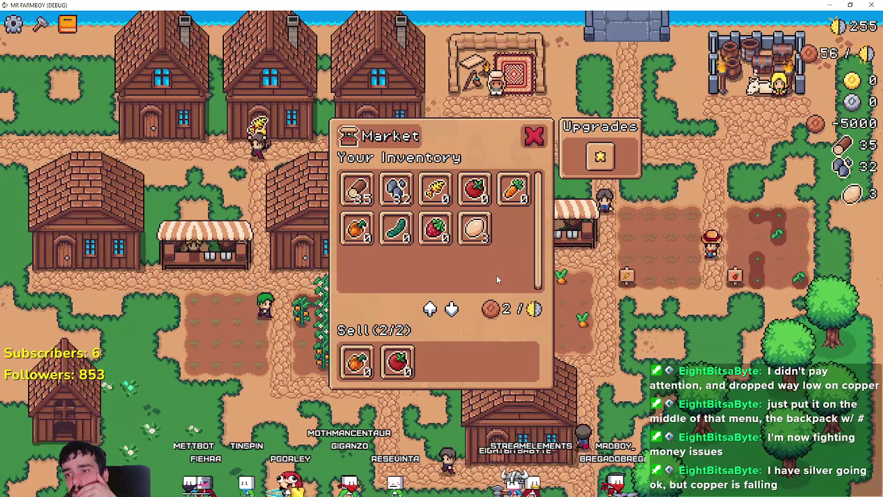
key("d")
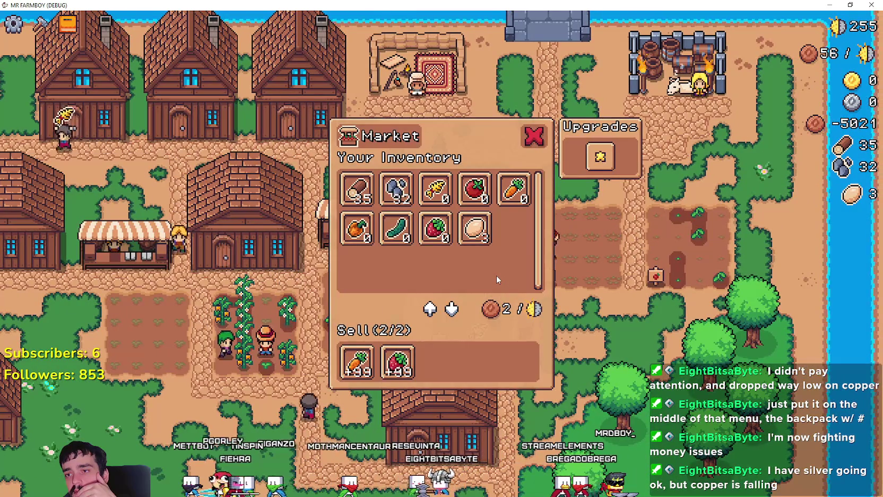
key("Escape")
key("a")
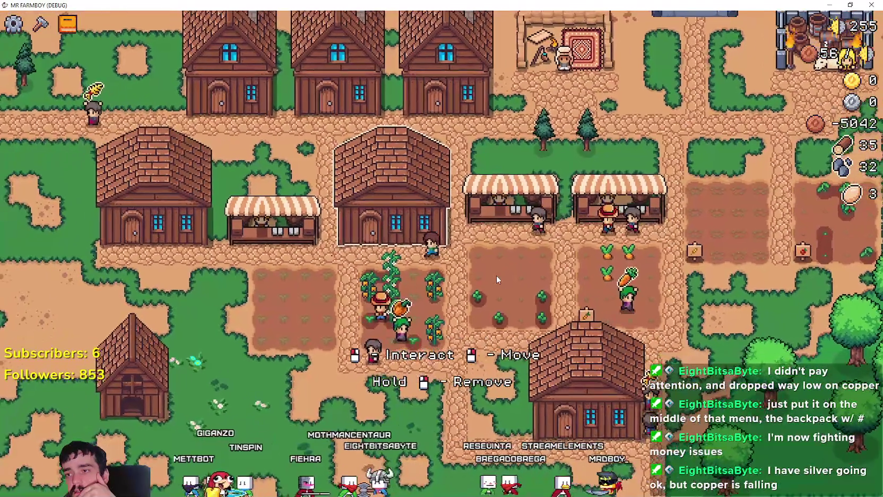
key("a")
key("e")
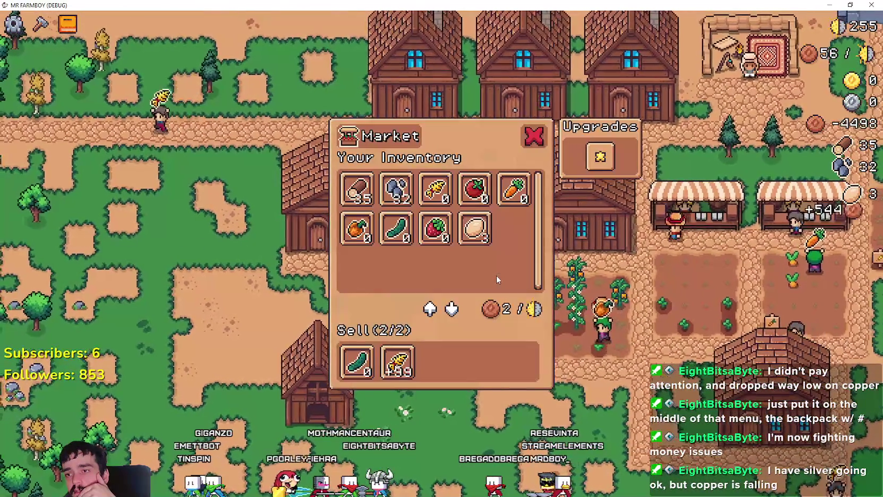
key("d")
key("Escape")
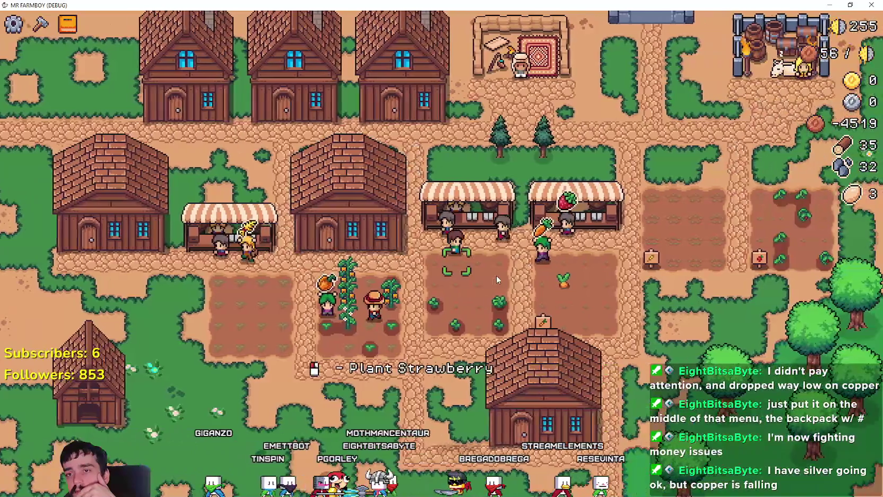
key("d")
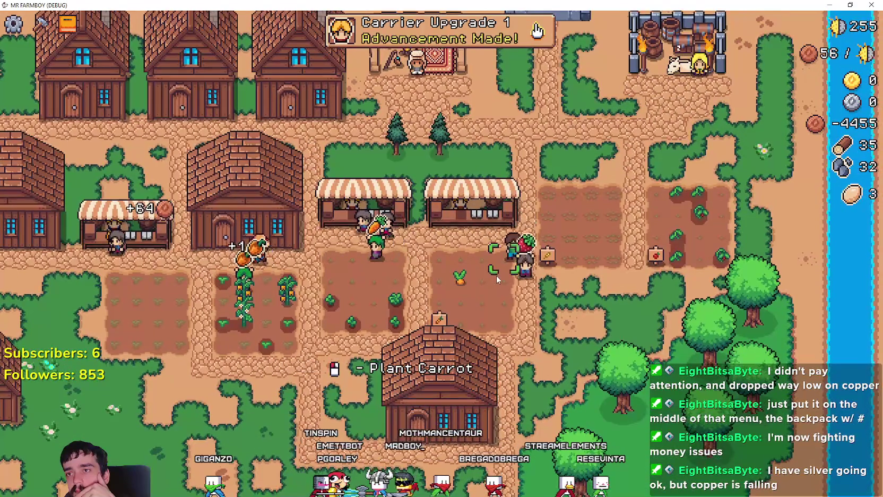
key("s")
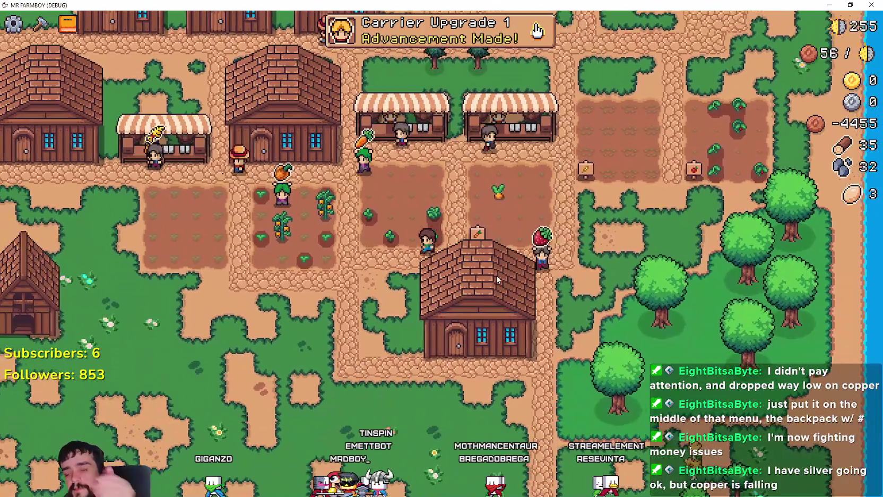
key("Tab")
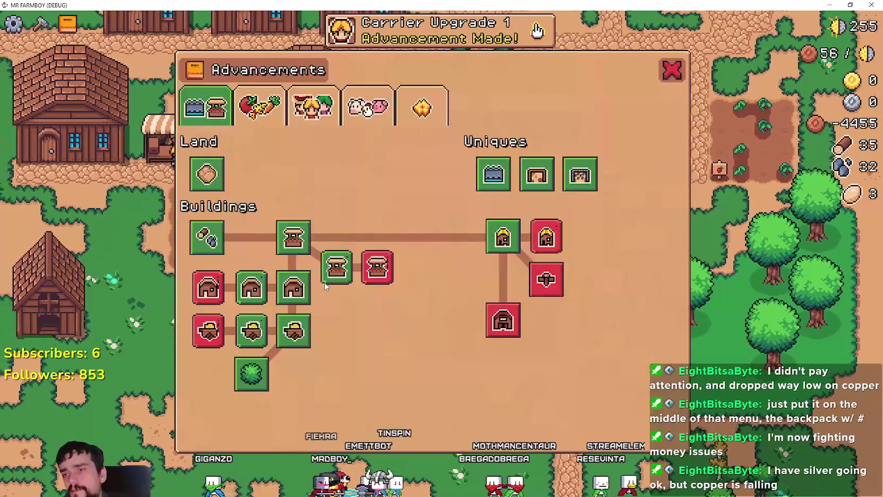
key("e")
key("e")
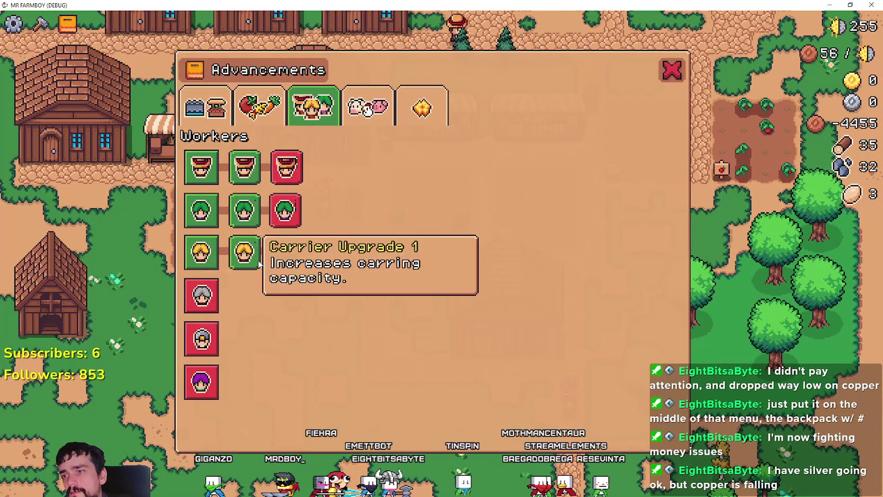
key("Tab")
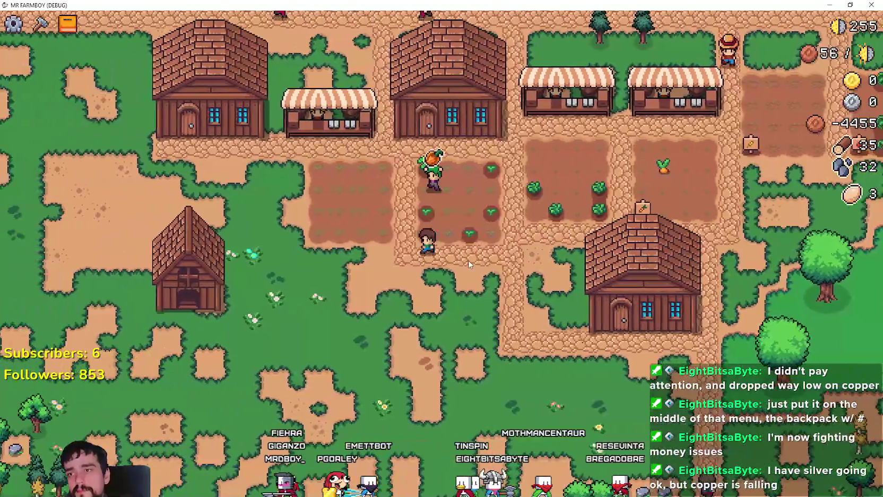
key("a")
key("d")
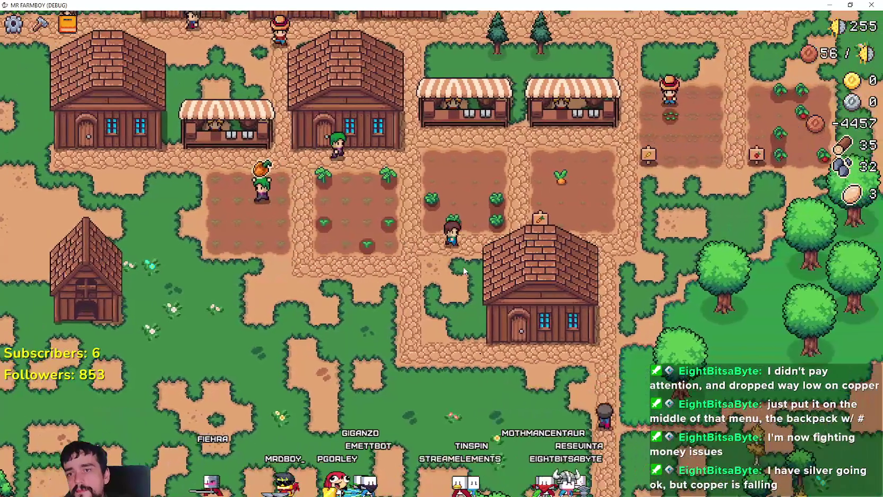
key("w")
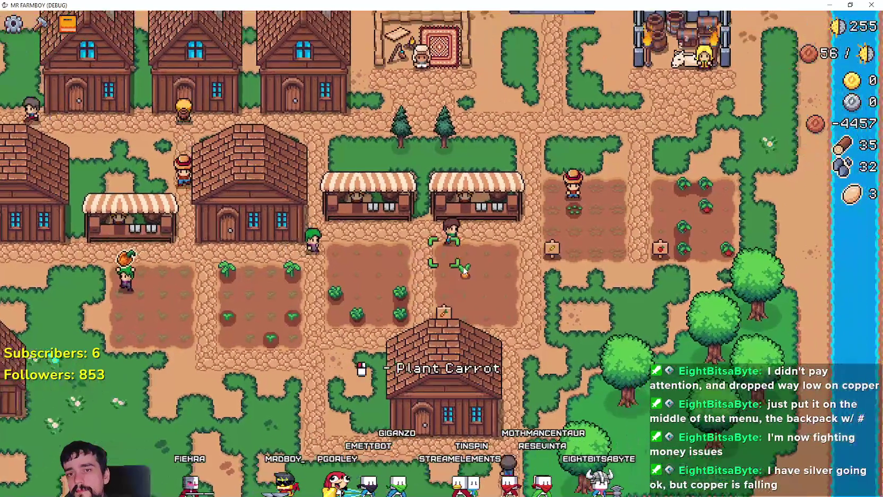
key("e")
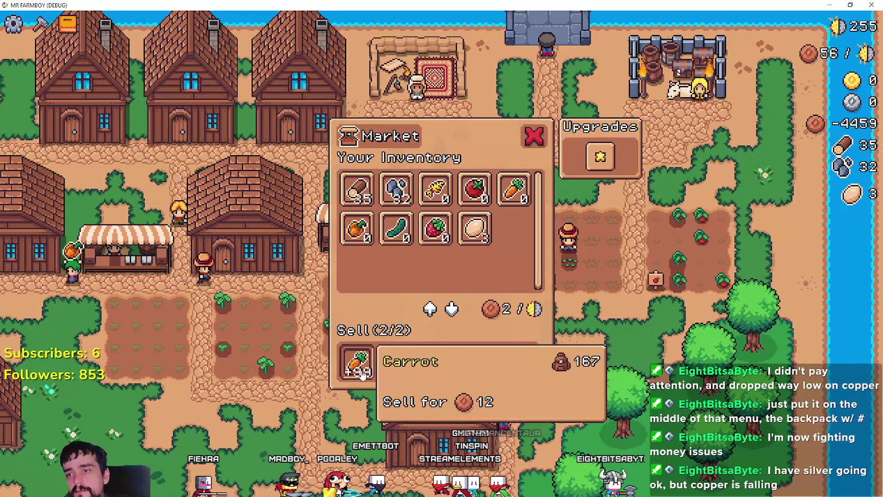
key("e")
key("s")
key("a")
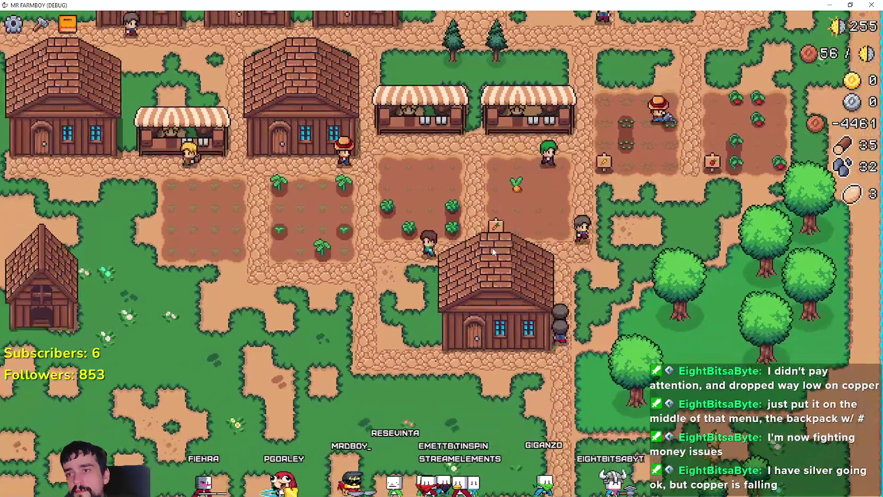
Walk the farmer past the market stall and crop fields, then right across the village
key("a")
key("w")
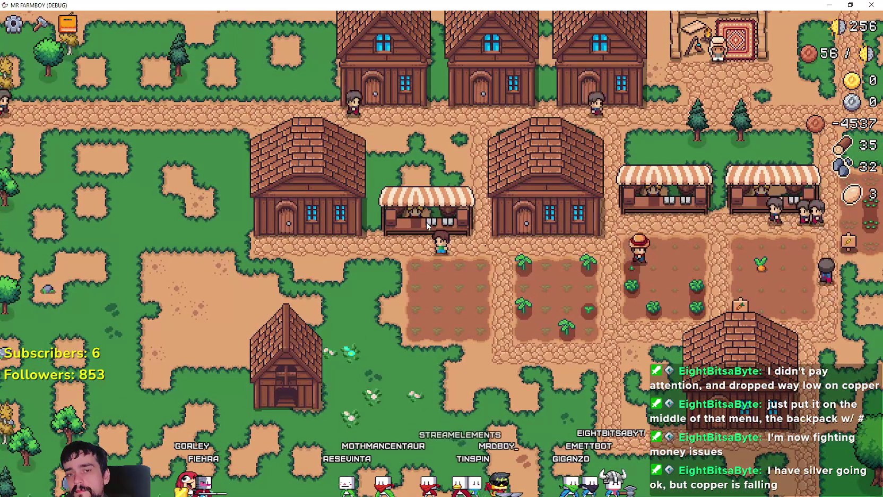
key("d")
key("s")
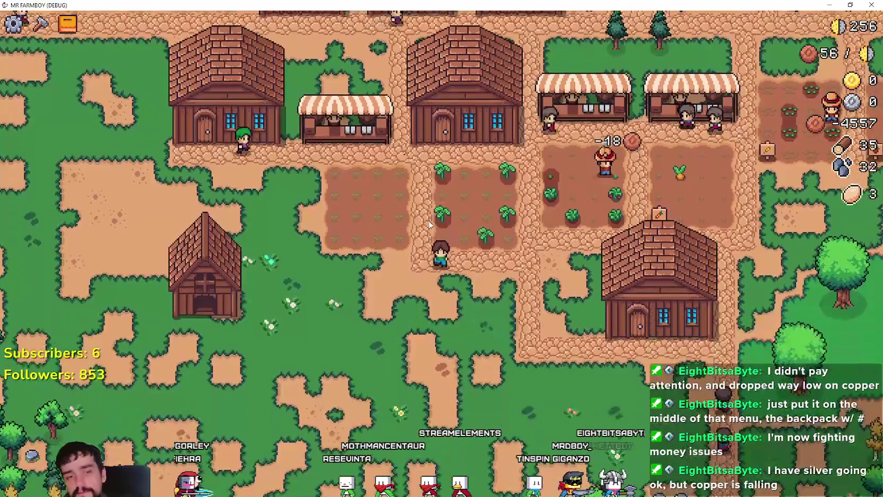
key("d")
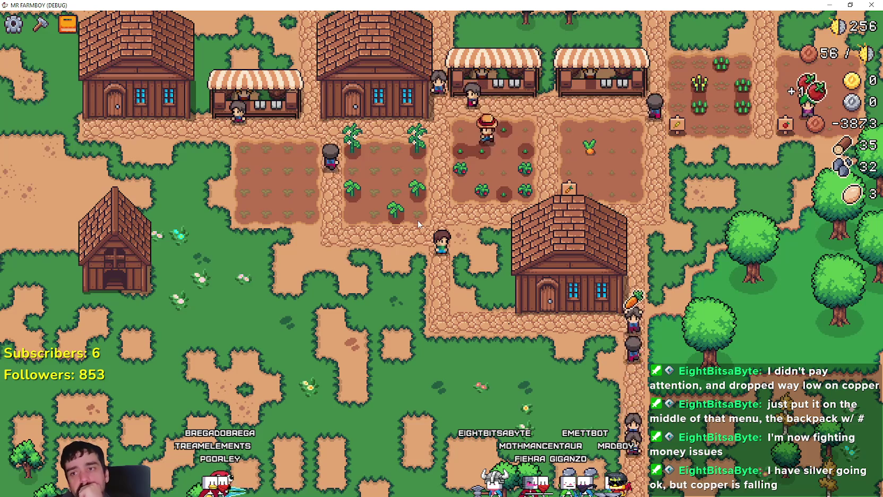
Walk north to the merchant and open the Merchant Seller shop
key("w")
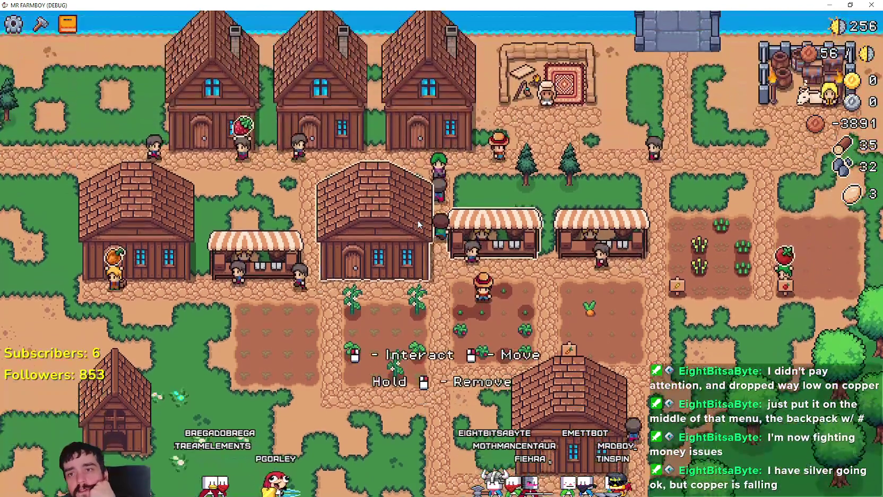
key("w")
key("d")
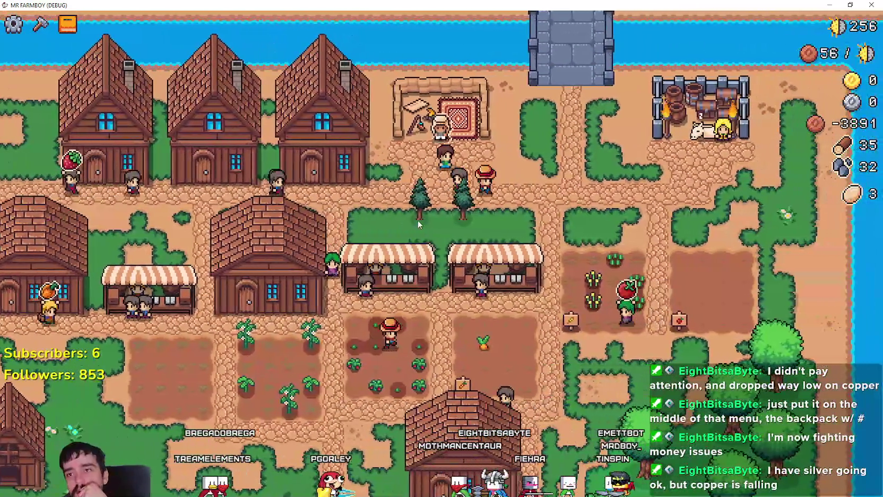
key("e")
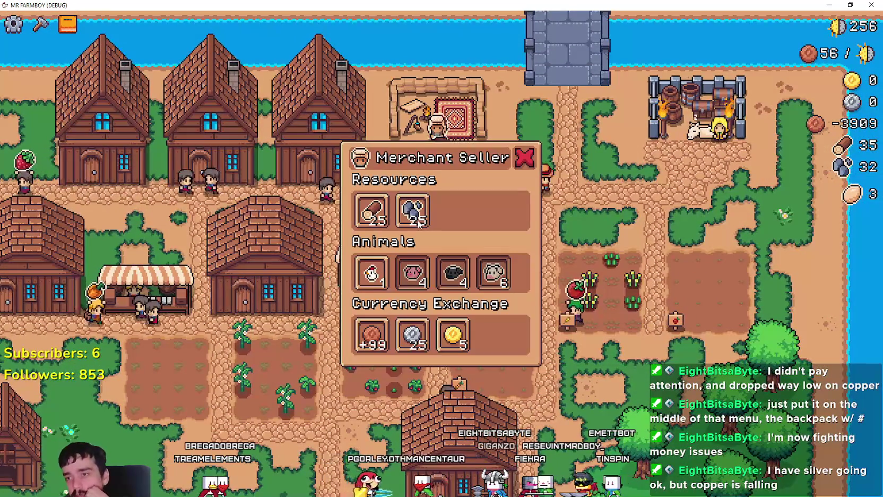
Close the Merchant Seller, reopen it to check exchange rates, then open the house's workers panel
mouse_move(366, 335)
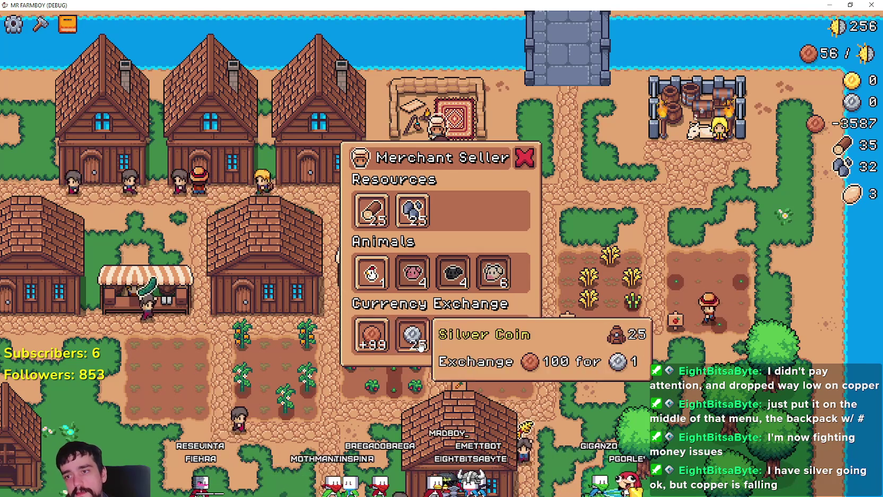
left_click(455, 340)
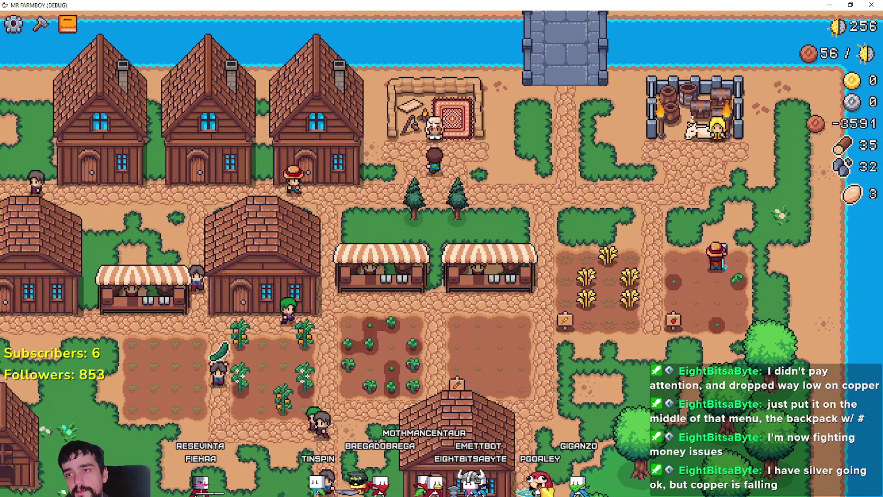
left_click(434, 125)
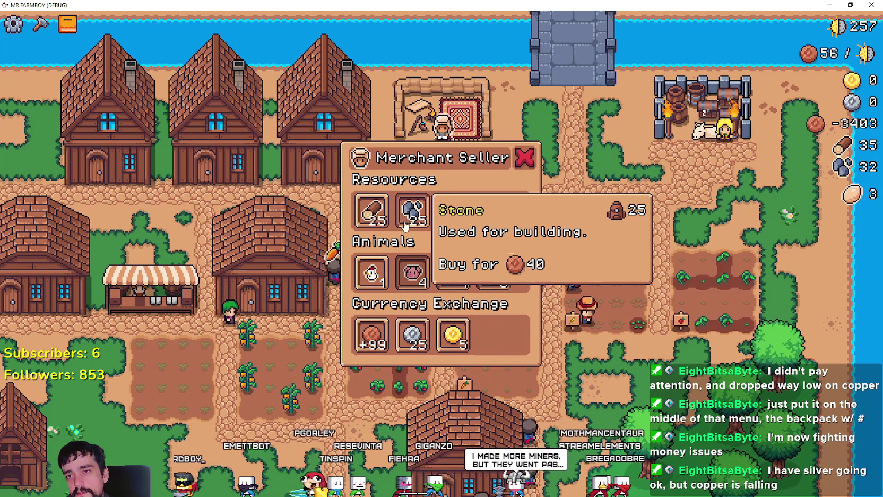
left_click(361, 281)
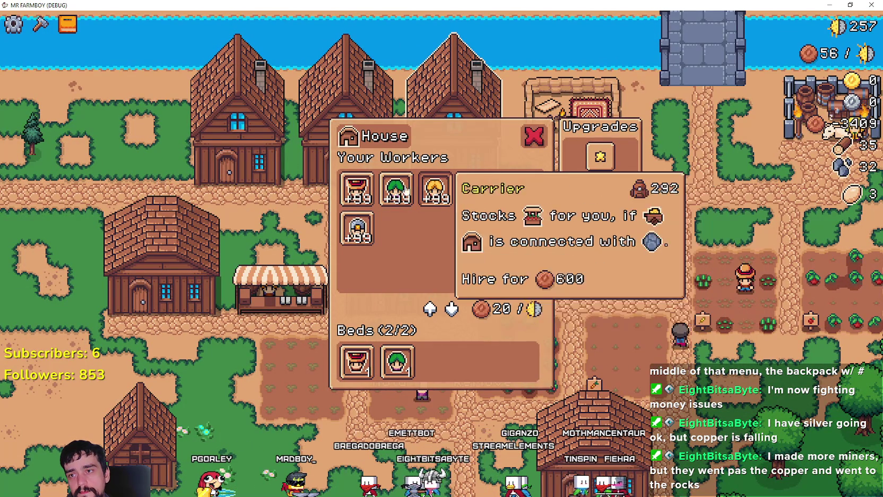
Open and close the market's inventory panel, then walk the farmer across the village
left_click(287, 287)
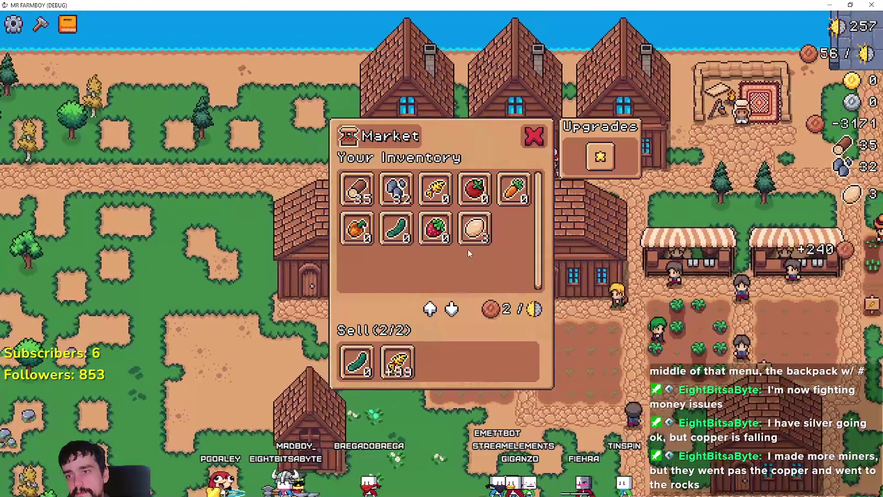
key("Escape")
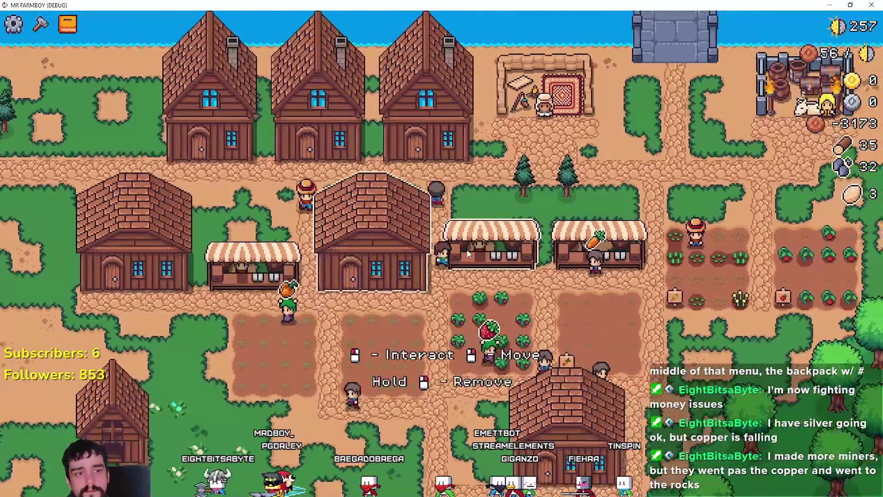
key("s")
key("a")
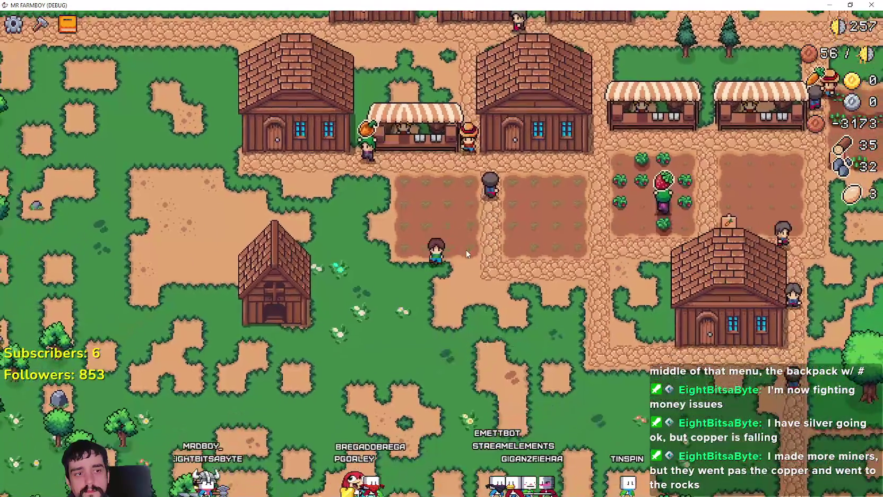
key("d")
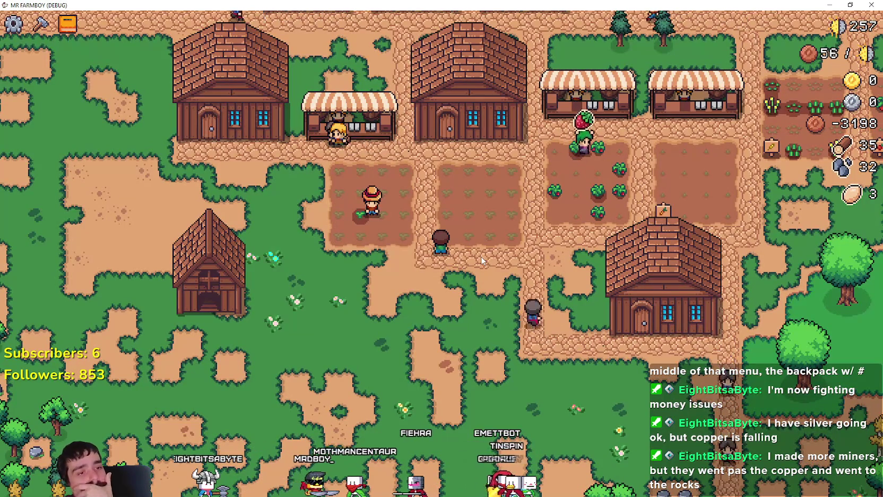
key("d")
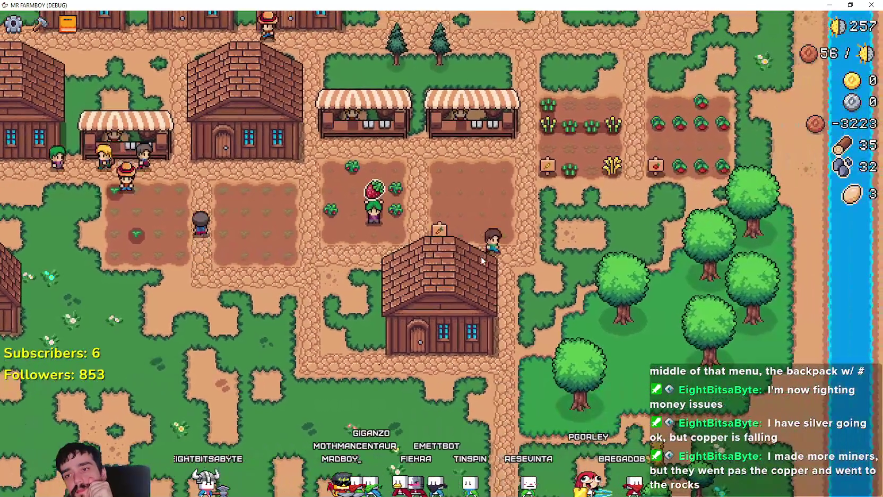
Walk the farmer west through the village, then back right toward the fields
key("w")
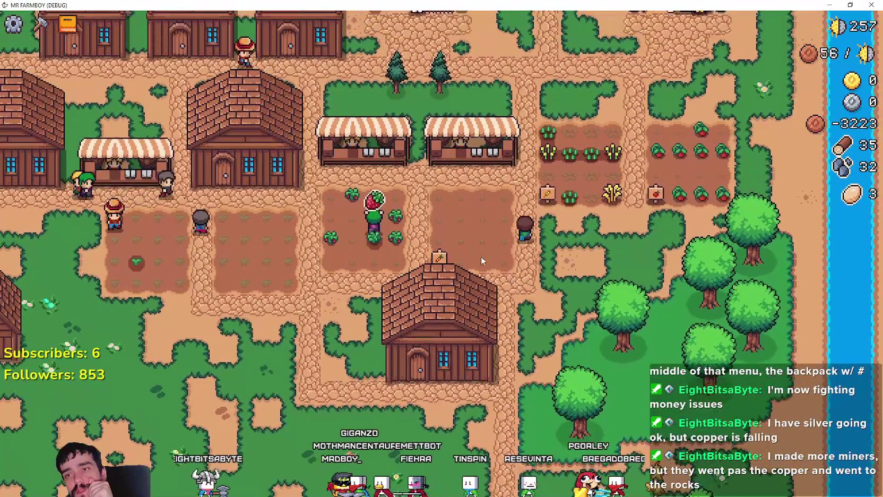
key("a")
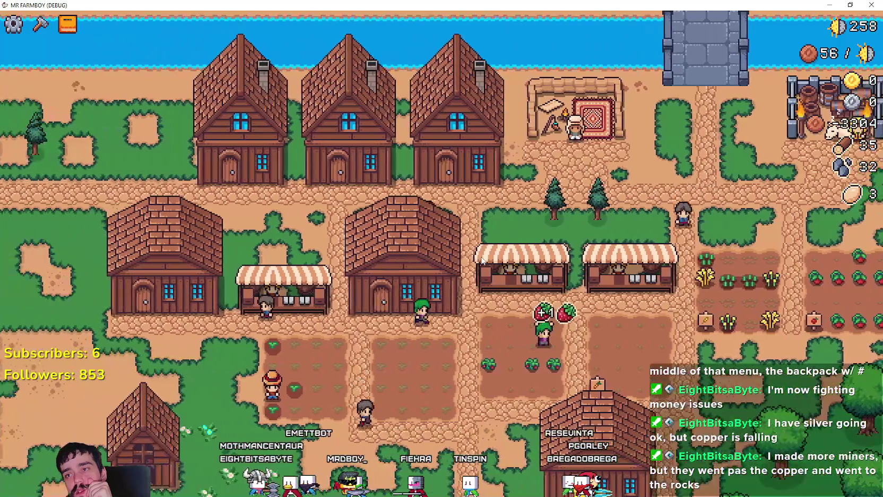
key("a")
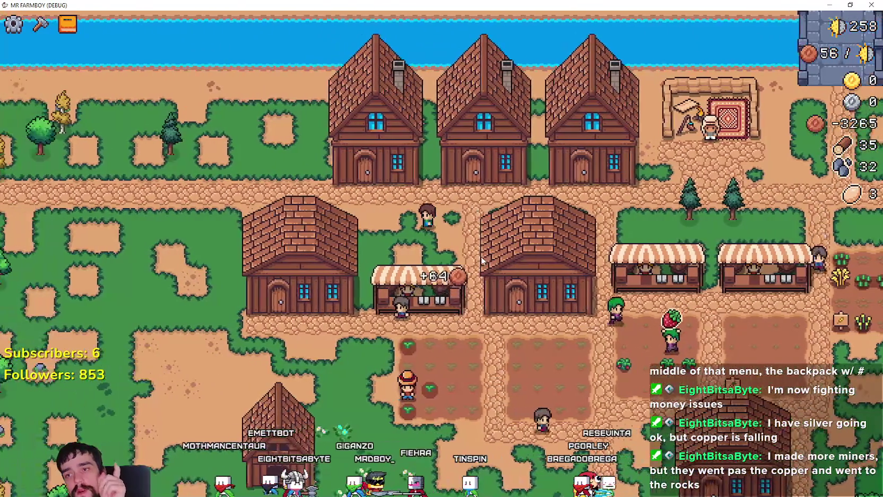
key("a")
key("s")
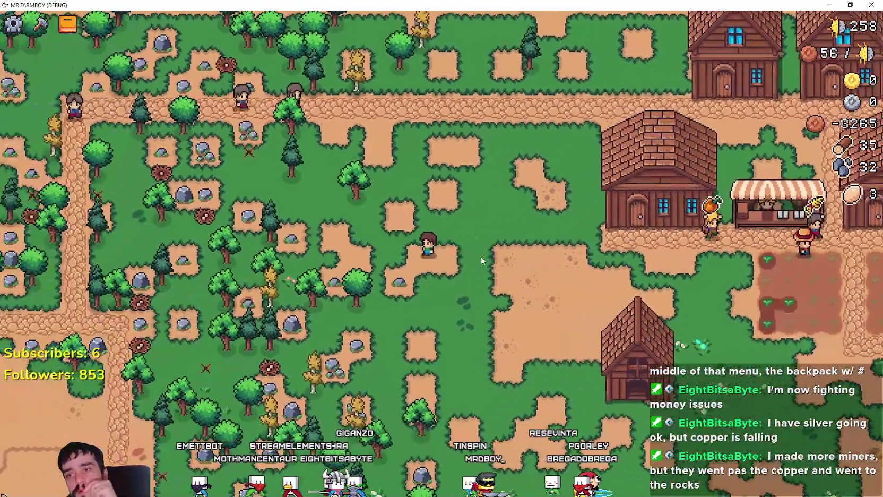
key("d")
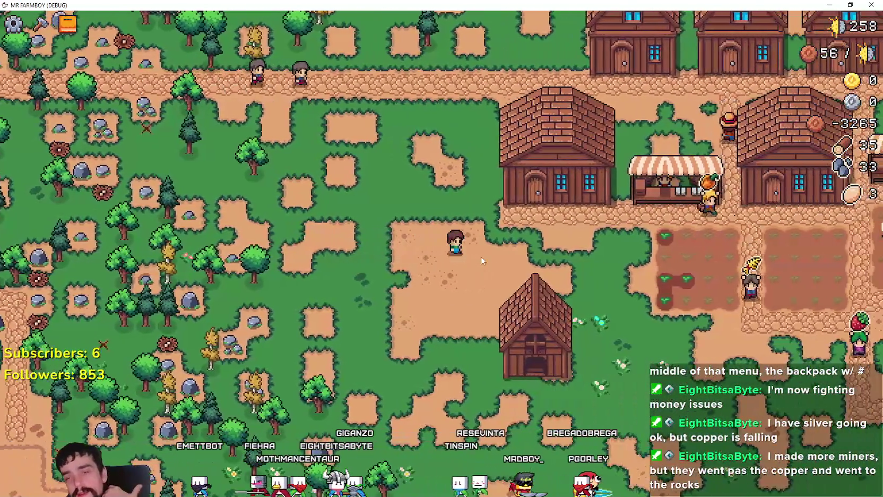
key("d")
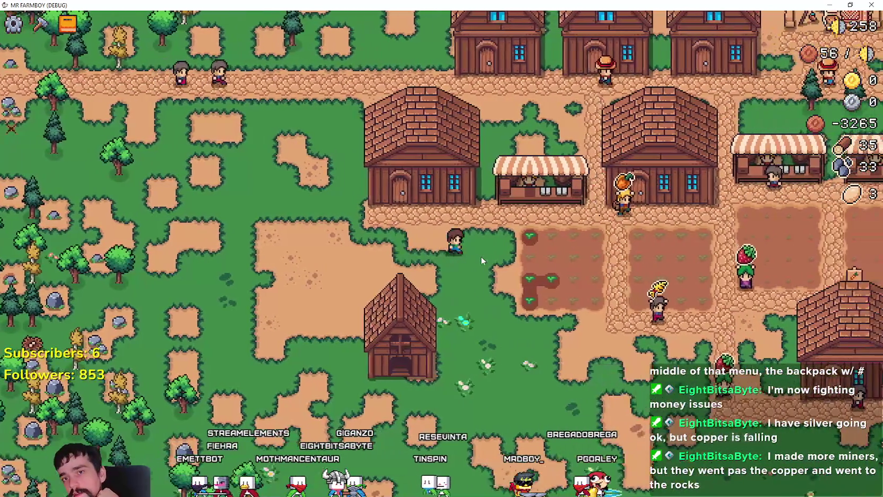
key("s")
key("d")
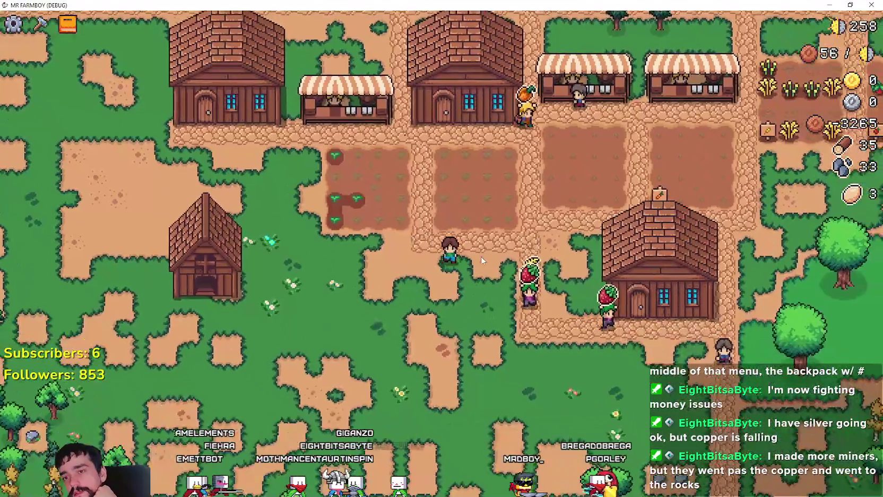
Gather stone and wood to the south-east, then head back up-left into the village
key("s")
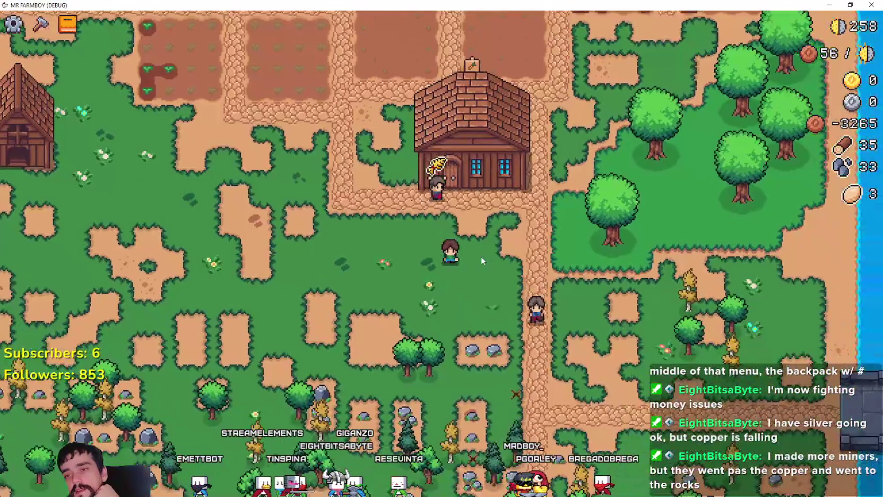
key("d")
key("s")
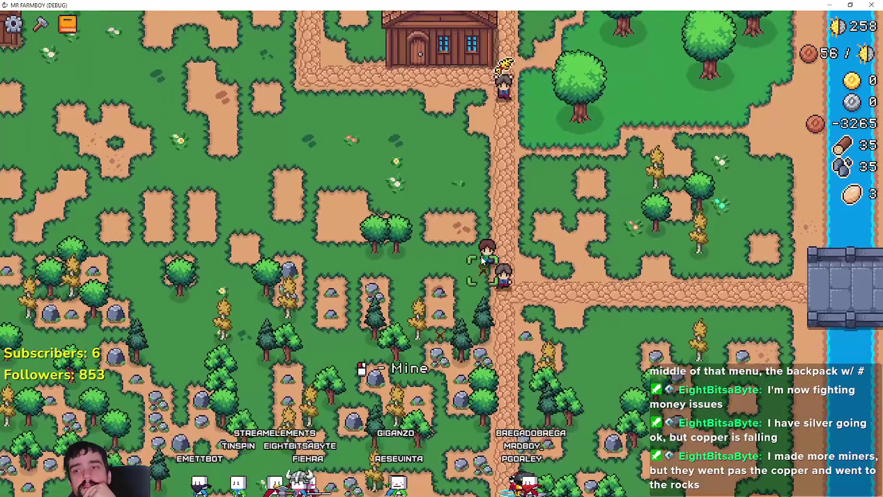
key("w")
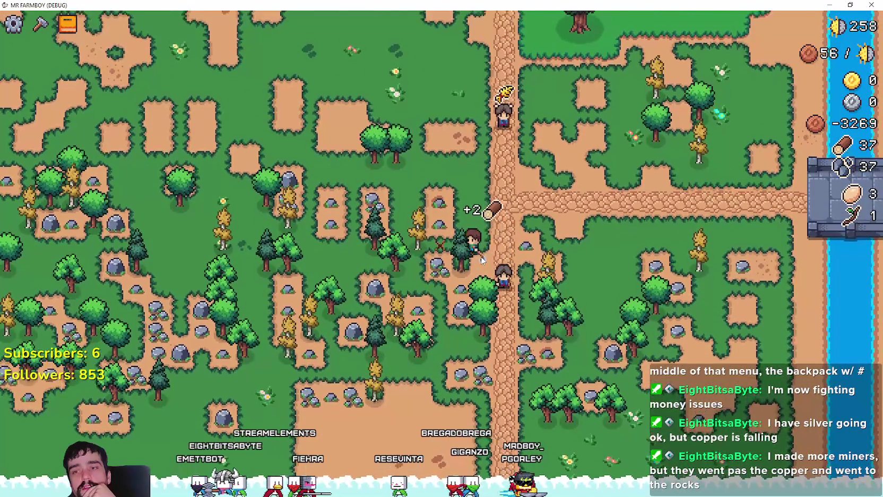
key("a")
key("w")
key("a")
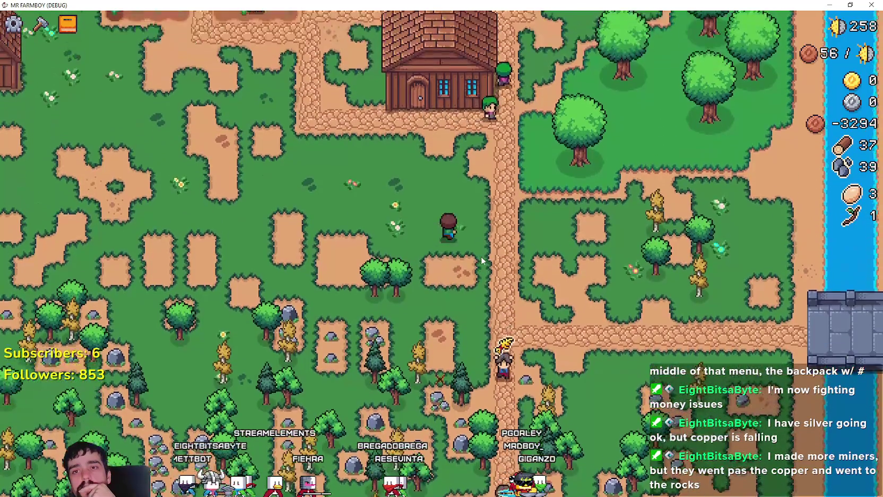
key("w")
key("a")
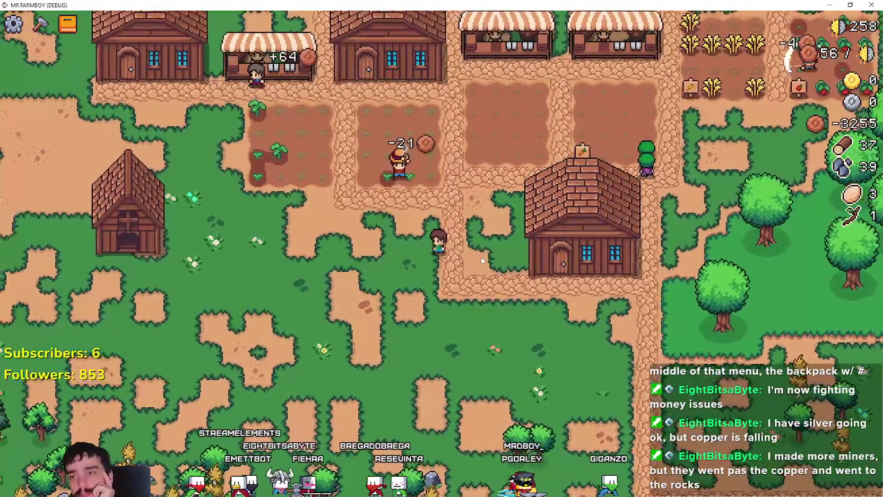
Cross the crop and wheat fields, then walk left into the woods gathering resources
key("d")
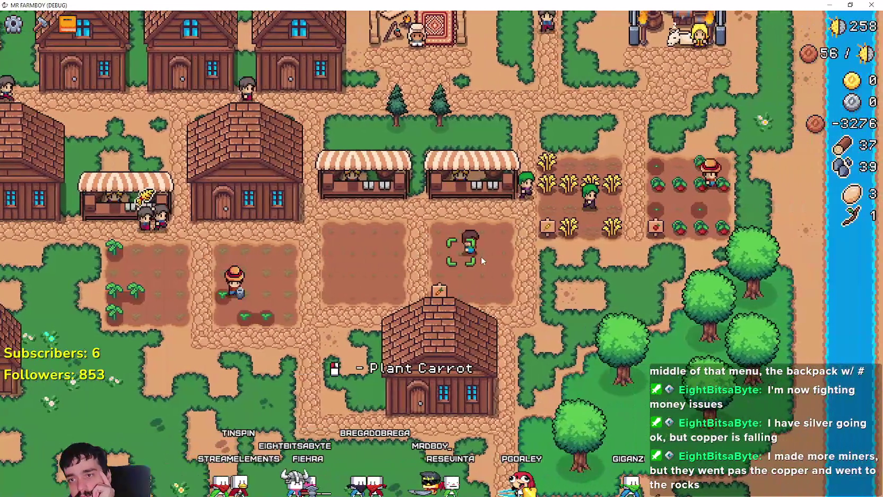
key("d")
key("w")
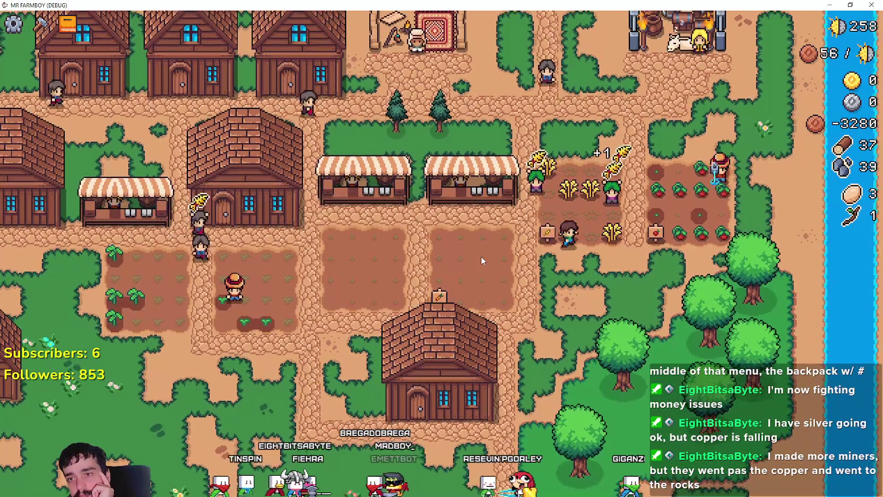
key("s")
key("a")
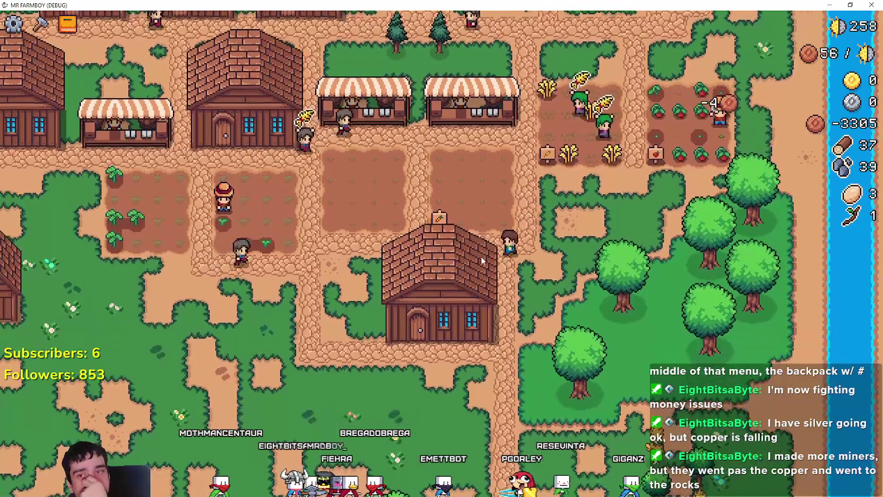
key("w")
key("d")
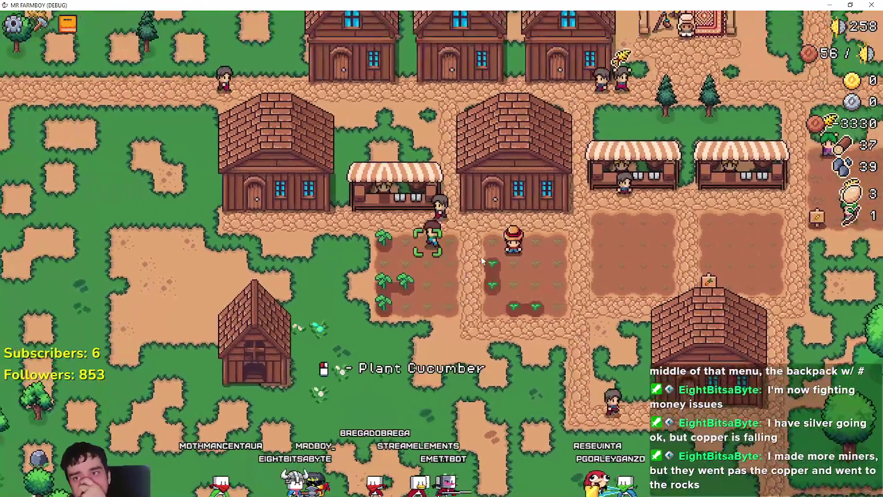
key("a")
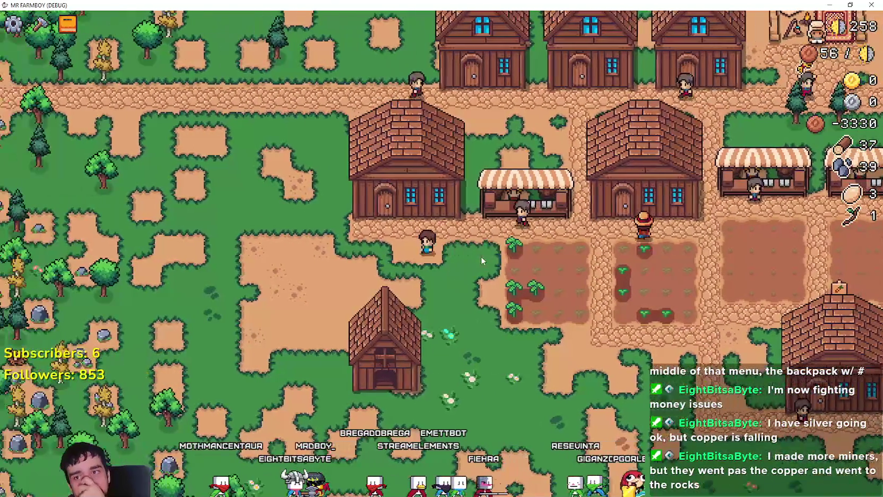
key("a")
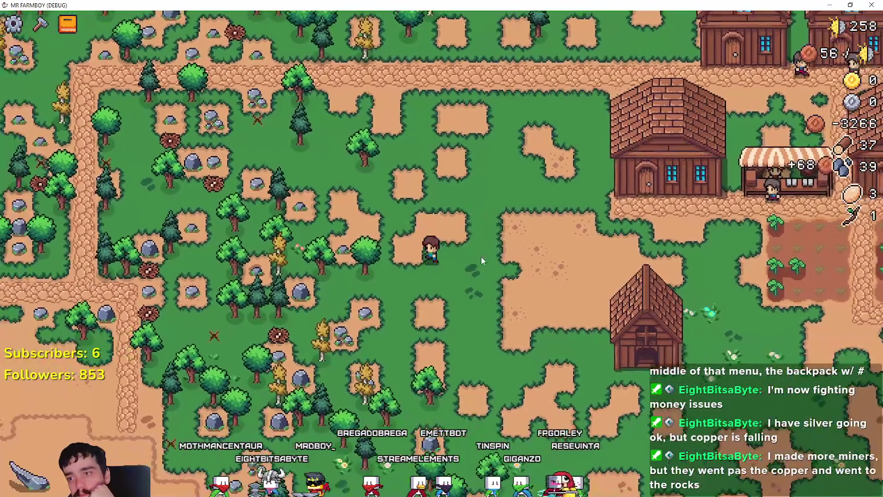
key("a")
key("s")
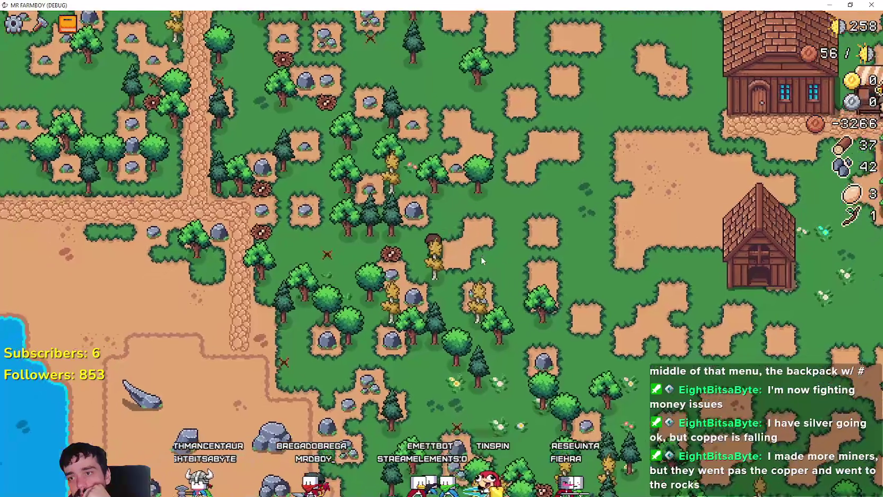
Chop trees and mine rocks in the woods, then walk back down-right into the village
key("s")
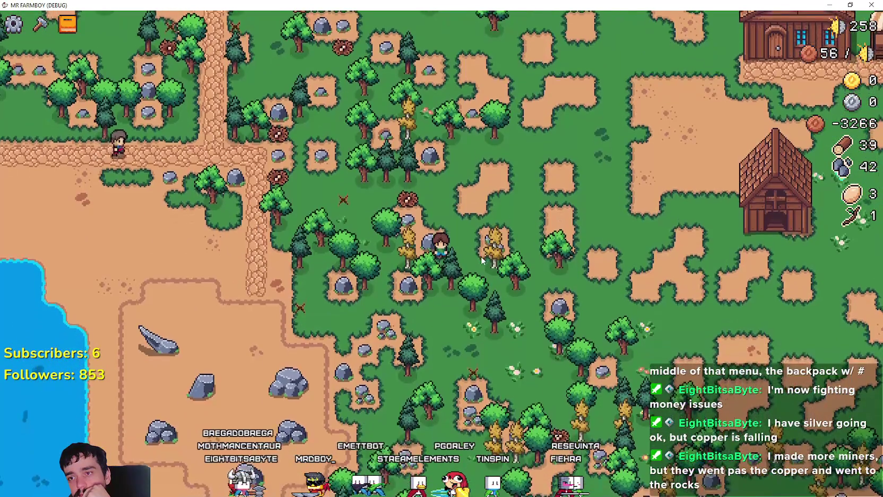
key("a")
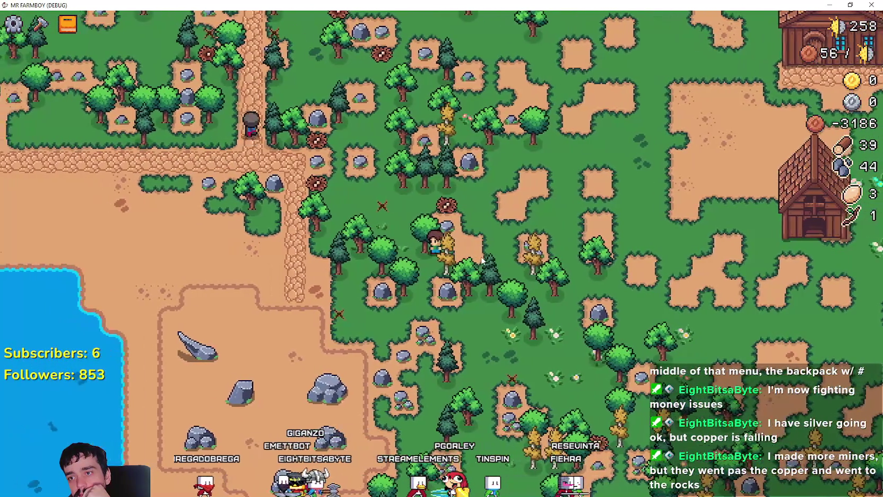
key("w")
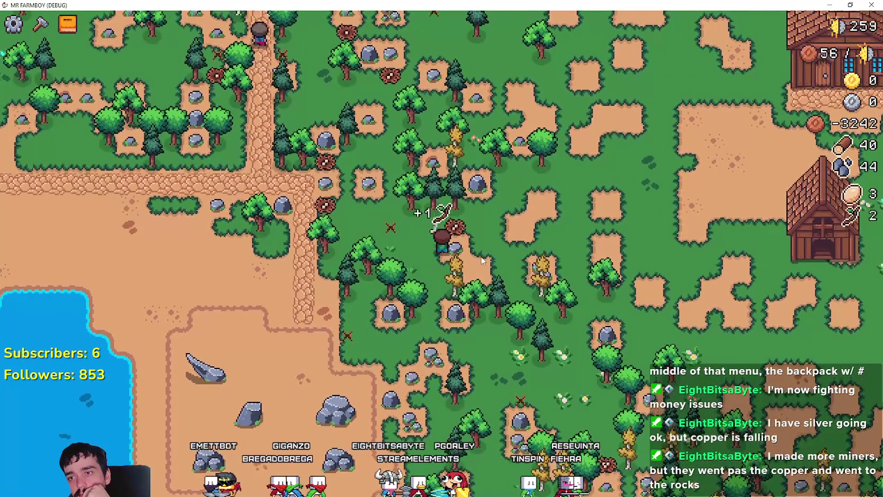
key("w")
key("a")
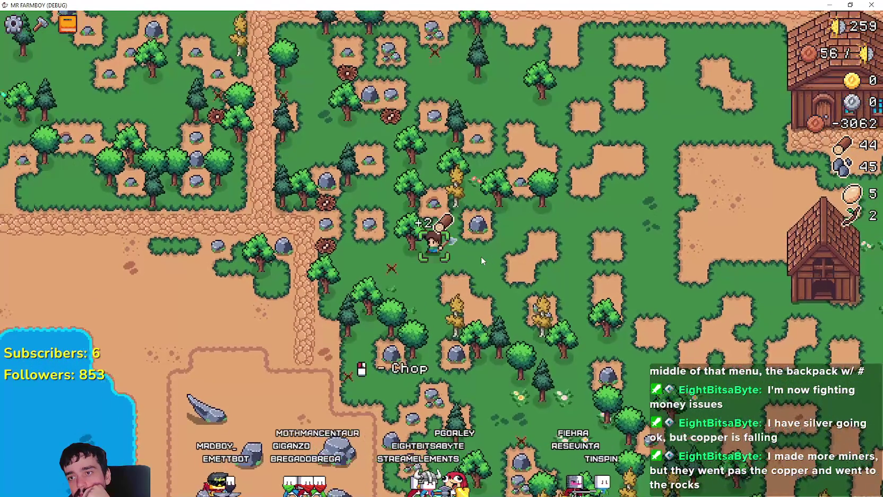
key("d")
key("w")
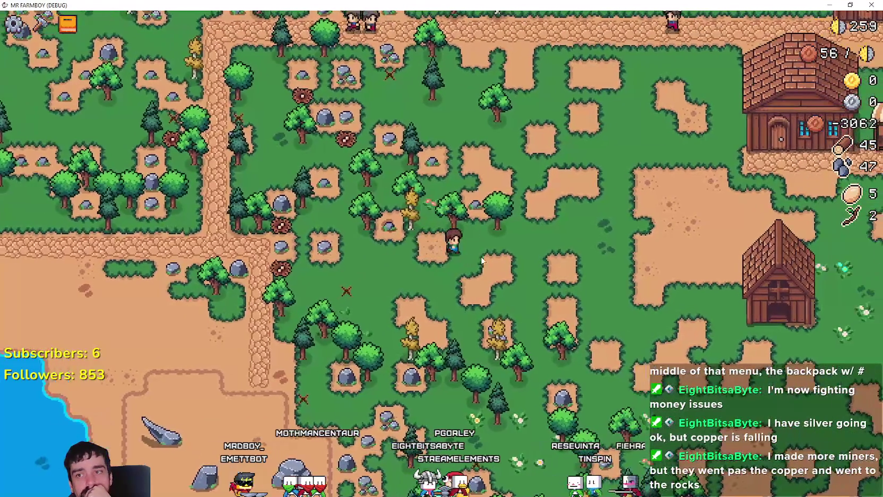
key("w")
key("d")
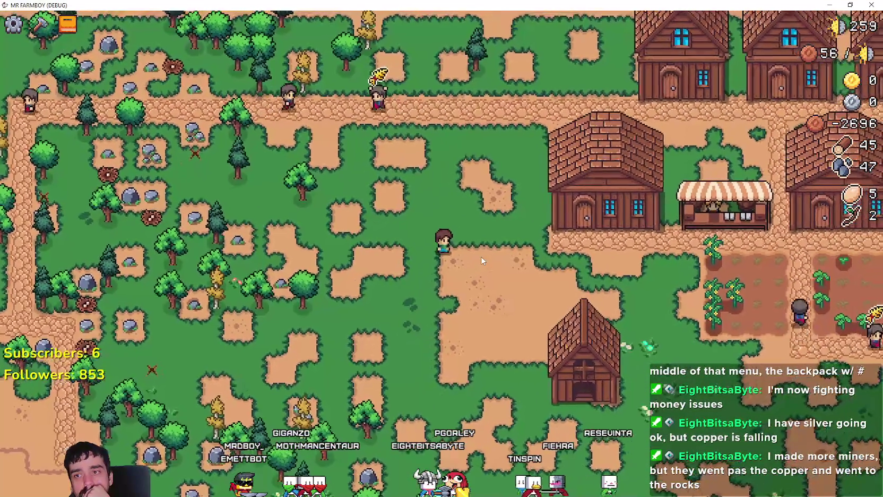
key("a")
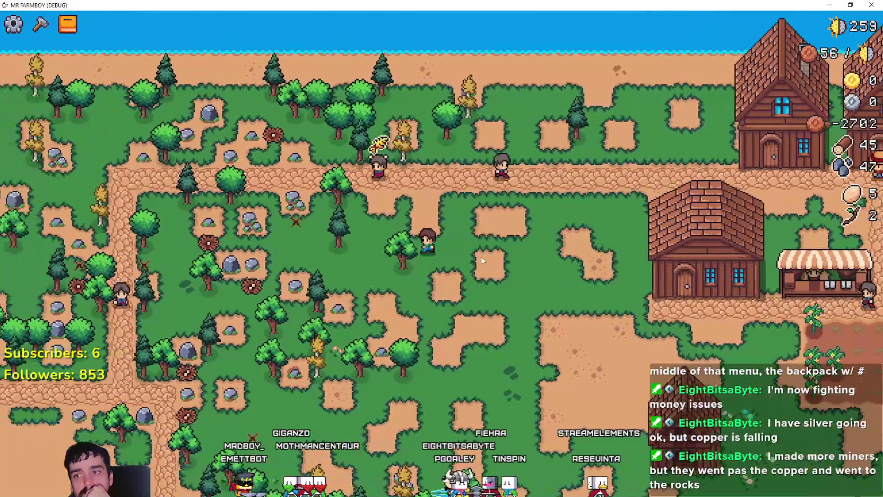
key("w")
key("a")
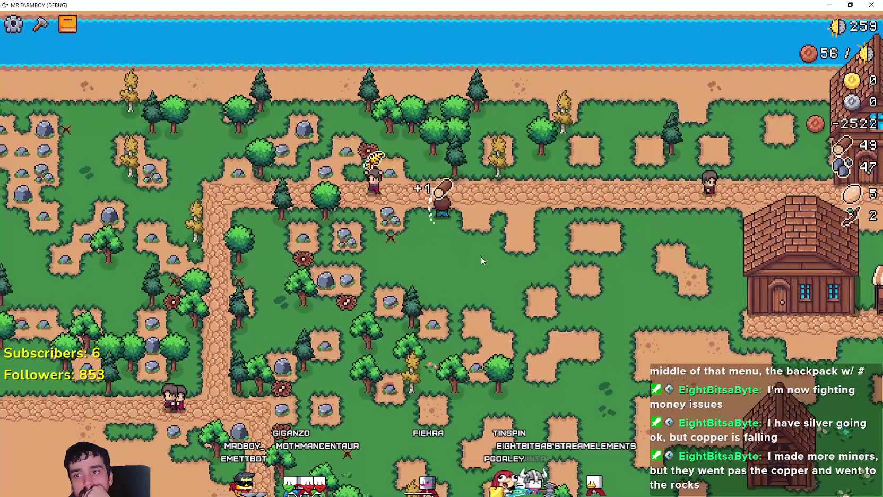
key("a")
key("s")
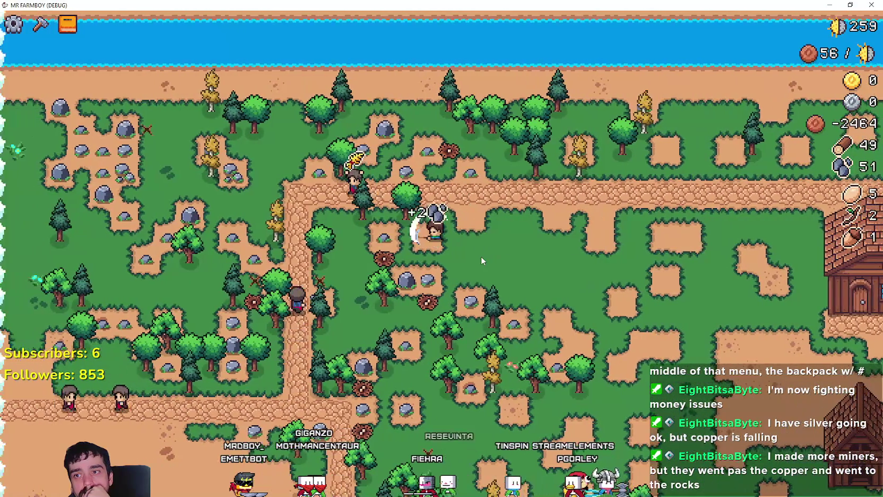
key("s")
key("d")
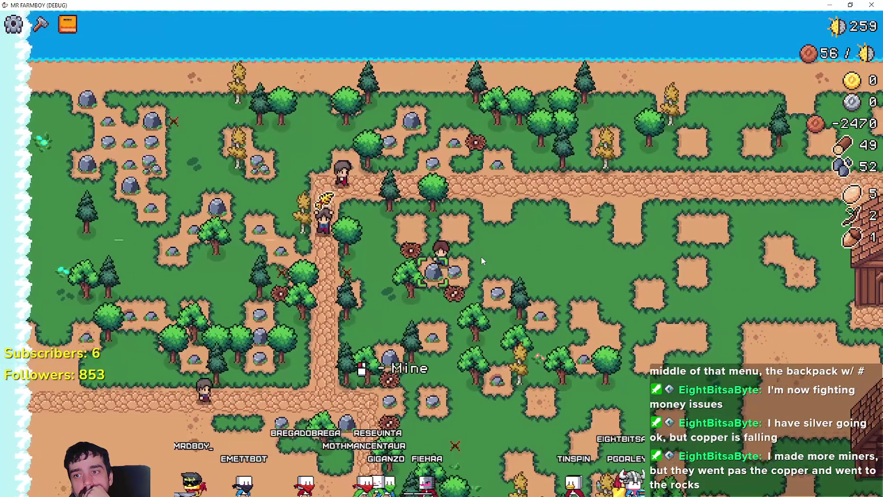
key("d")
key("s")
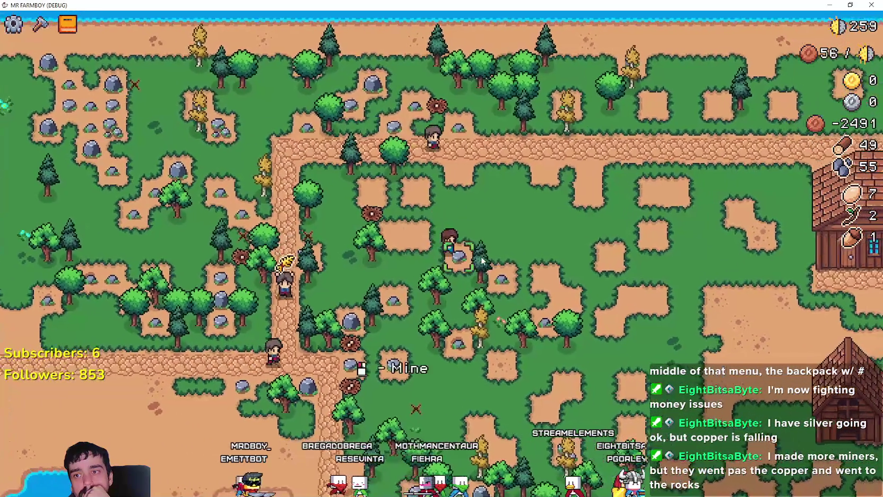
key("d")
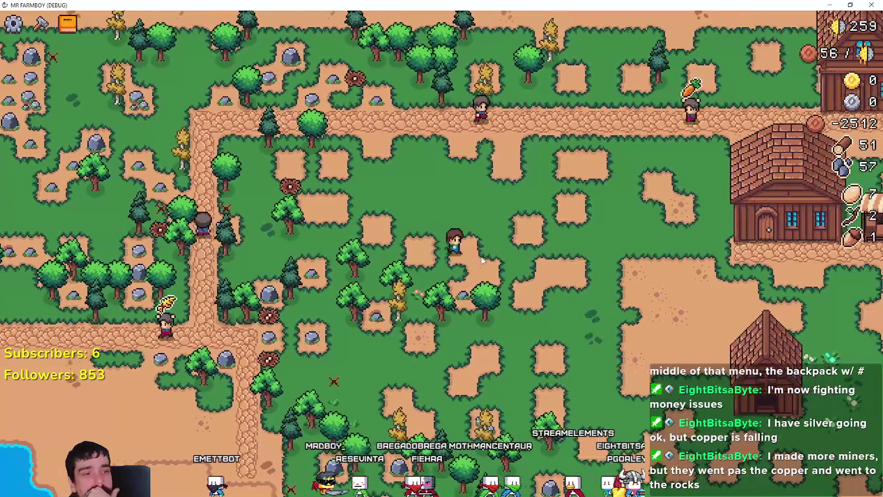
key("d")
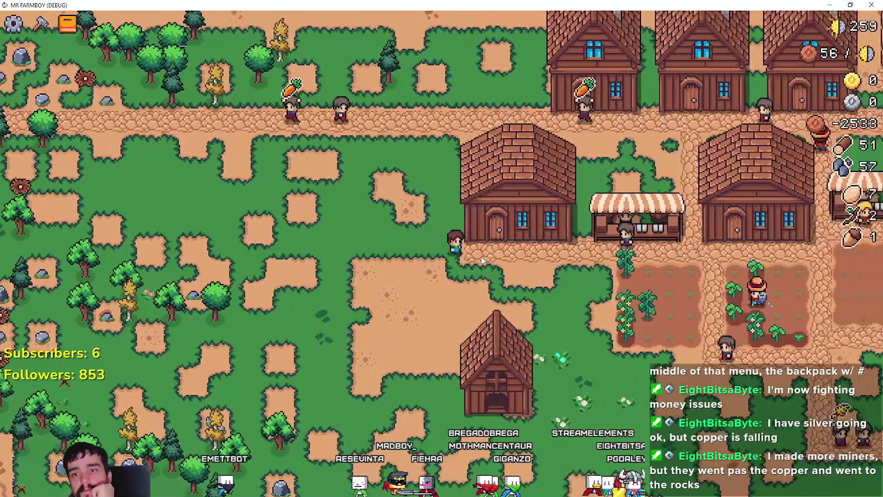
key("s")
Visit several market stalls in turn, opening each one's trading window
key("w")
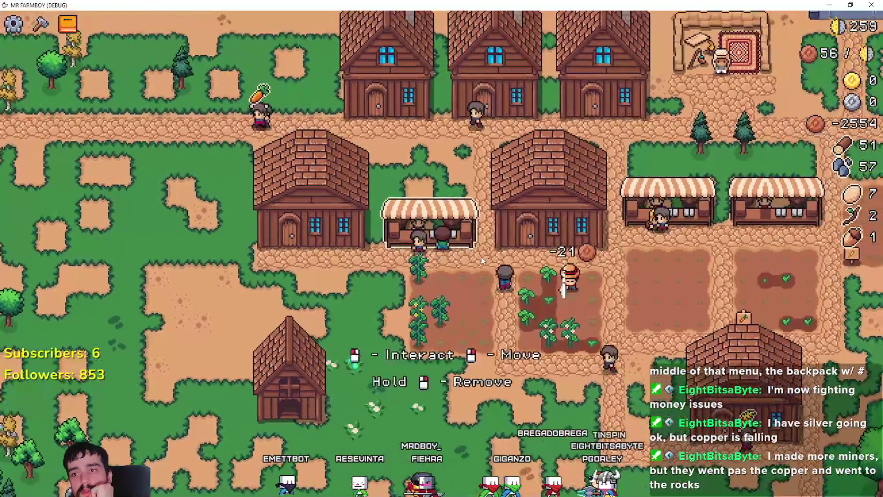
key("e")
key("d")
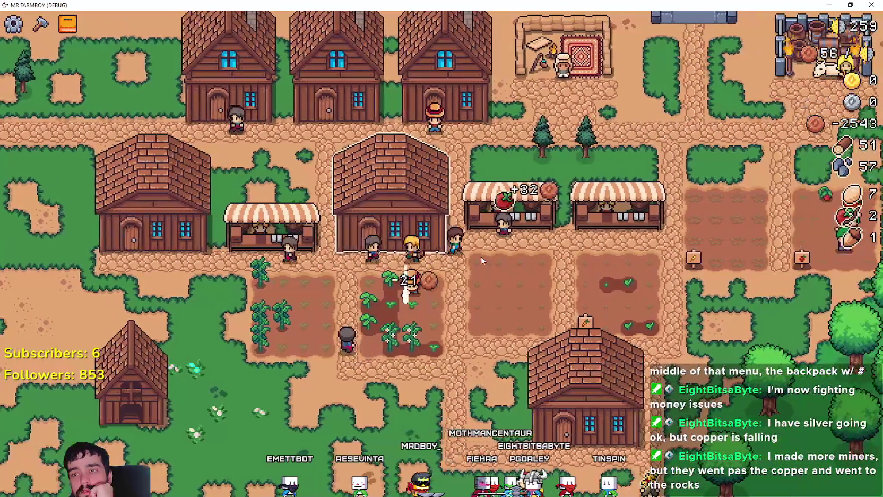
key("e")
key("d")
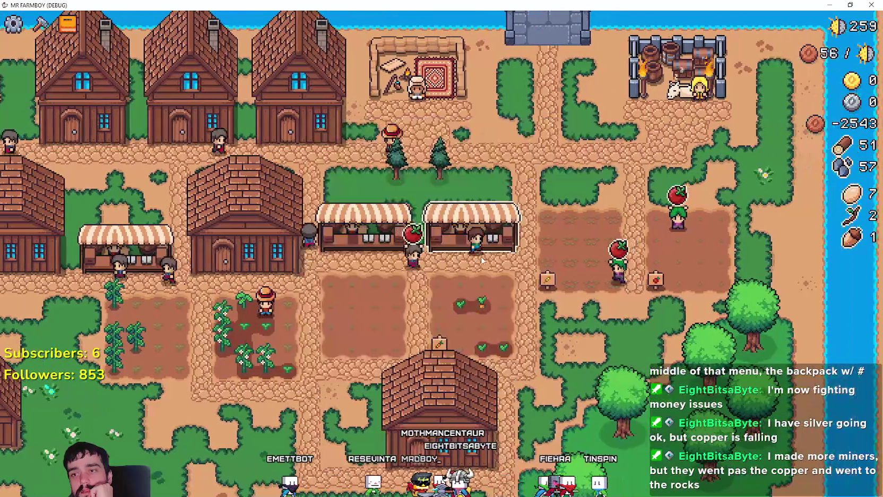
key("e")
key("s")
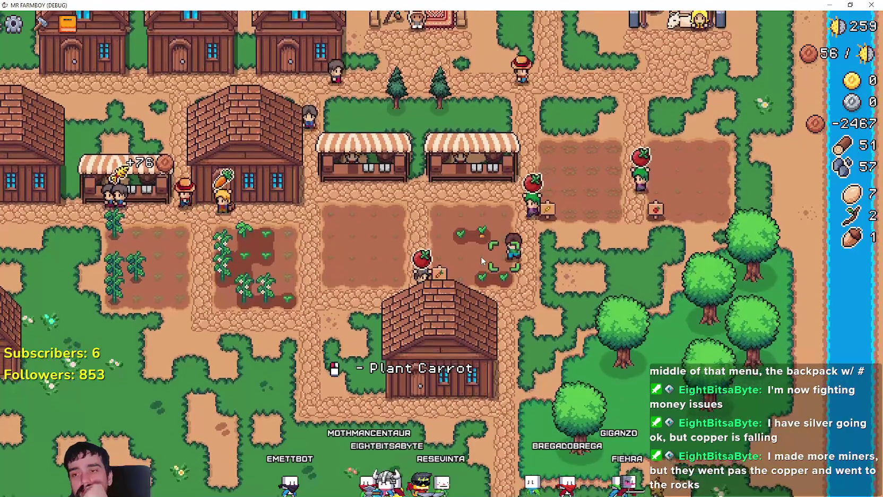
key("w")
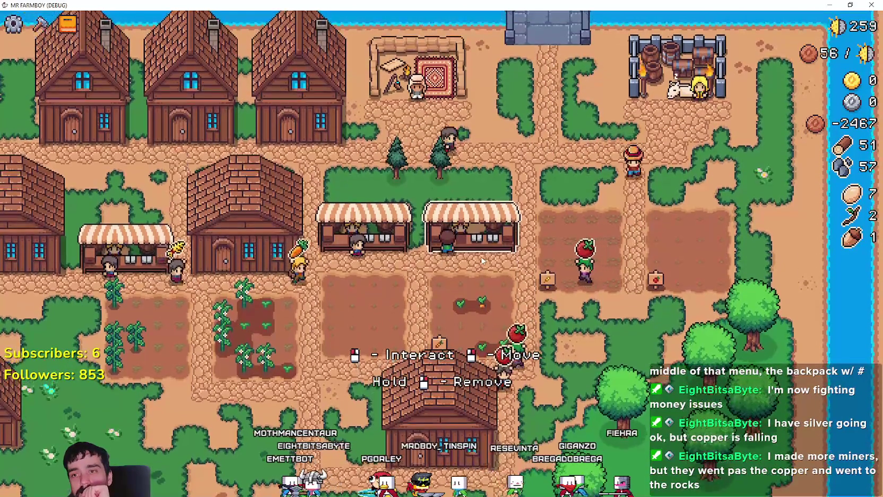
key("e")
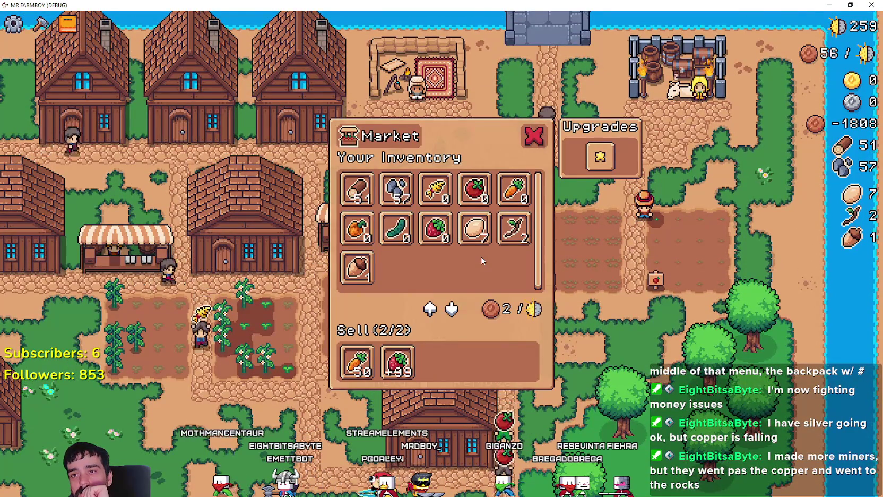
Walk down past the house and wander through the meadow near the farm fields
key("s")
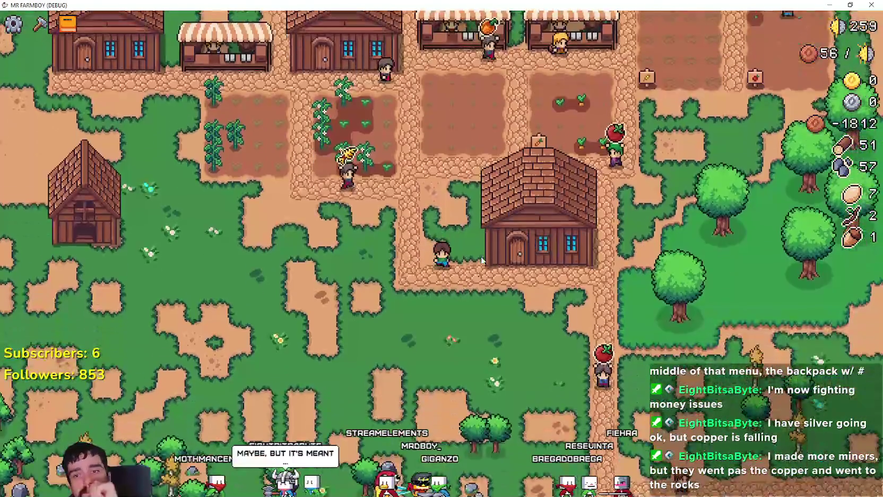
key("s")
key("d")
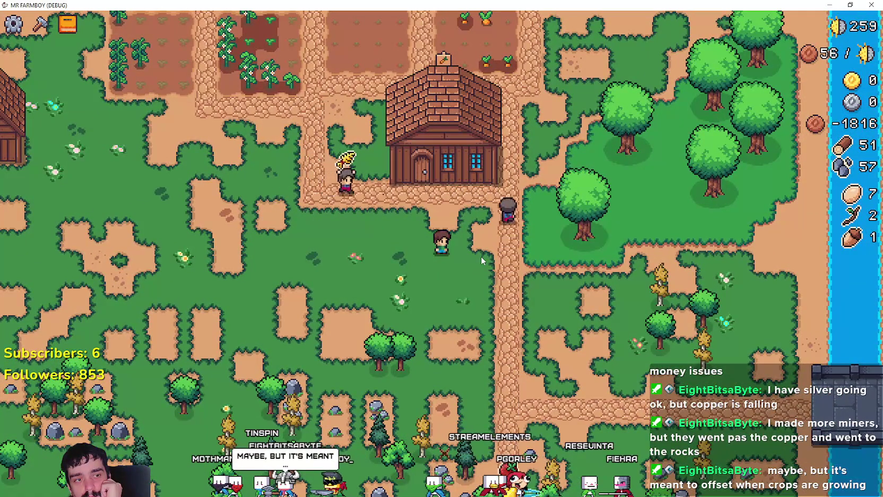
key("a")
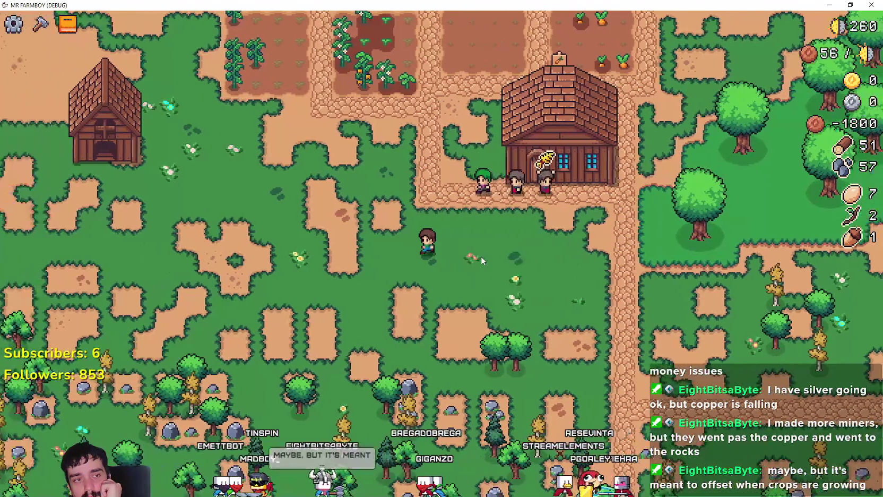
key("a")
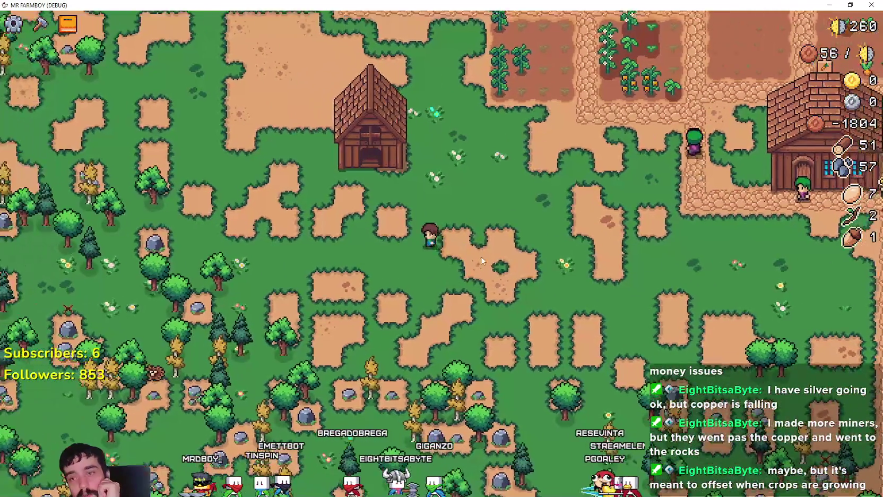
key("w")
key("d")
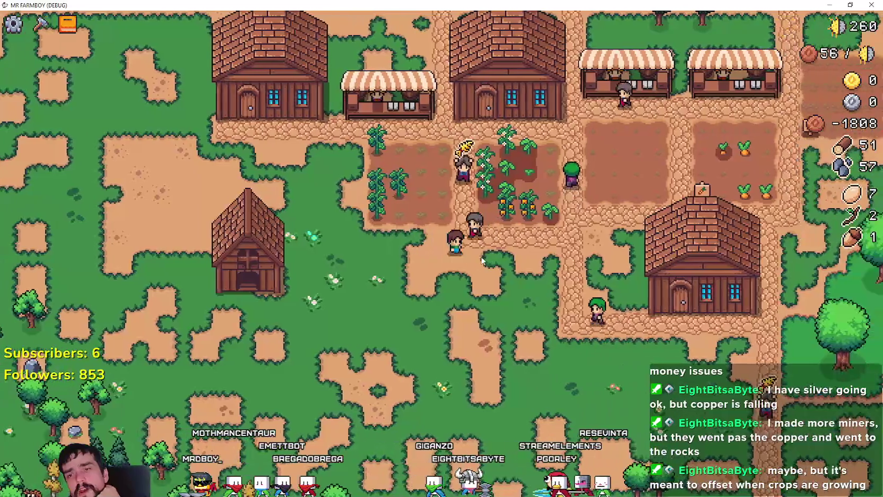
key("d")
key("s")
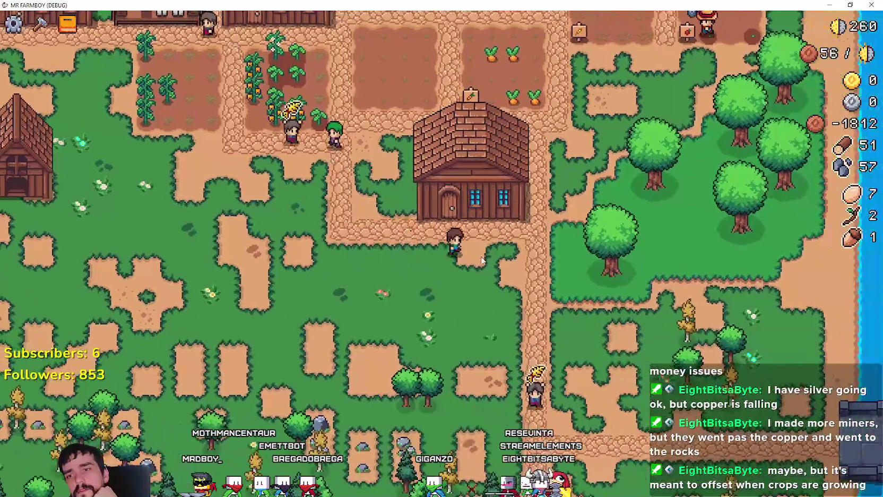
key("a")
key("w")
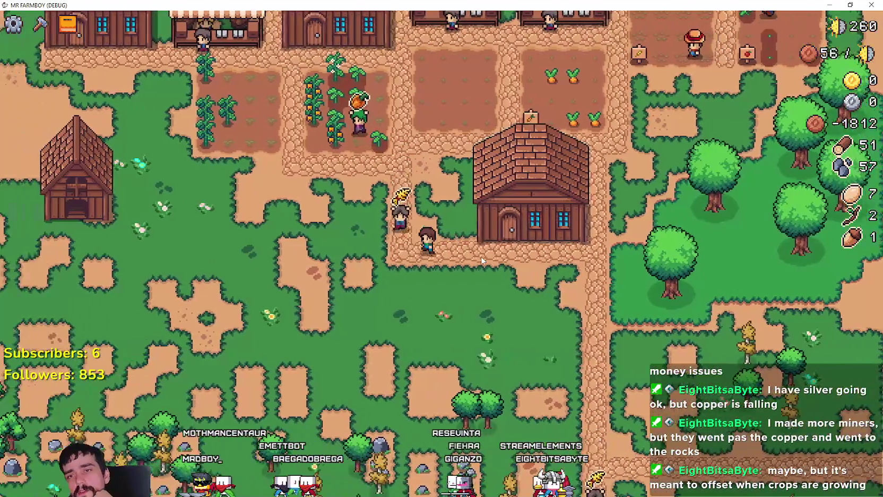
key("a")
key("a")
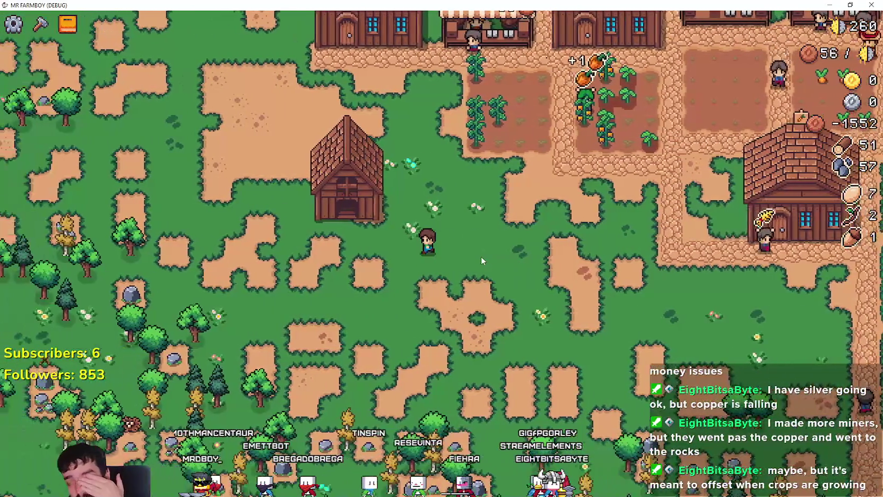
Chop a tree by the upper path for wood, then return to the cucumber field
key("w")
key("w")
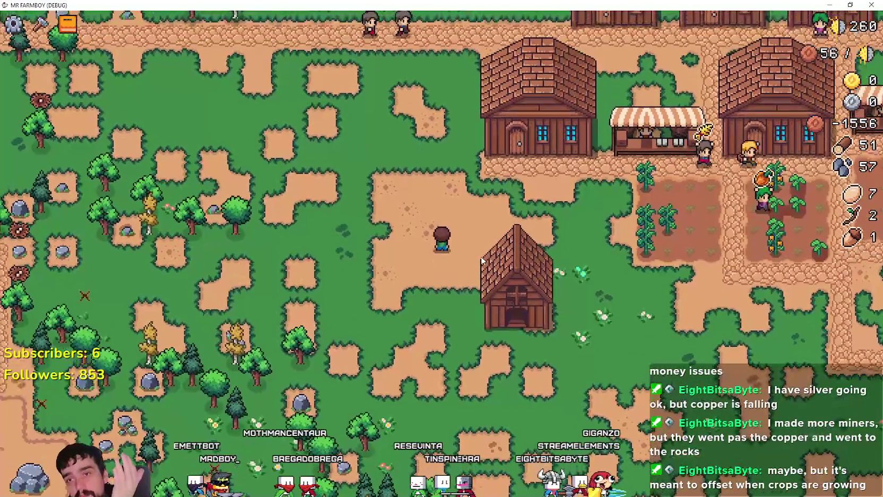
key("w")
key("a")
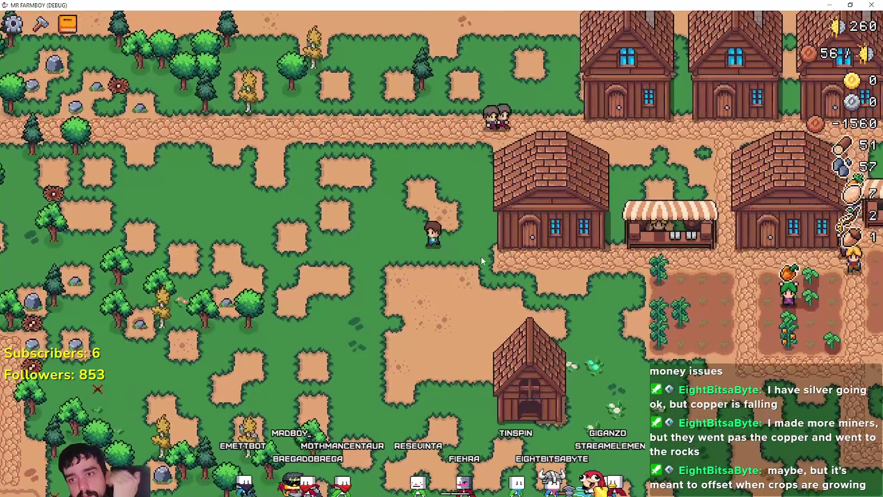
key("a")
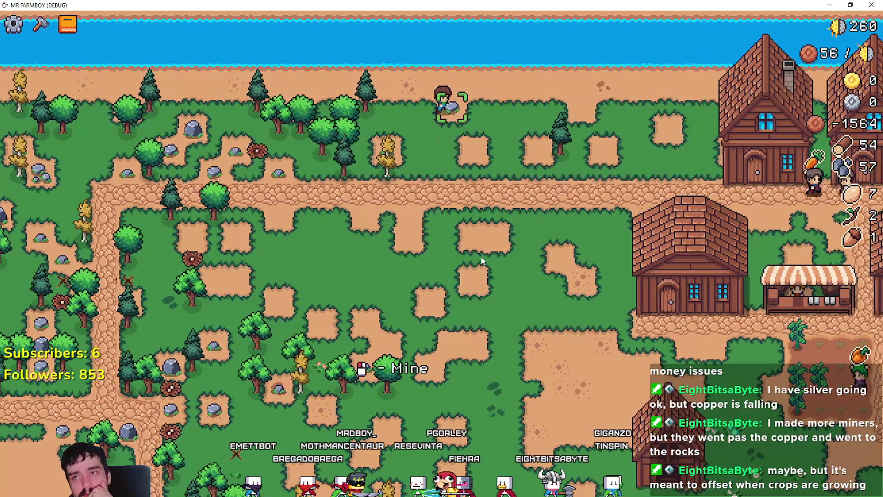
key("d")
key("s")
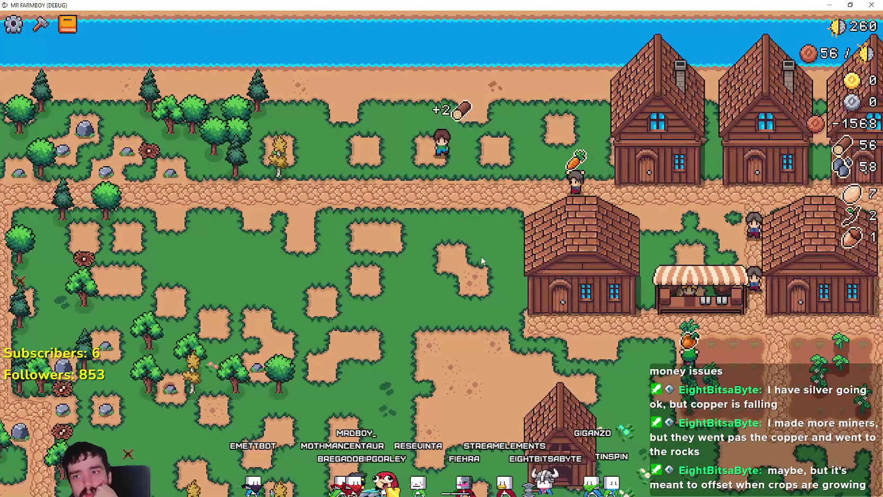
key("s")
key("d")
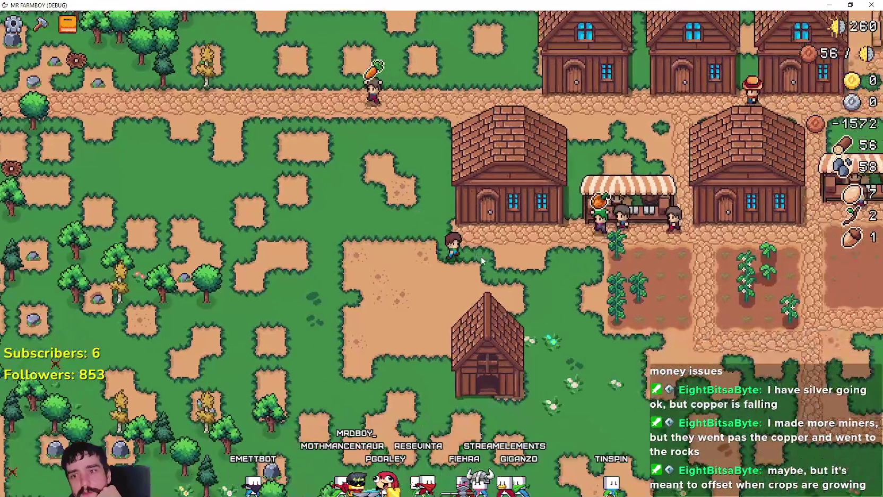
key("d")
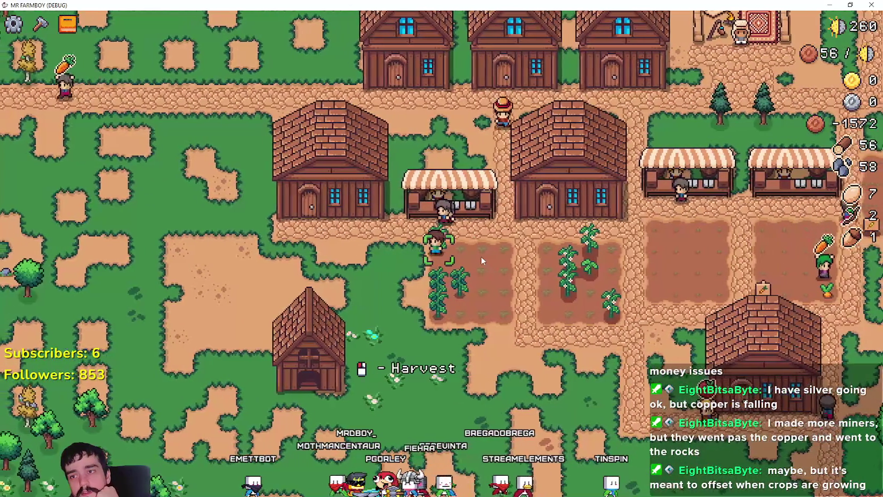
Harvest two ripe cucumber plants from the field
left_click(481, 256)
key("s")
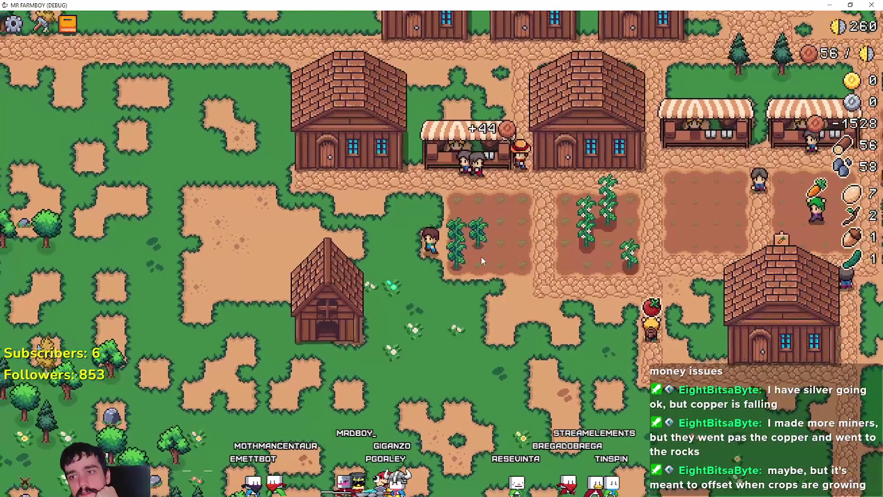
key("d")
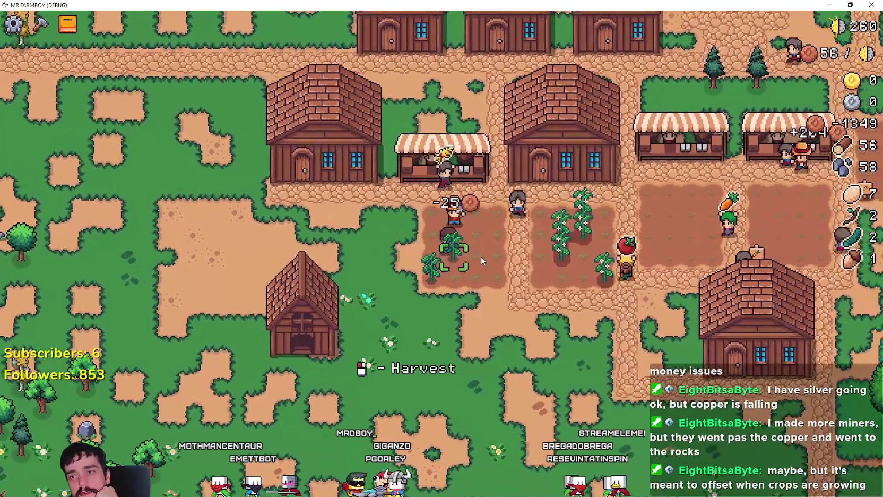
left_click(481, 256)
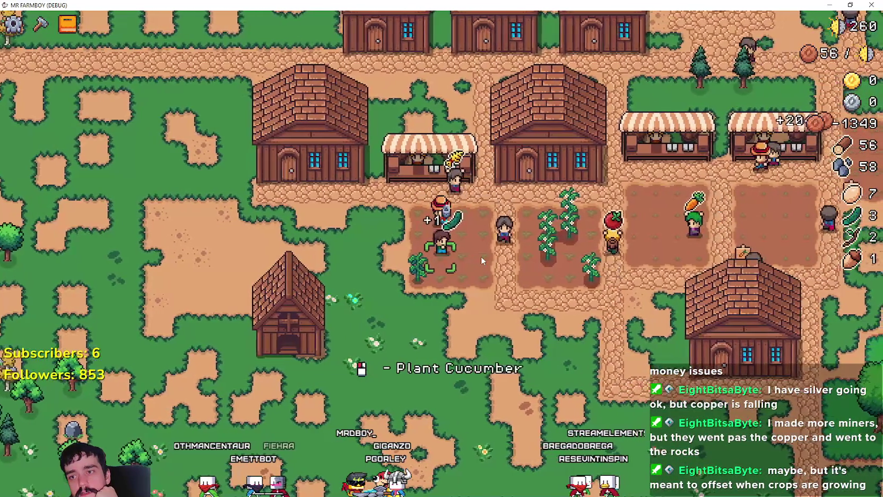
Put all 3 cucumbers up for sale at the market stall
key("w")
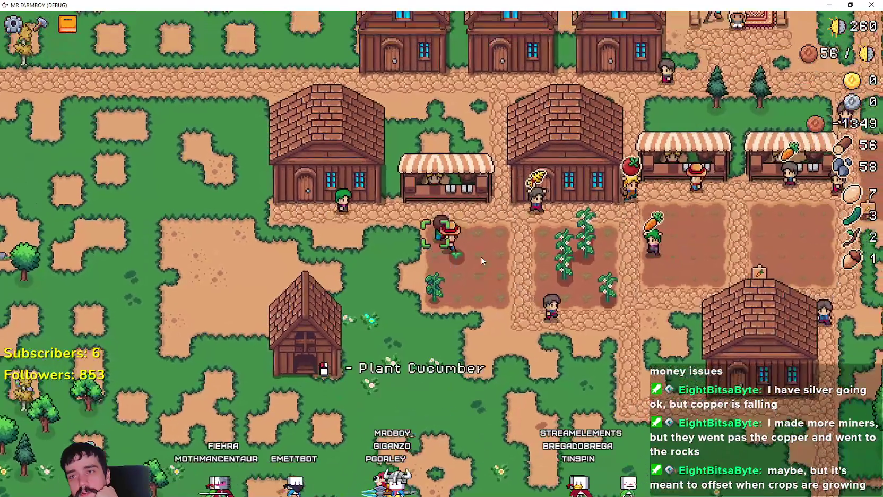
left_click(481, 256)
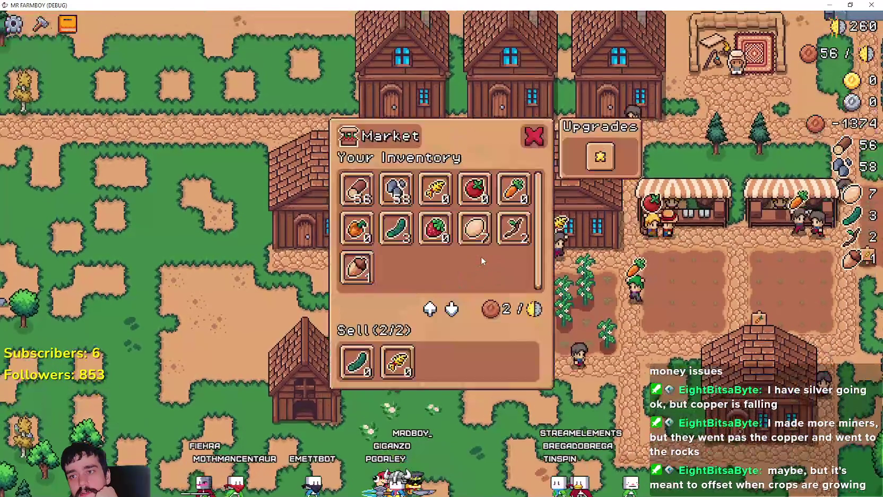
left_click(393, 233)
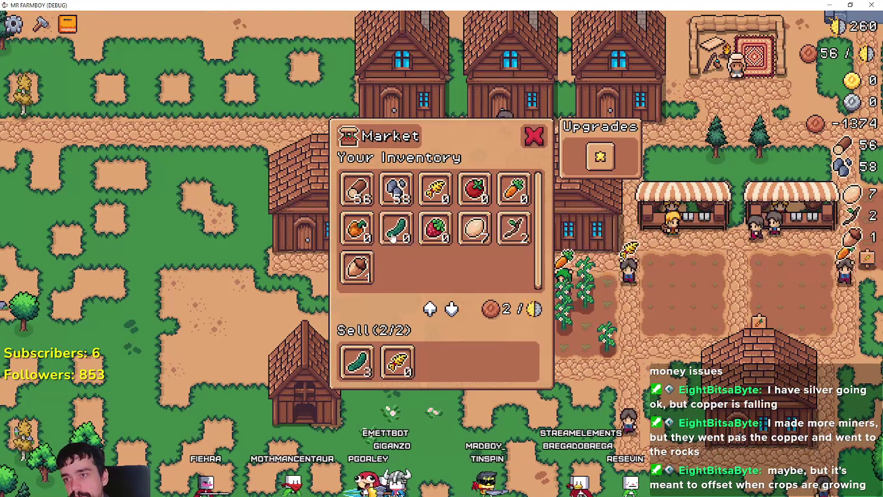
Check the warehouse stock and two more stalls, ending at the carrot and strawberry market
key("d")
left_click(480, 327)
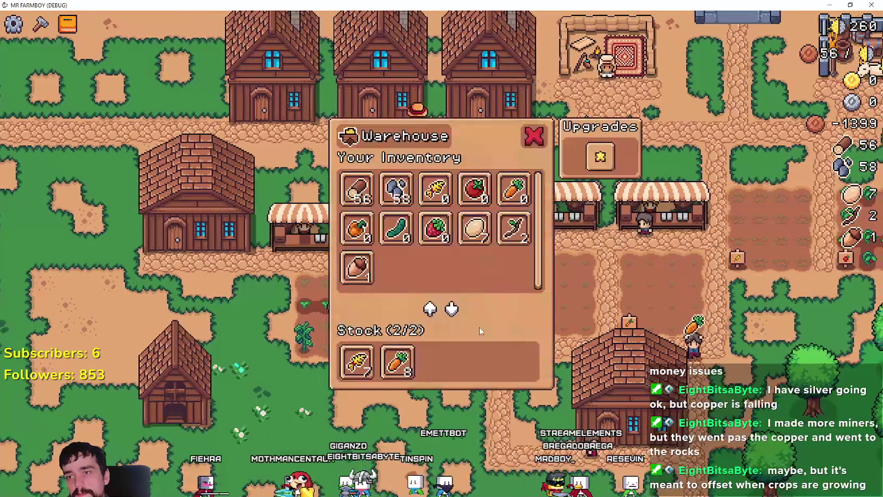
key("d")
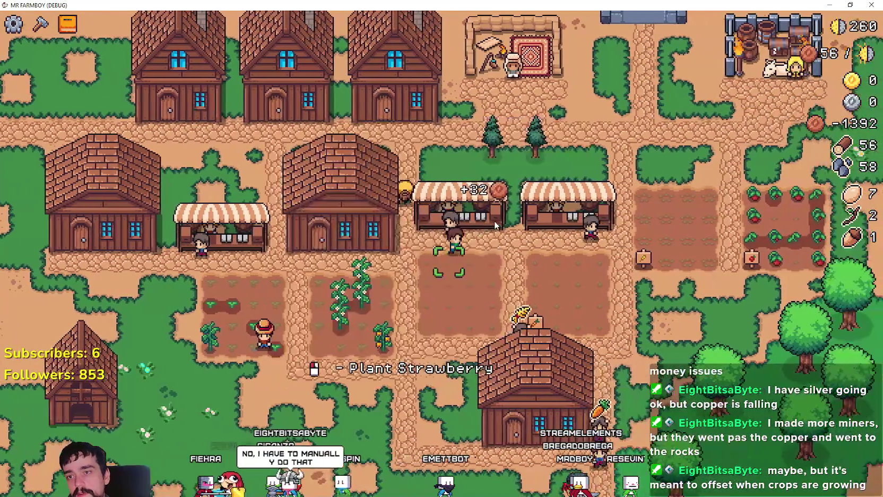
left_click(439, 329)
key("d")
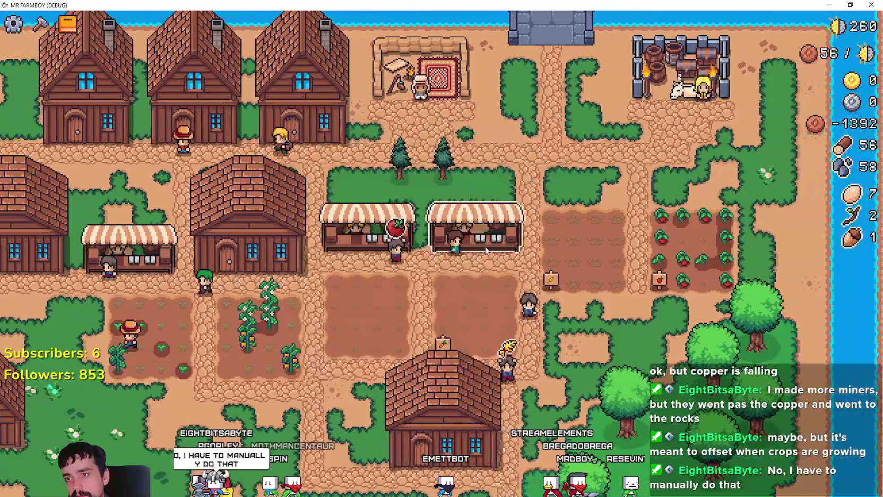
left_click(460, 340)
mouse_move(346, 366)
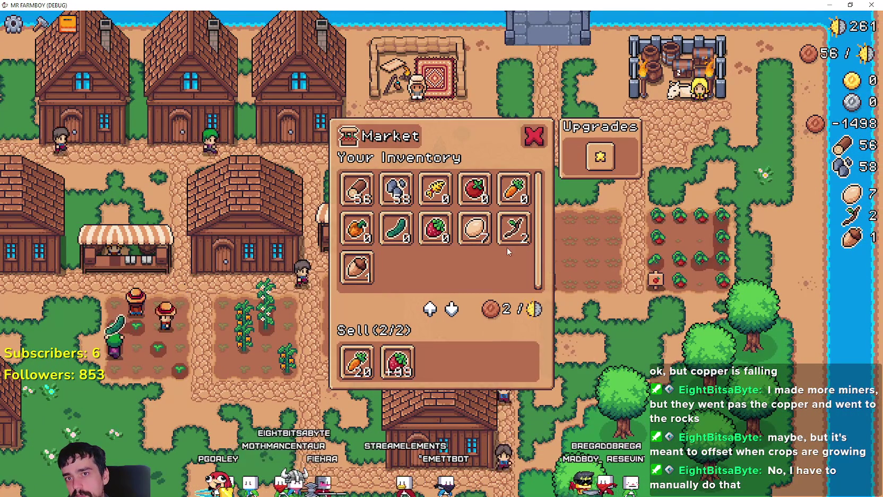
Close the market window and walk the farmer out of the village into the forest
key("s")
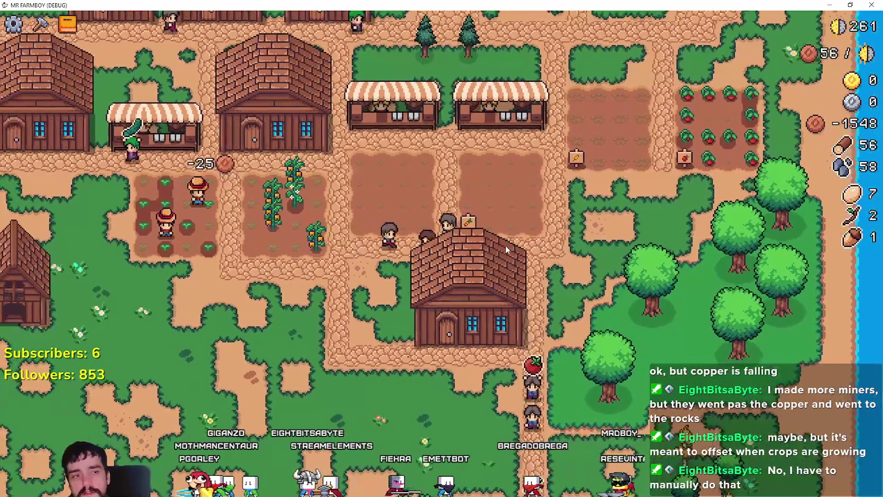
key("a")
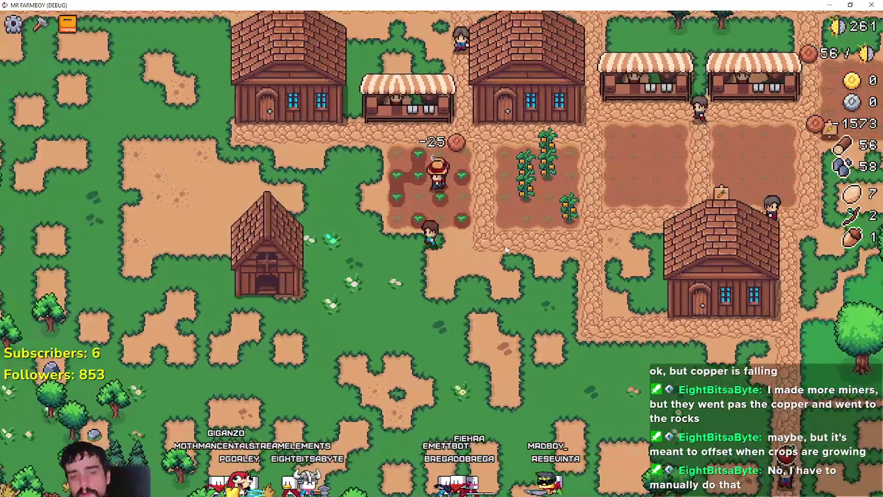
key("w")
key("a")
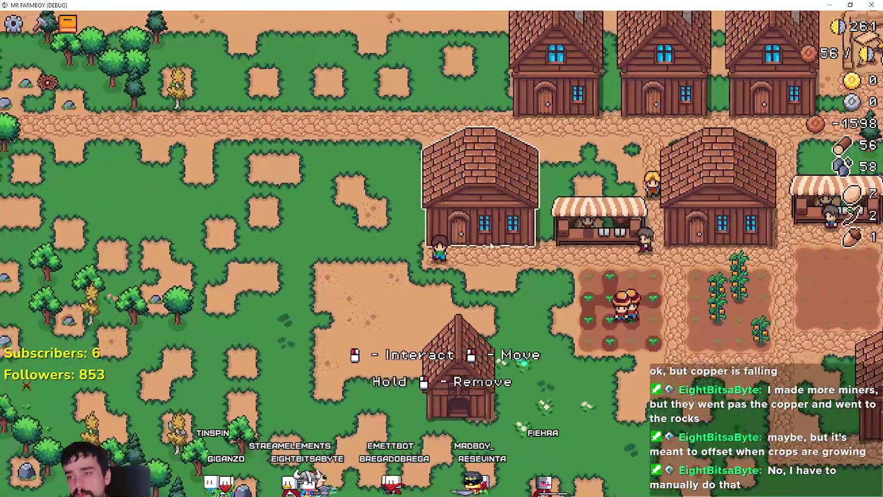
key("s")
key("a")
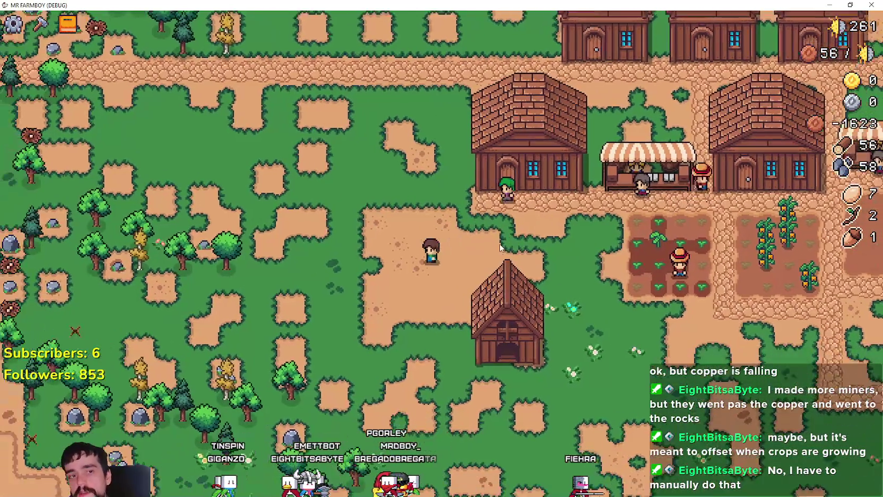
key("s")
key("a")
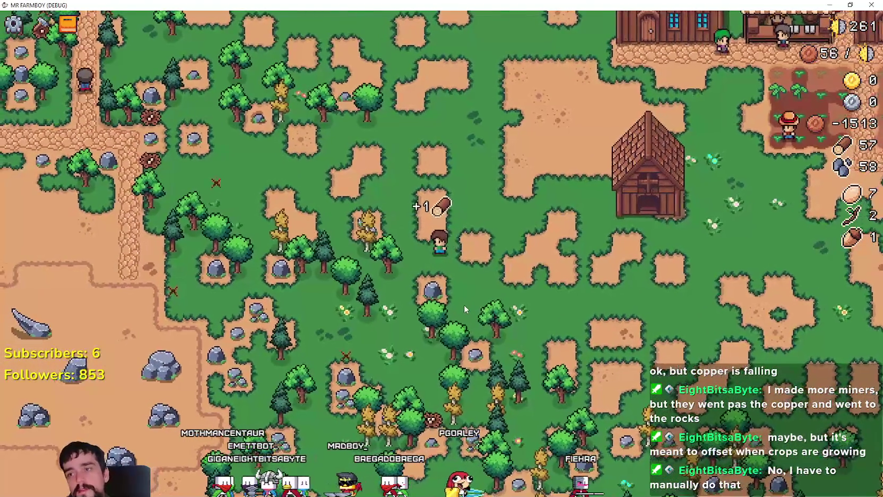
key("s")
key("d")
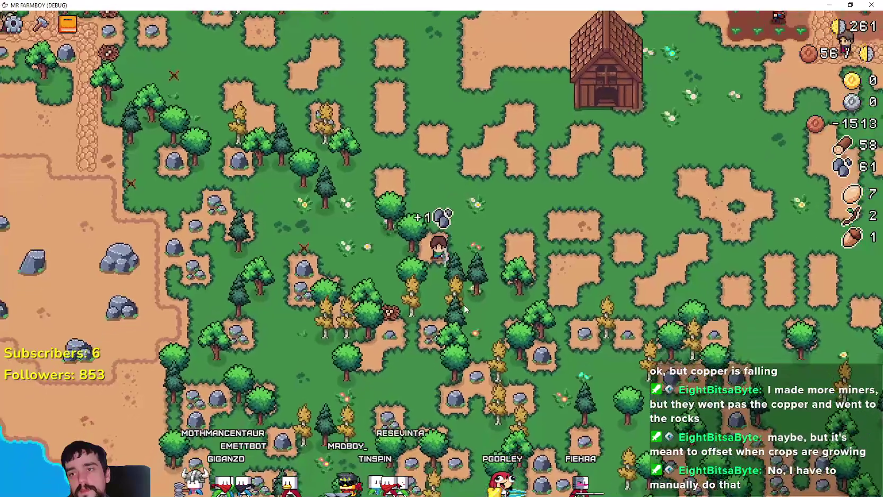
key("a")
key("w")
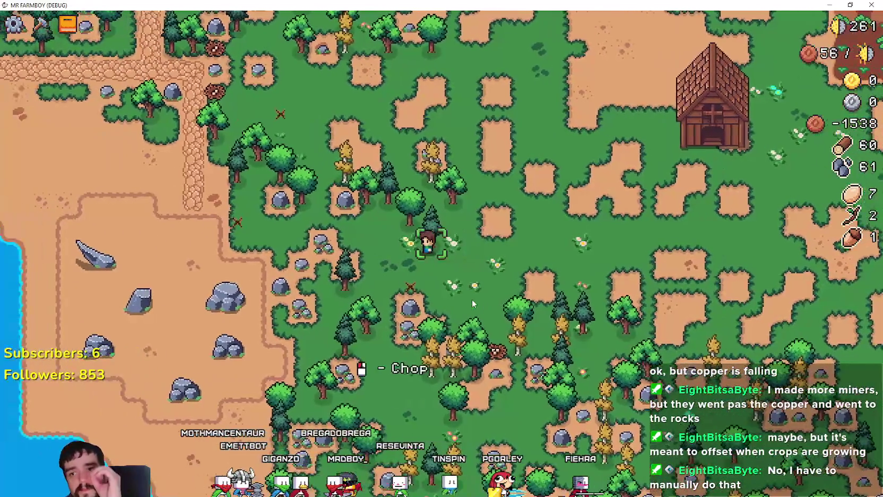
key("w")
key("a")
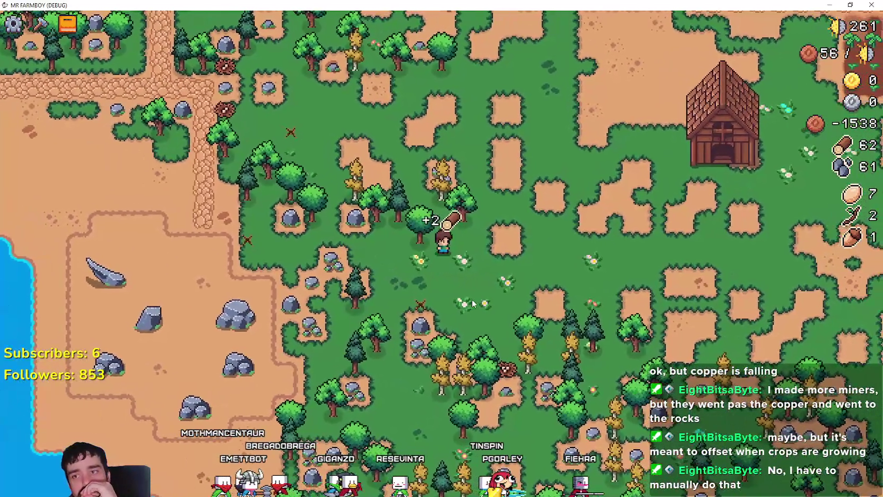
Chop three trees, including the yellow one, and mine two rocks in the woods
left_click(472, 299)
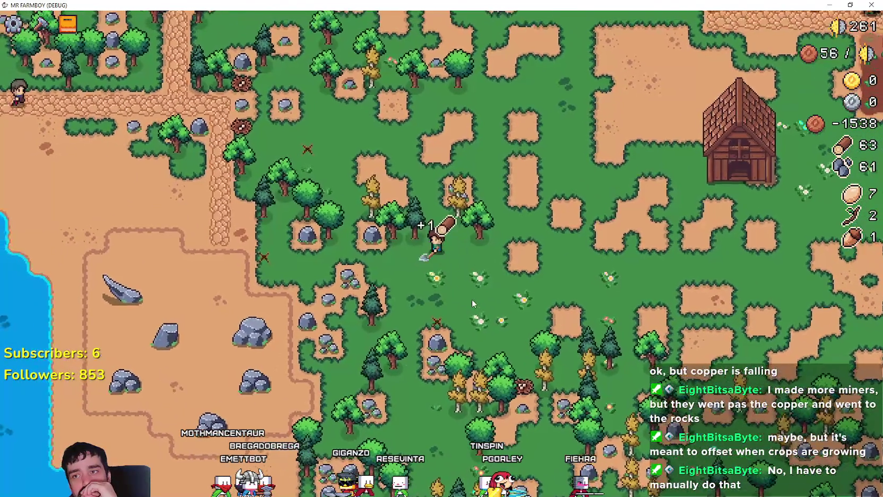
key("w")
key("a")
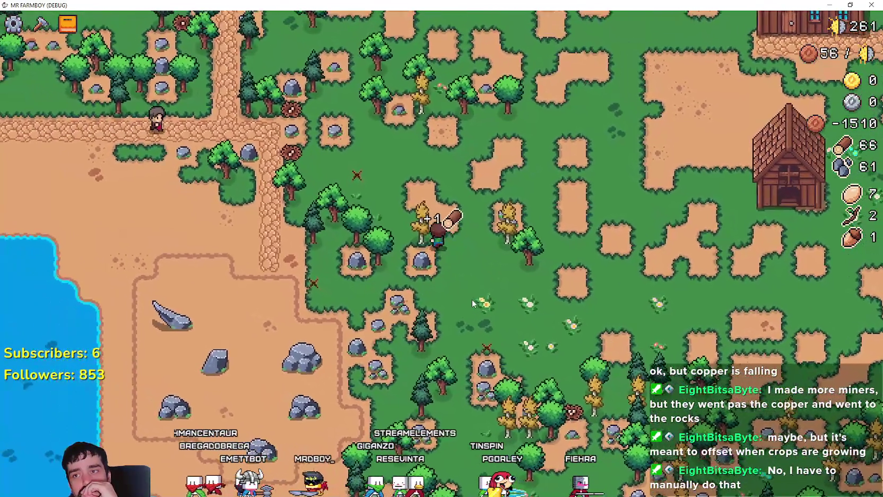
left_click(472, 298)
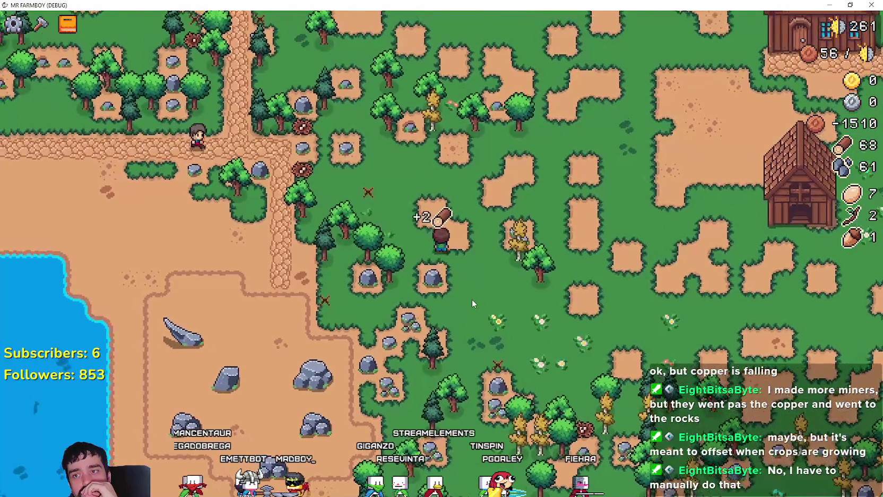
key("a")
key("s")
left_click(472, 299)
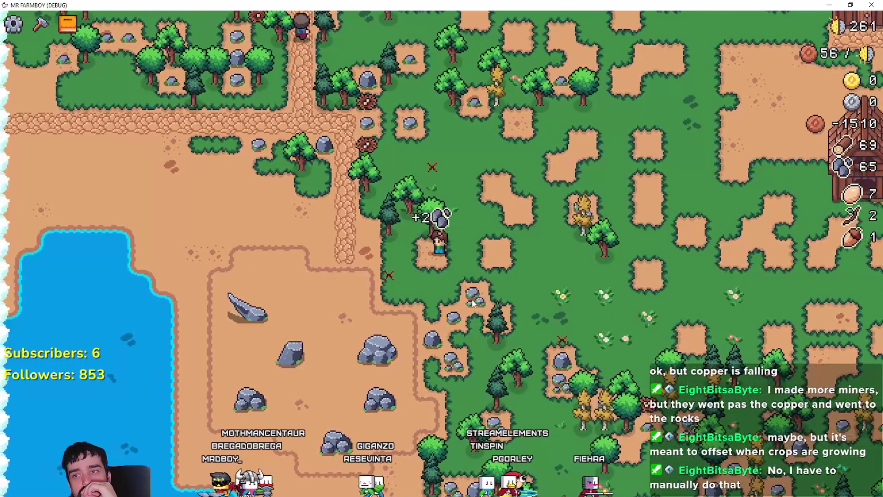
key("w")
key("a")
left_click(472, 299)
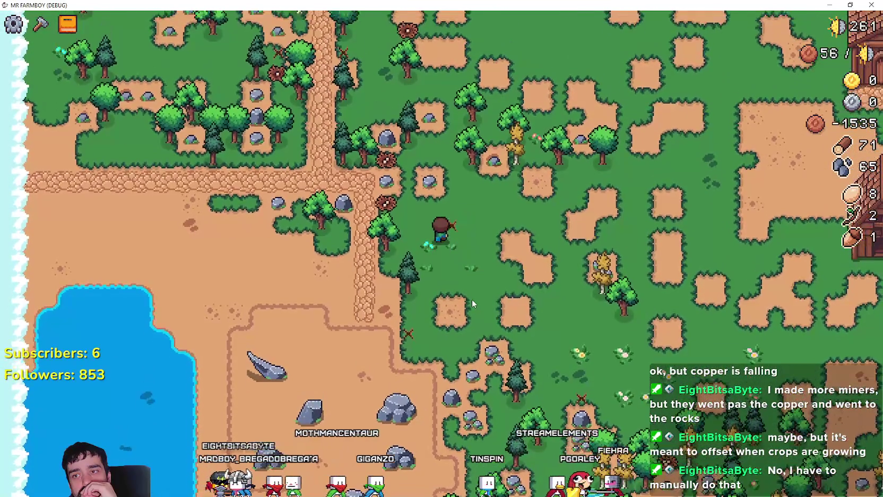
key("w")
left_click(472, 300)
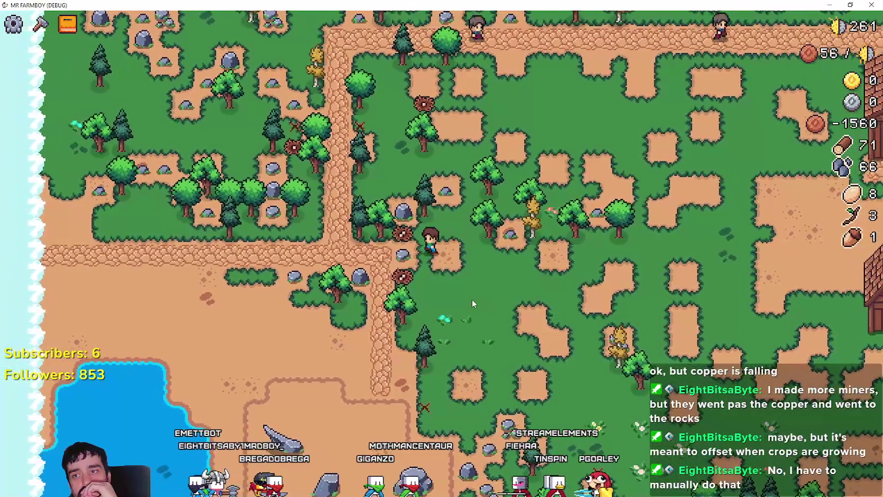
Chop two more trees and mine three more rocks, bringing wood to about 96 and stone to 90
key("s")
left_click(472, 299)
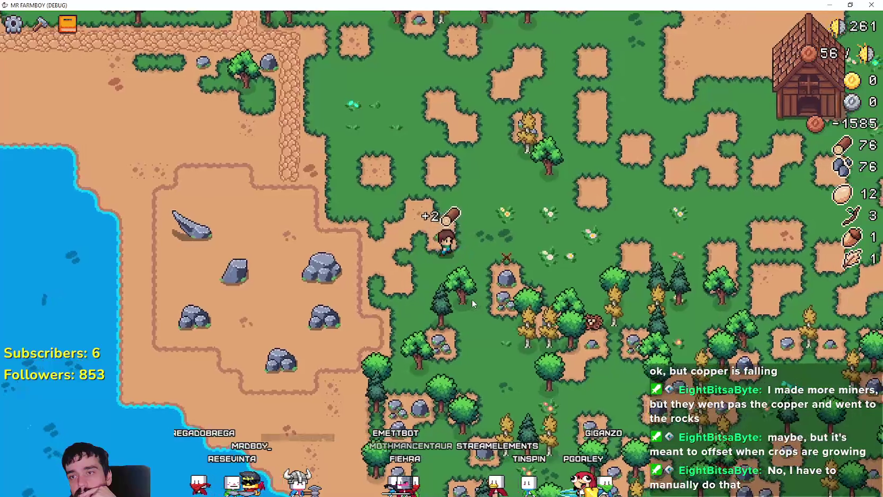
key("s")
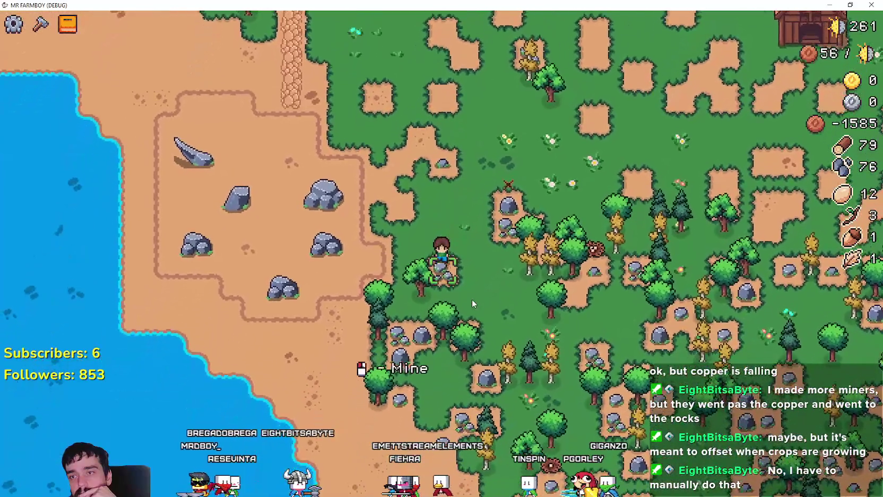
left_click(472, 299)
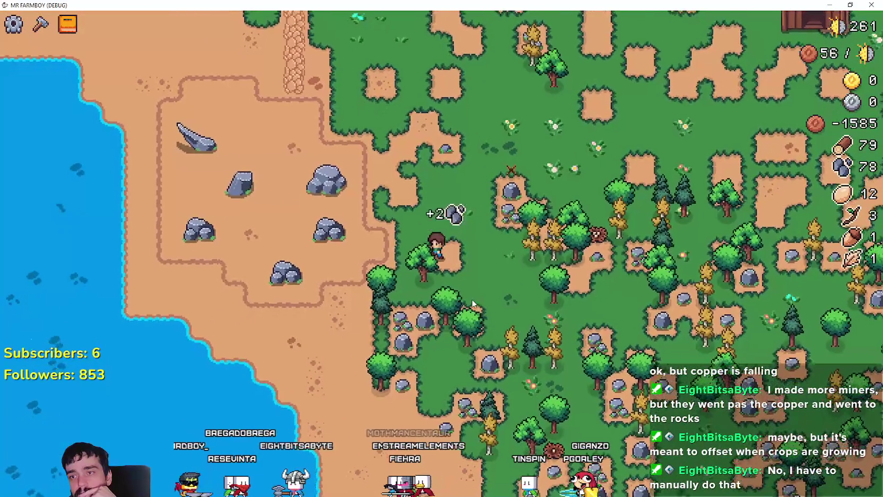
key("s")
key("a")
left_click(472, 299)
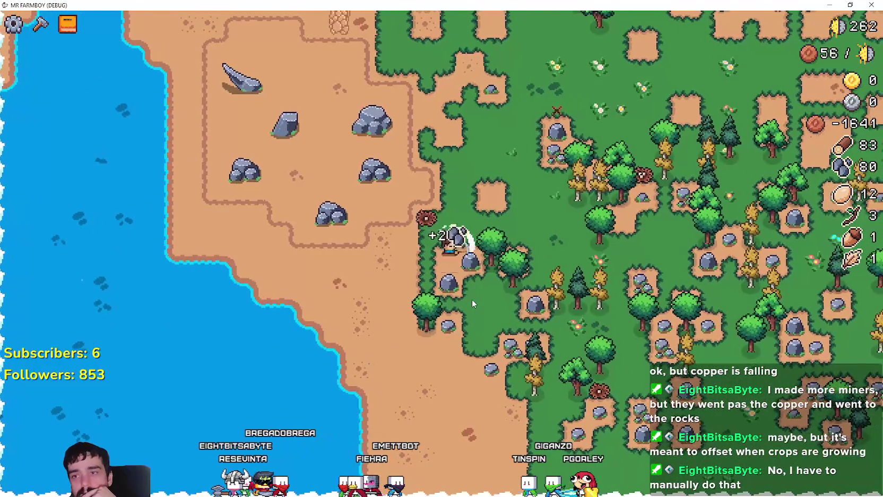
key("w")
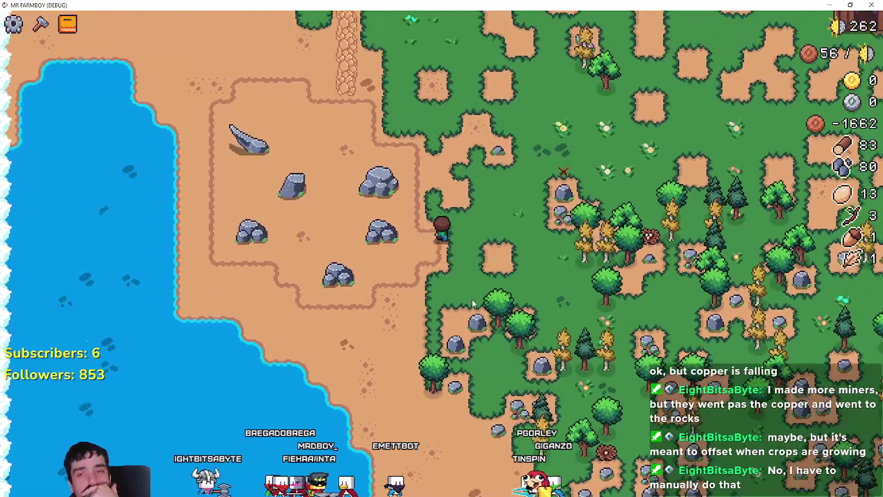
key("w")
key("d")
left_click(472, 300)
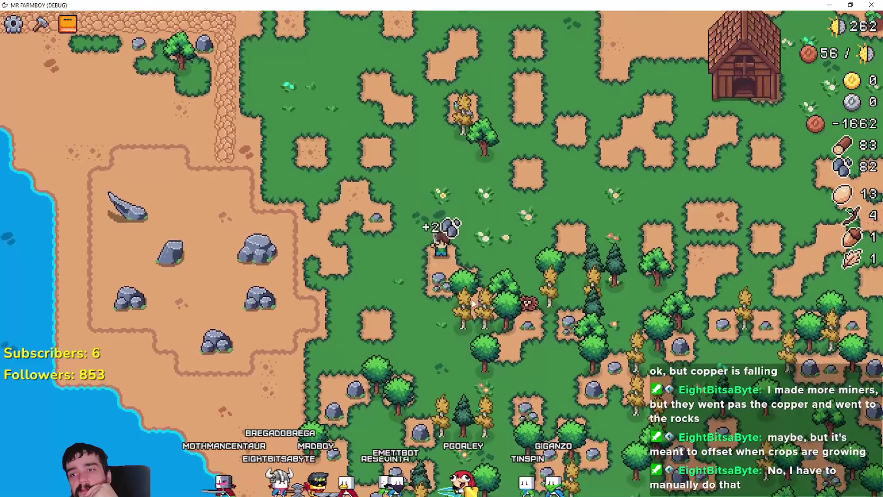
key("s")
key("d")
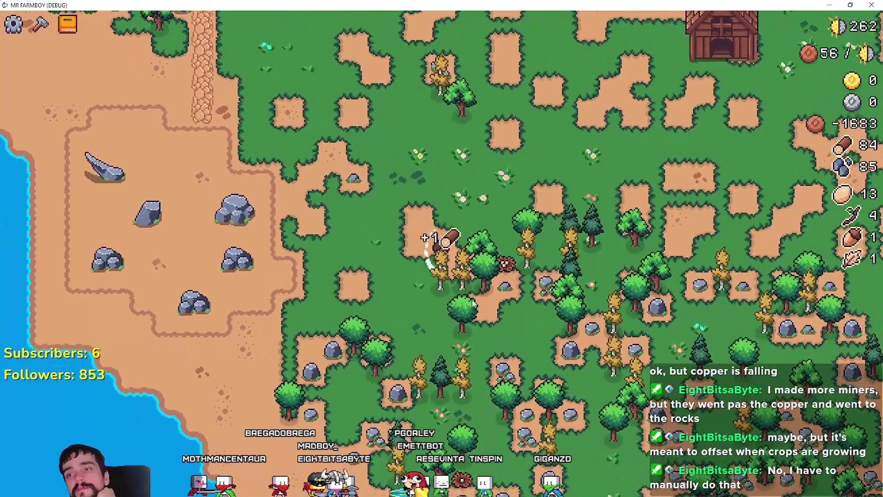
left_click(473, 302)
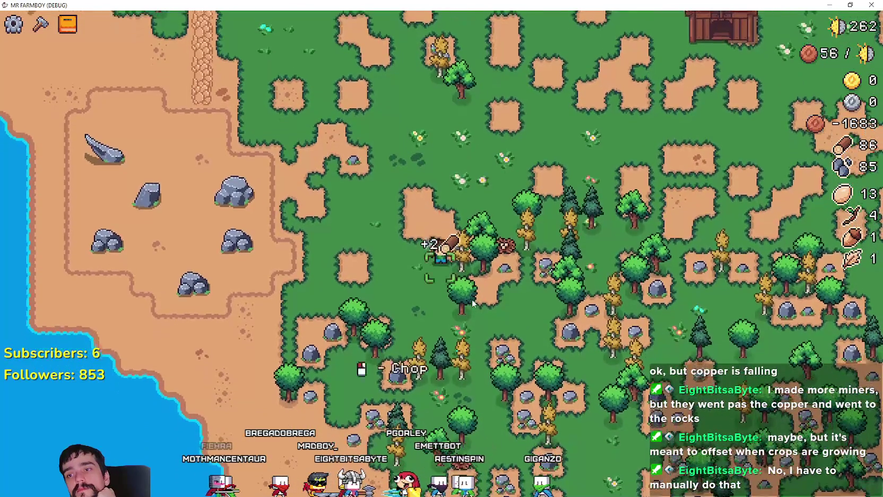
key("d")
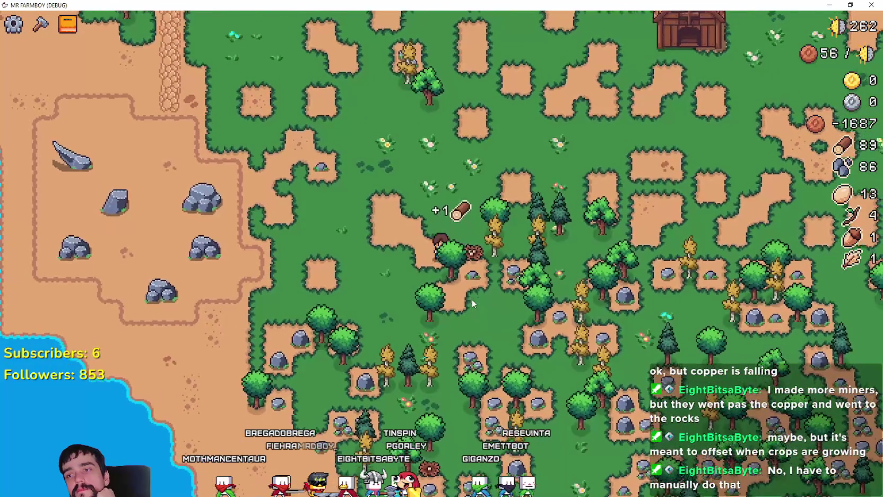
key("d")
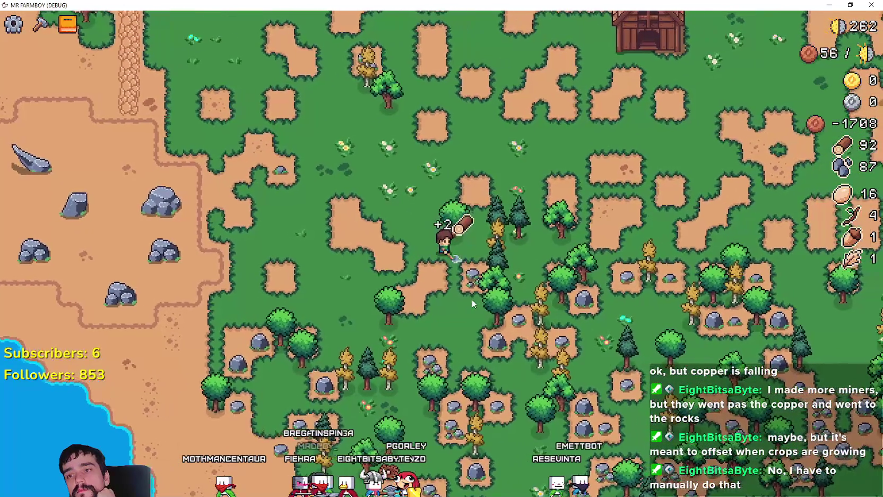
Walk the farmer past the barn and trees to the village tomato plot and harvest a ripe tomato
key("w")
key("a")
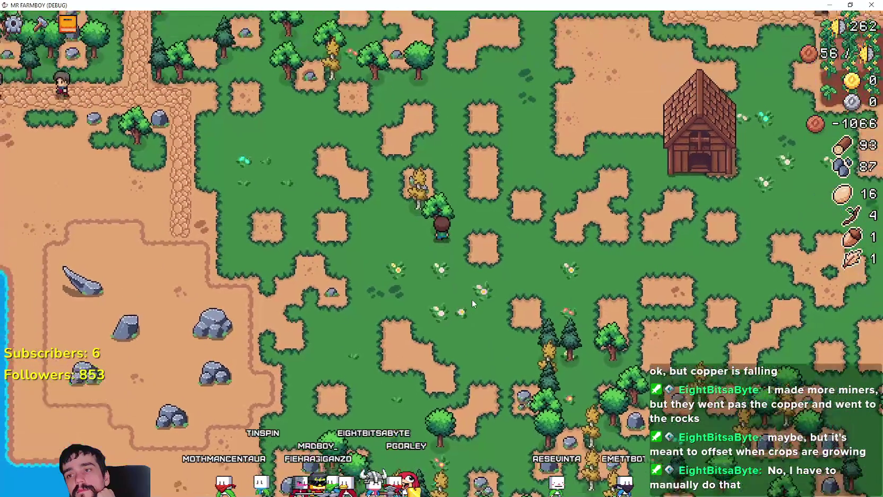
key("w")
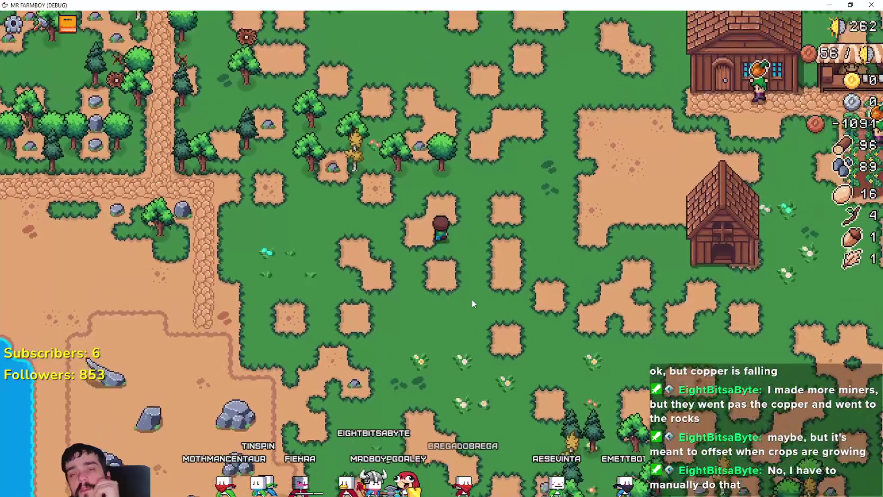
key("w")
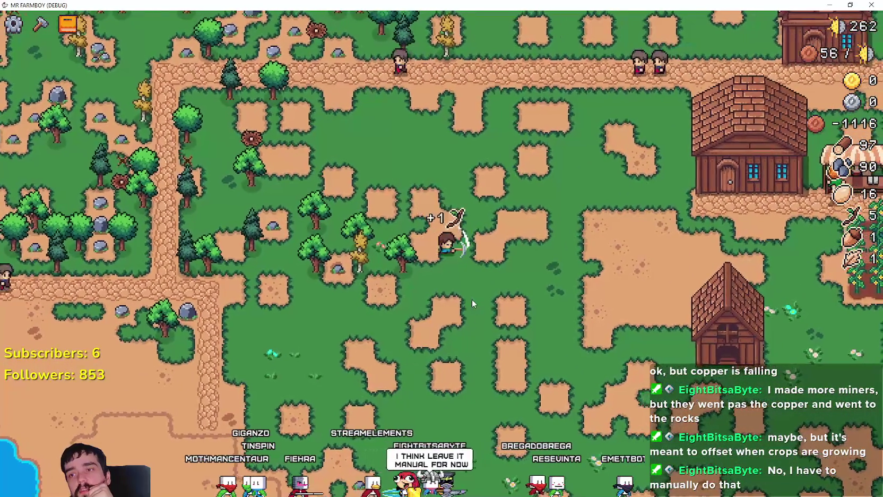
key("s")
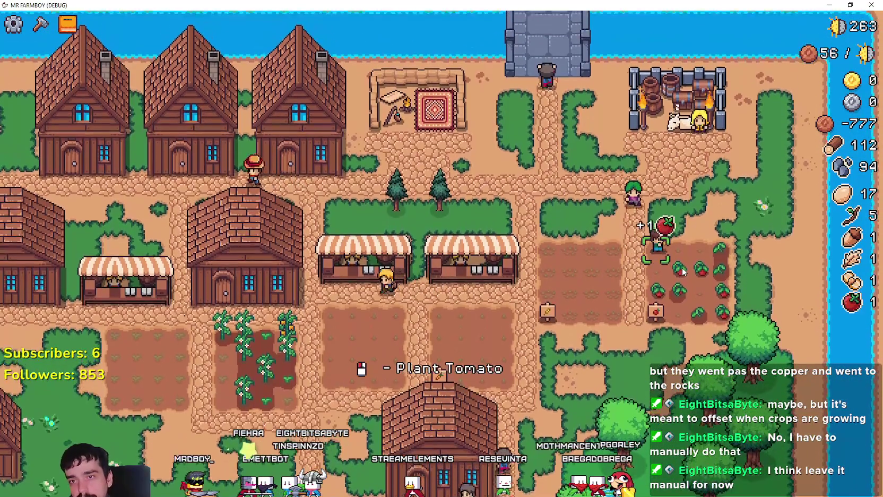
left_click(684, 271)
Harvest another tomato, dismiss the King's Envoy task, and check the Market's carrot and strawberry slots
left_click(683, 271)
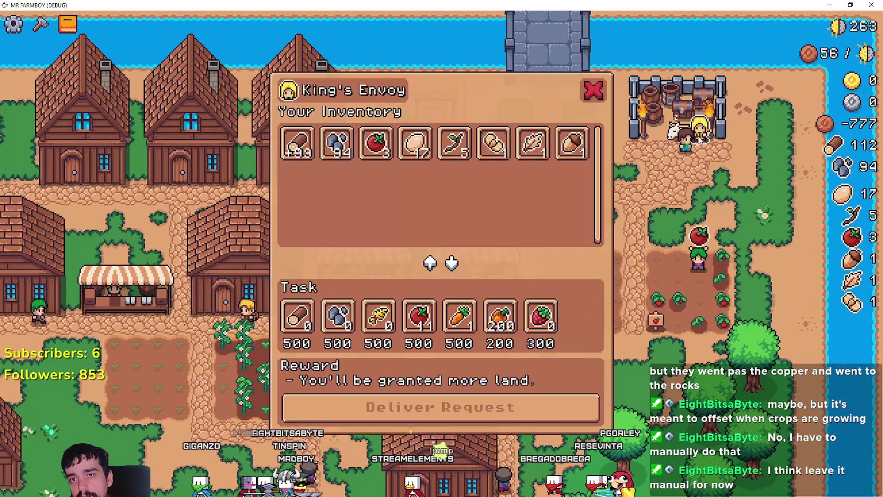
left_click(692, 235)
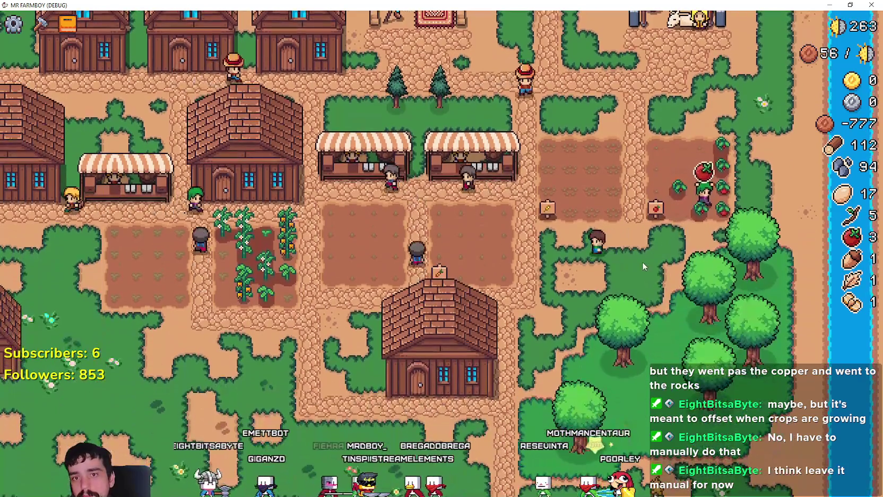
left_click(471, 250)
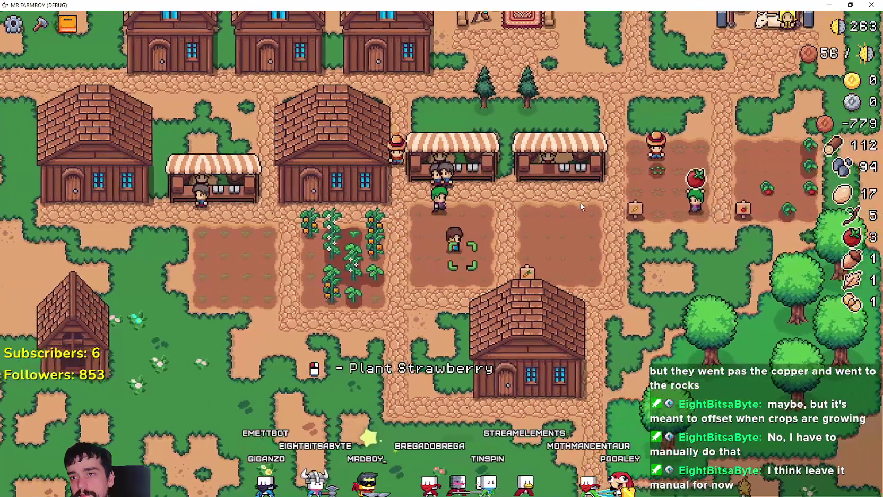
left_click(581, 207)
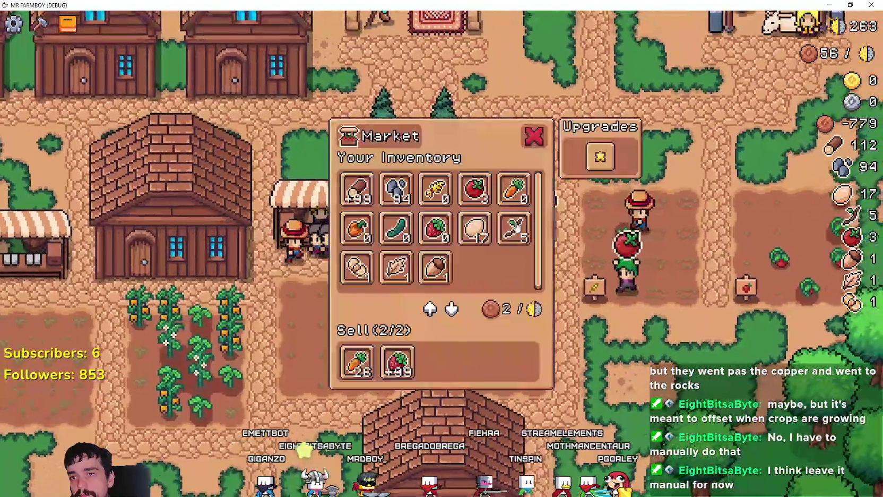
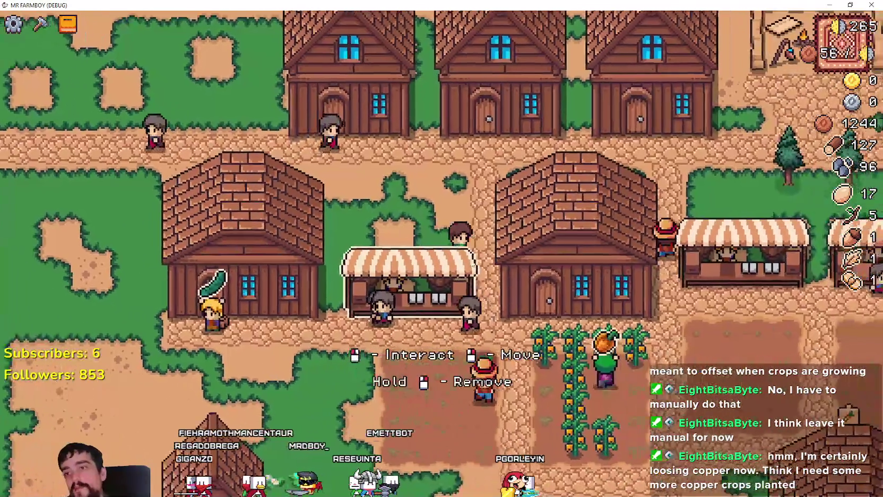
Build a carrot decoration on the grass below the farmhouse
left_click(40, 23)
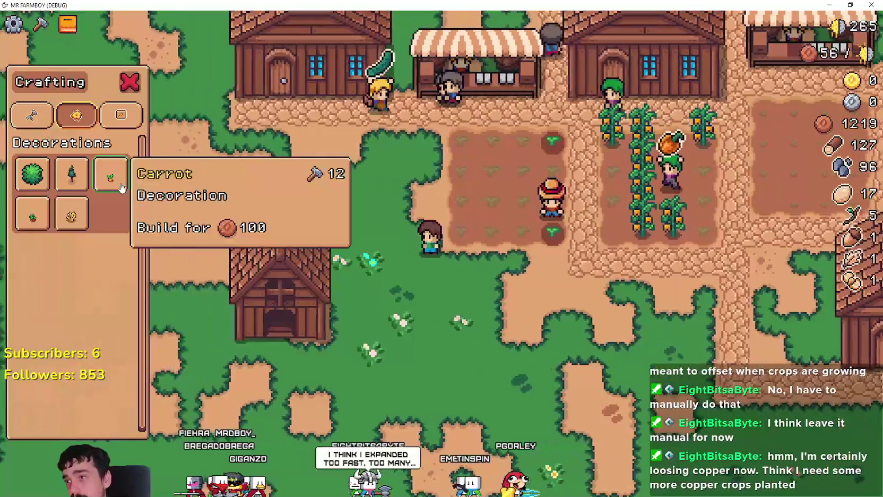
left_click(110, 175)
key("s")
key("d")
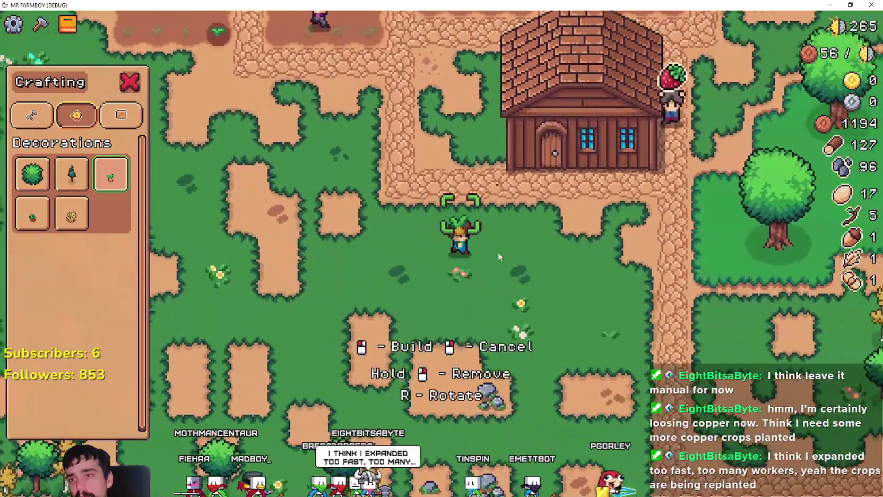
key("d")
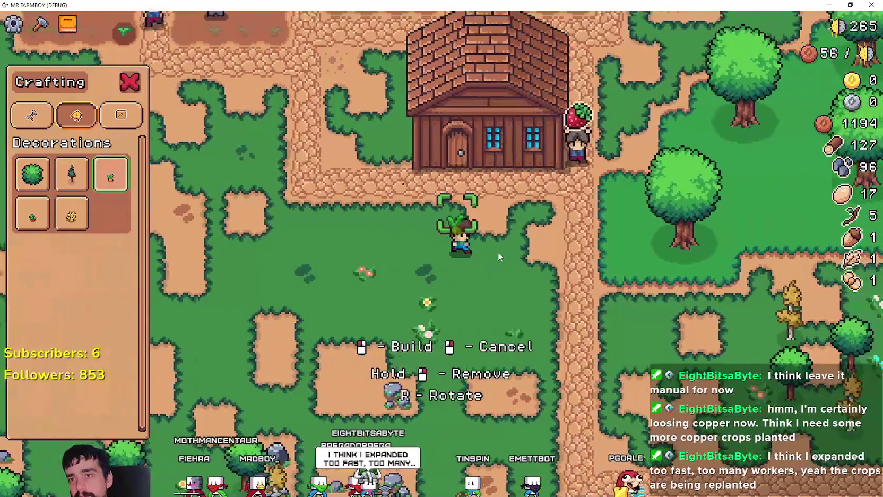
key("a")
key("s")
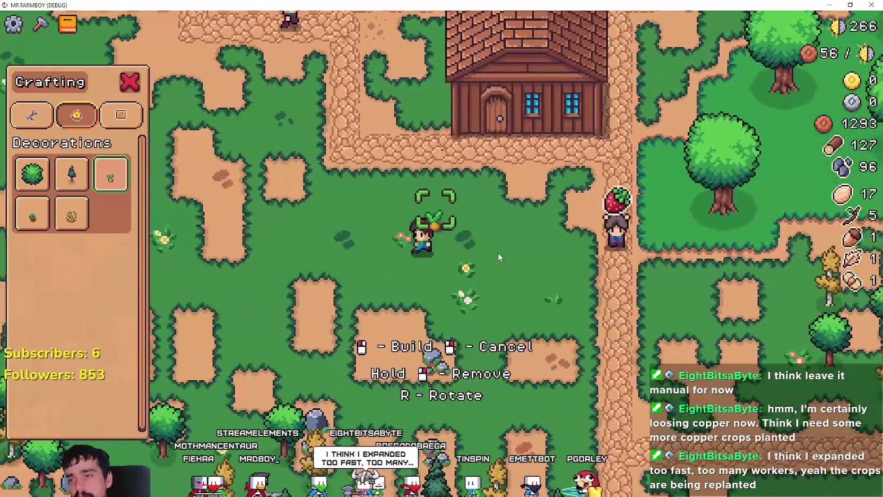
key("a")
key("s")
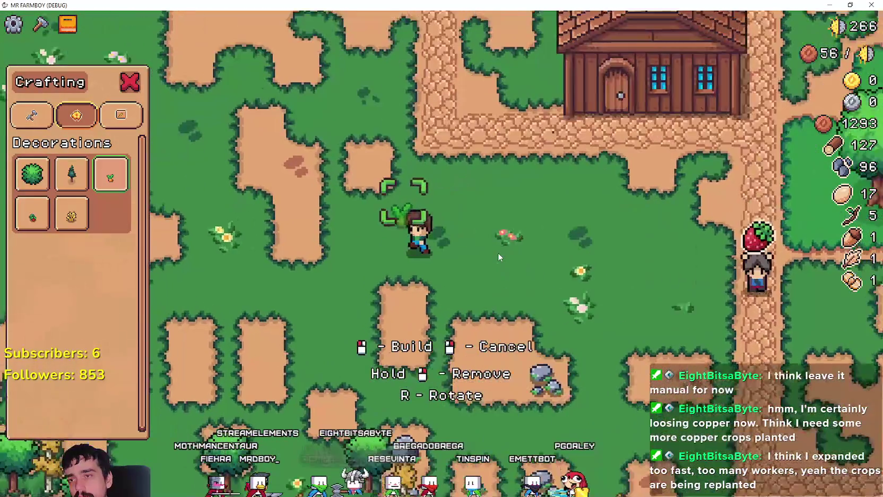
key("w")
key("d")
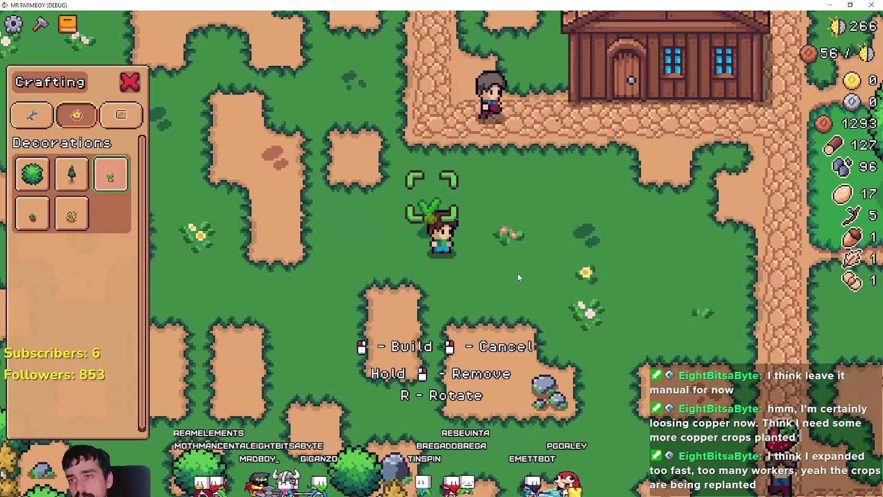
left_click(518, 273)
Add tomato and wheat decorations beside the carrot to form a row
key("d")
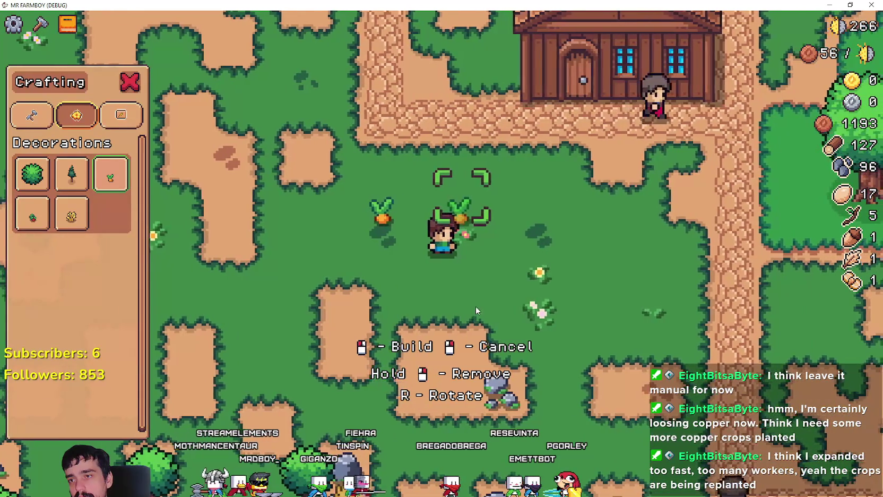
key("a")
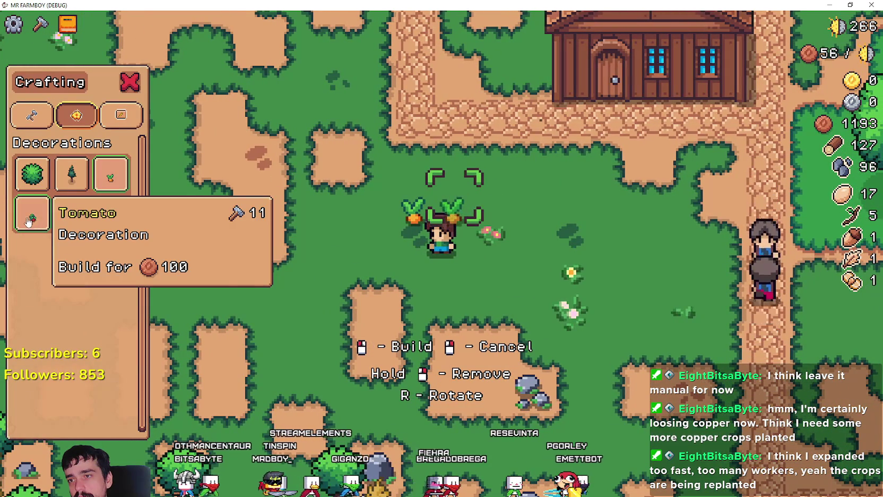
left_click(45, 206)
key("d")
left_click(72, 215)
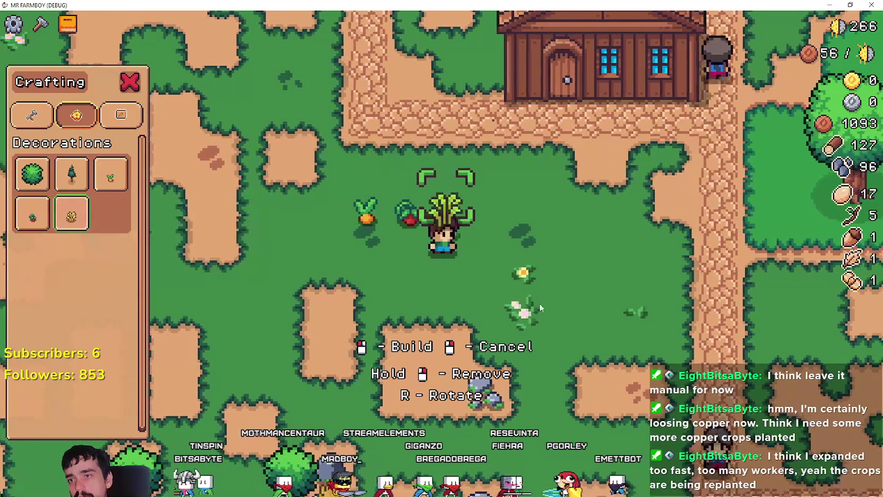
left_click(401, 308)
key("d")
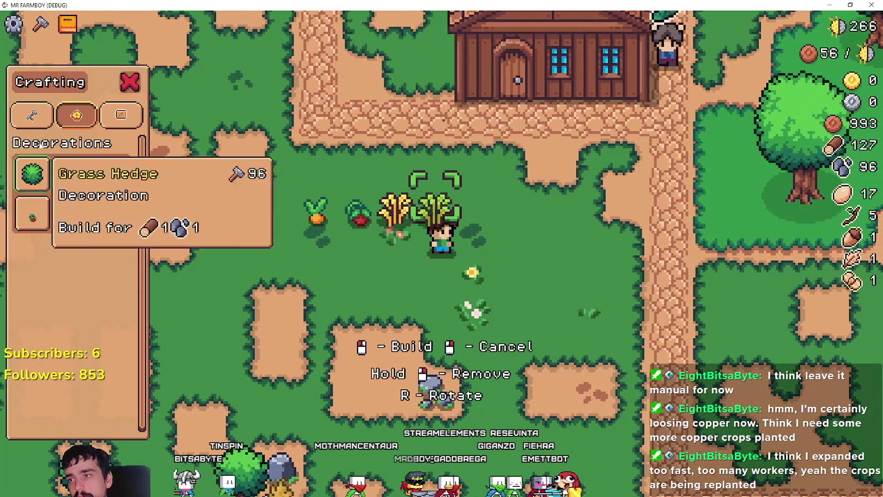
left_click(32, 115)
scroll(60, 152, "down", 2)
scroll(48, 202, "up", 2)
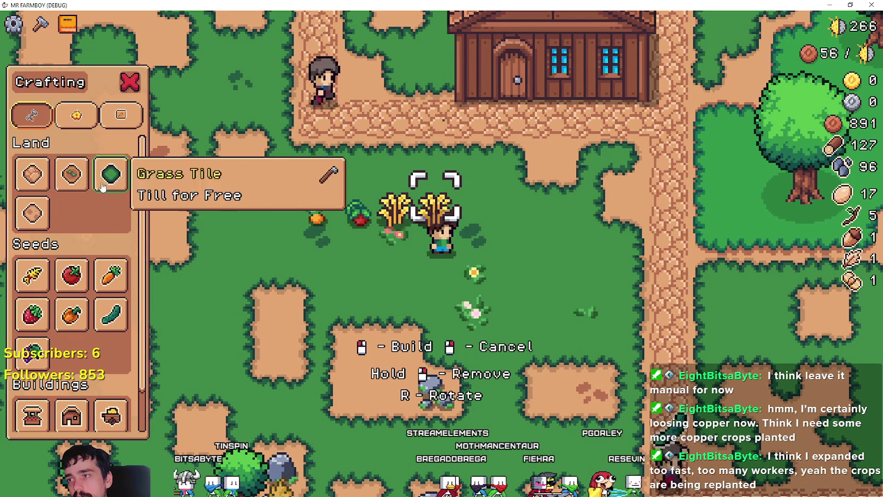
Lay Sand Tiles under the crop decoration row
left_click(32, 214)
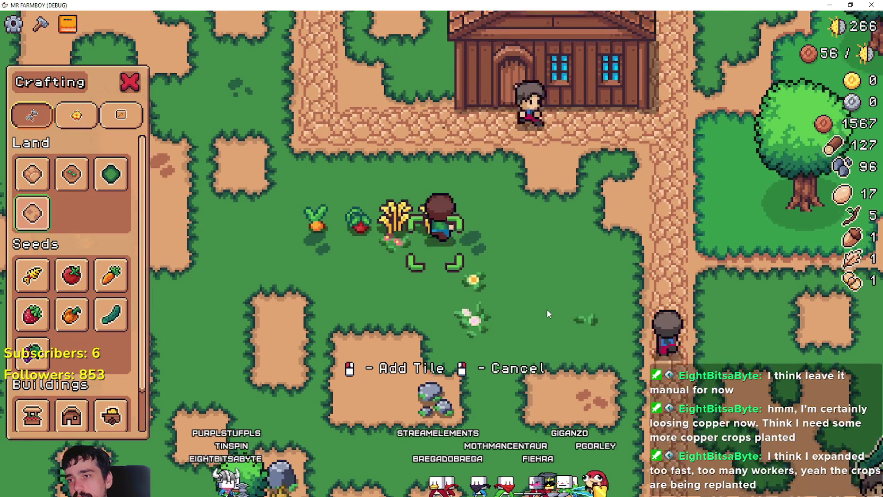
key("w")
left_click(549, 313)
key("w")
key("d")
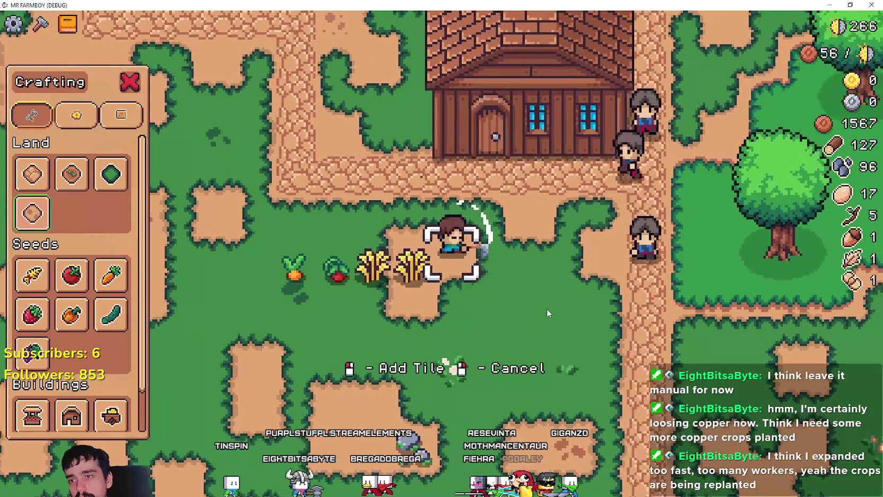
key("d")
left_click(548, 314)
key("w")
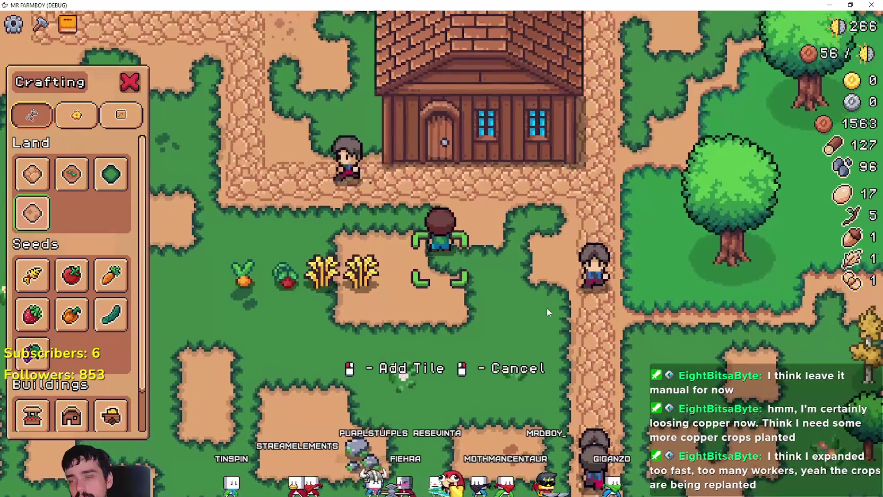
key("s")
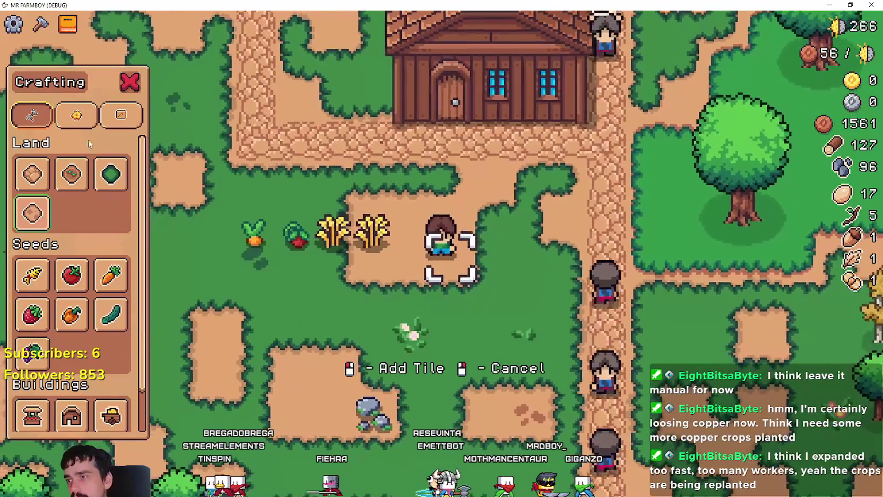
Extend the row with another tomato and wheat decoration, then exit build mode and return to Godot
left_click(77, 122)
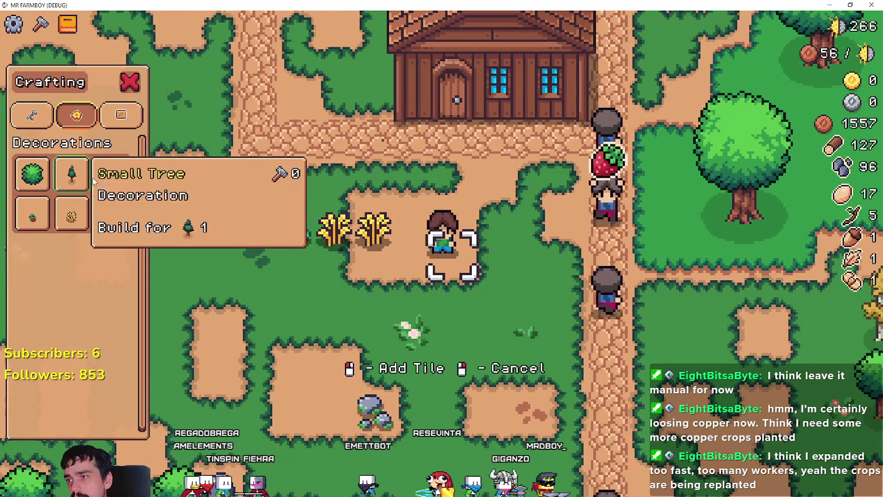
left_click(32, 214)
left_click(489, 348)
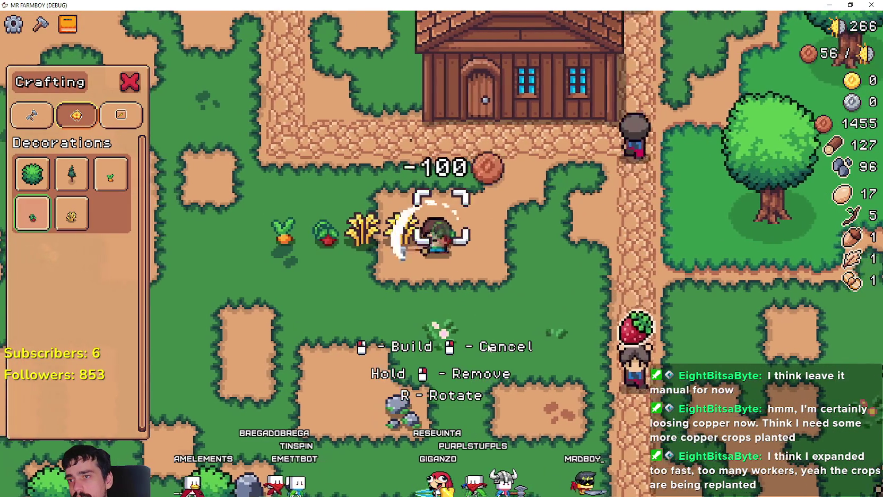
scroll(425, 337, "down", 1)
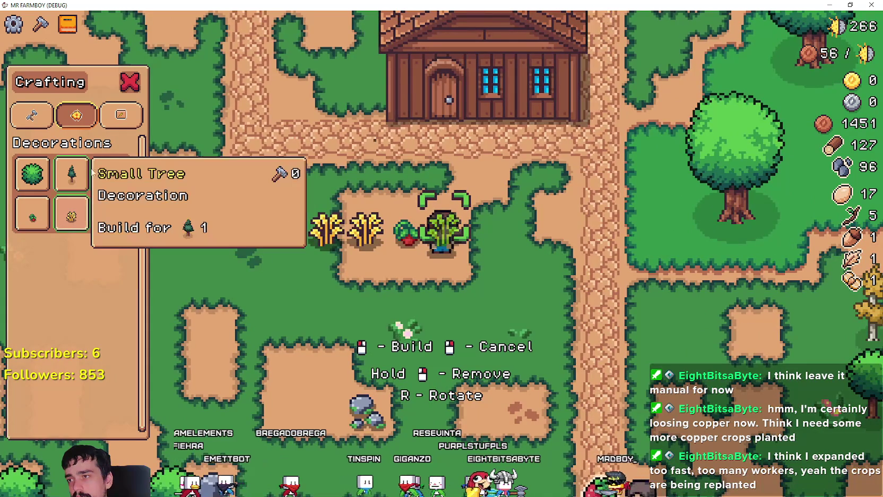
left_click(406, 333)
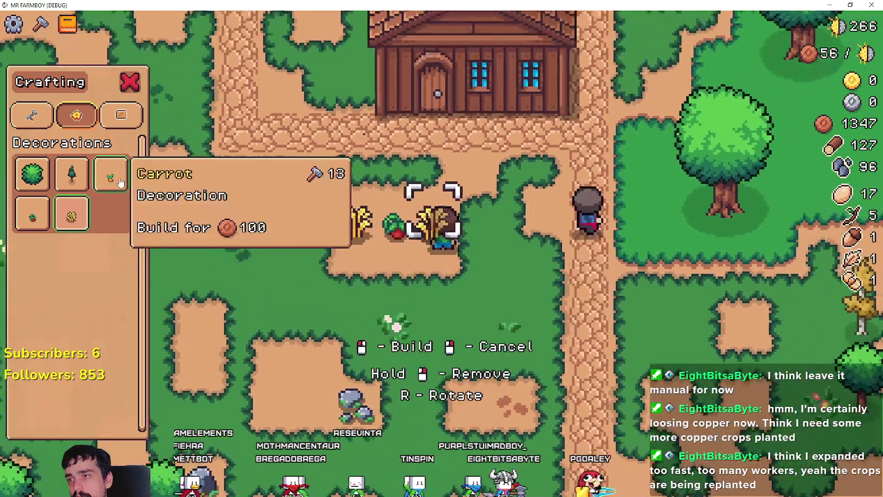
left_click(111, 174)
key("a")
key("s")
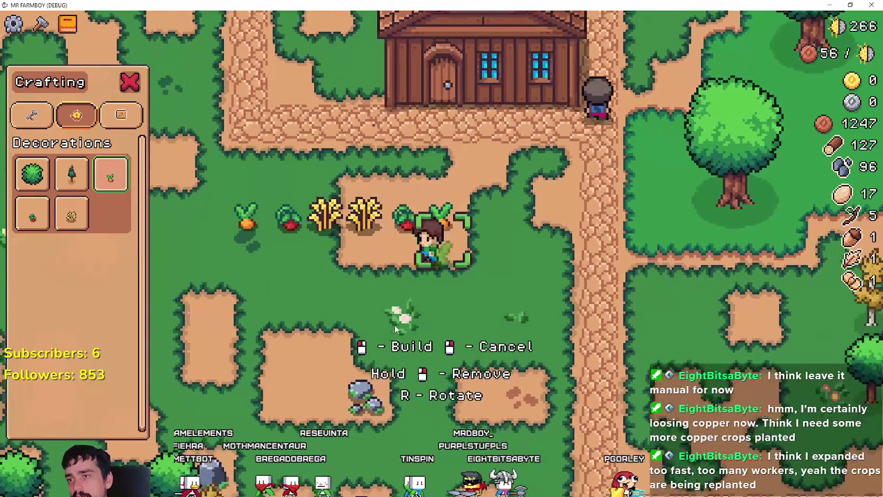
right_click(636, 314)
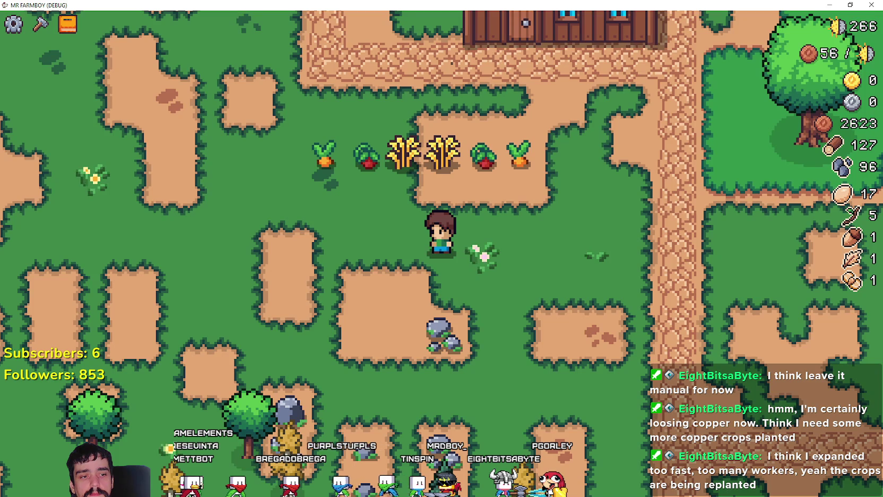
key("alt+Tab")
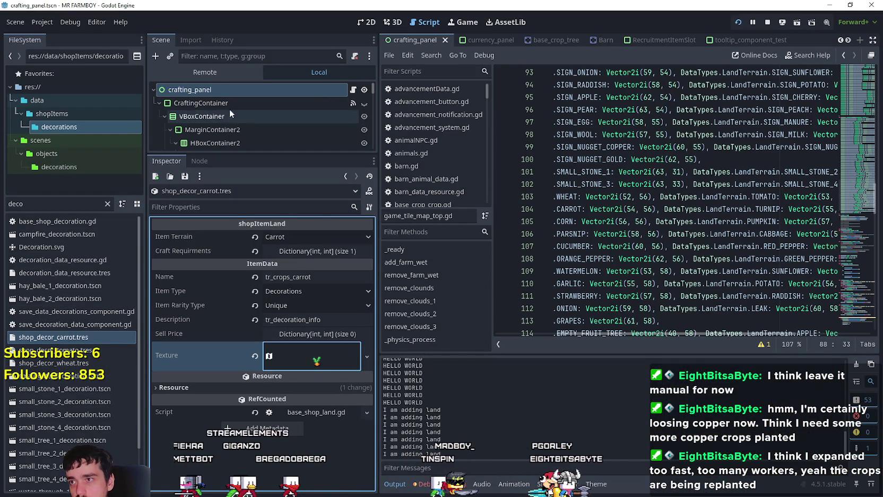
Filter the FileSystem for 'test' and open the test_scene_everything scene
key("ctrl+a")
type("test")
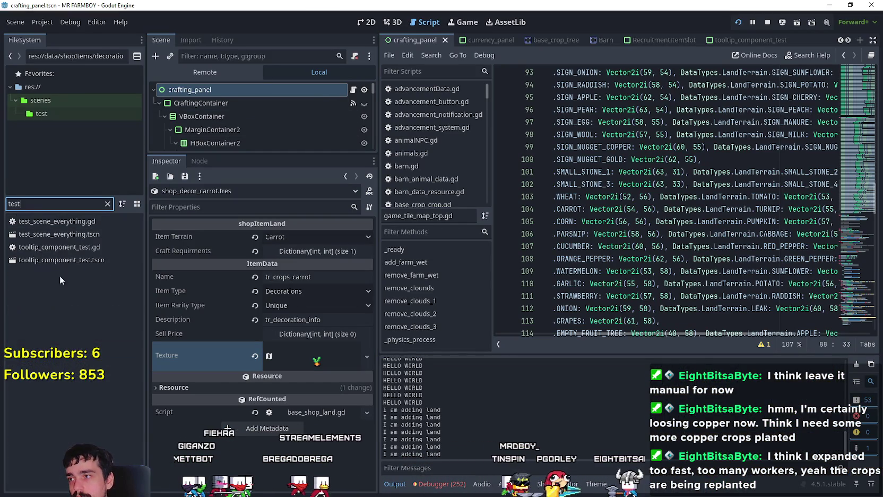
double_click(76, 235)
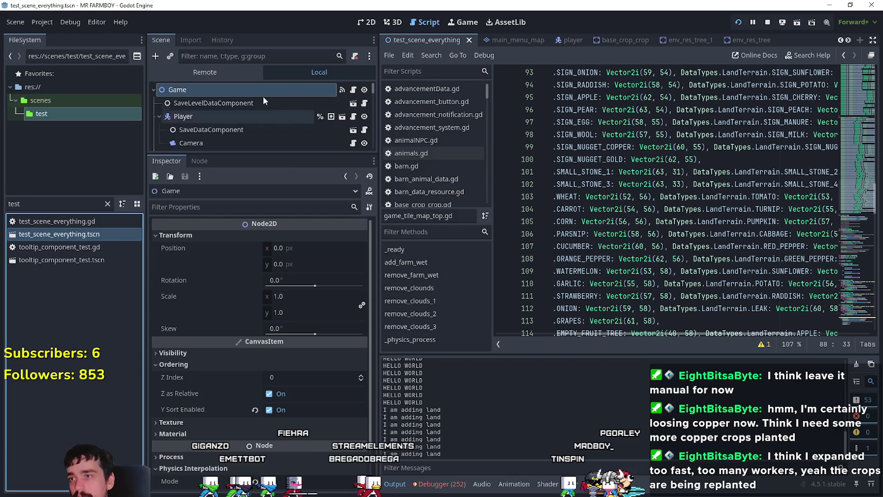
left_click_drag(283, 154, 276, 253)
scroll(288, 178, "down", 2)
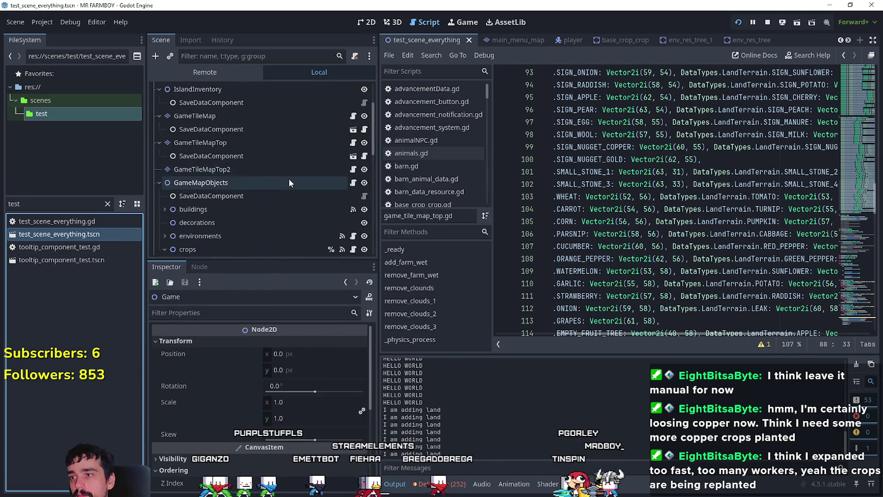
Select the GameTileMapTop layer and open its terrainSet.png atlas in the TileSet editor
left_click(287, 139)
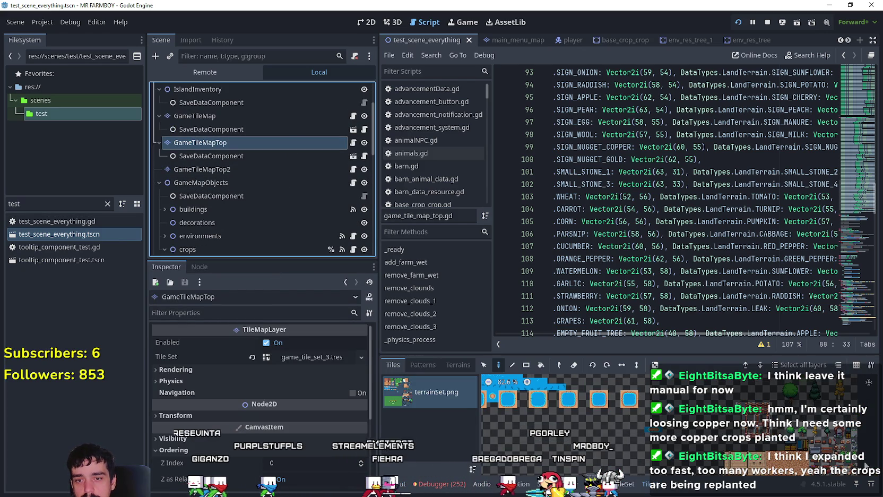
scroll(637, 414, "down", 5)
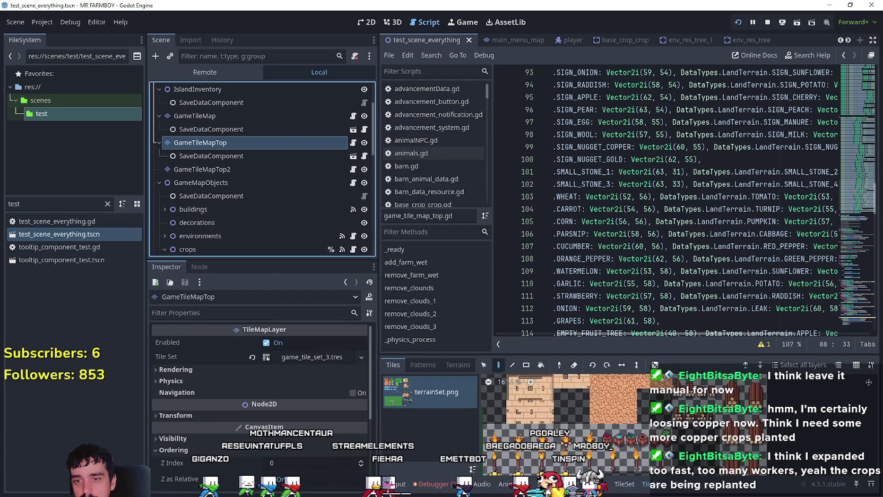
scroll(637, 414, "up", 3)
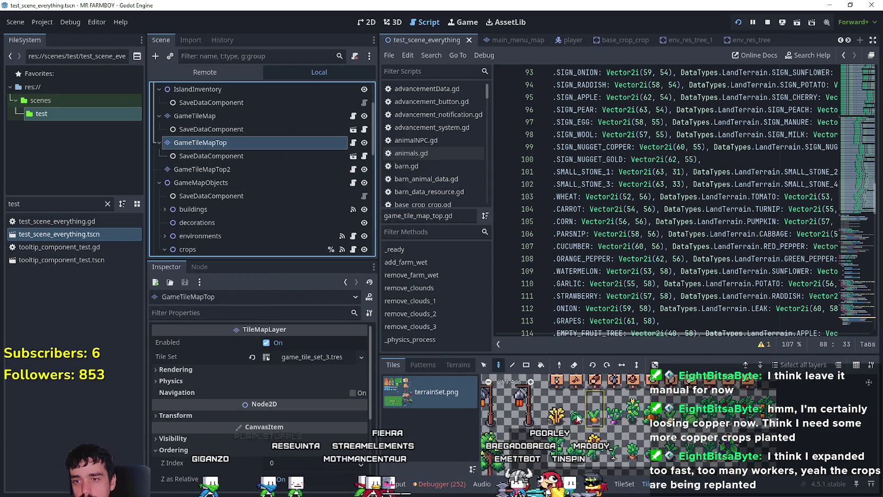
left_click(625, 485)
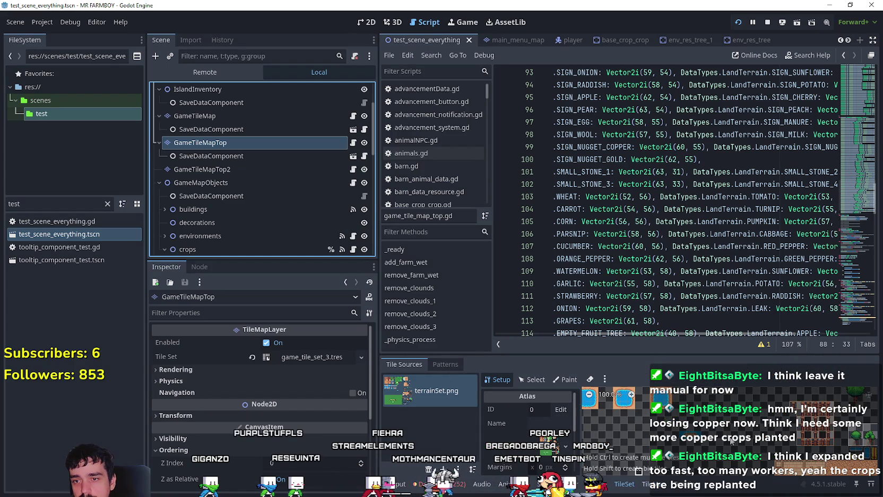
scroll(759, 445, "down", 5)
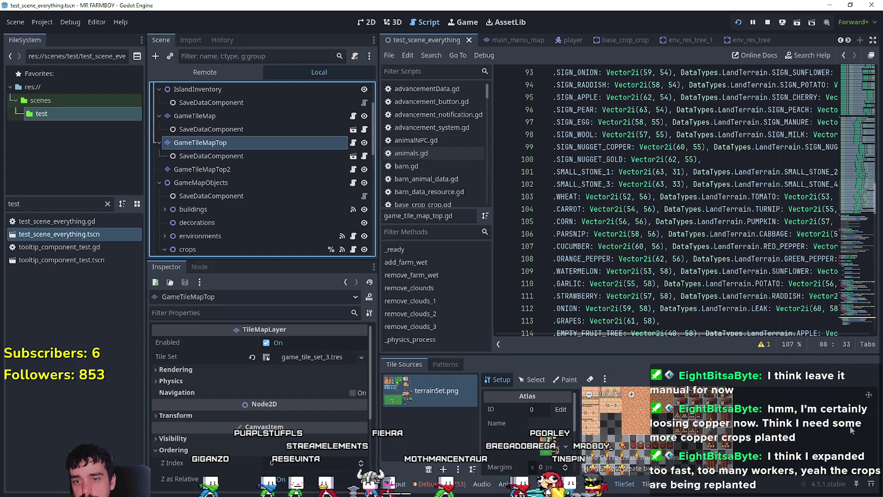
scroll(846, 436, "up", 3)
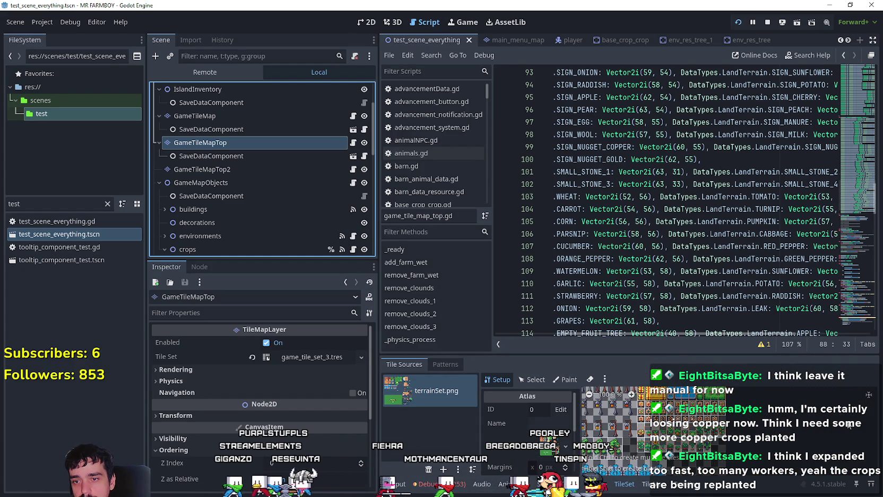
scroll(698, 430, "up", 3)
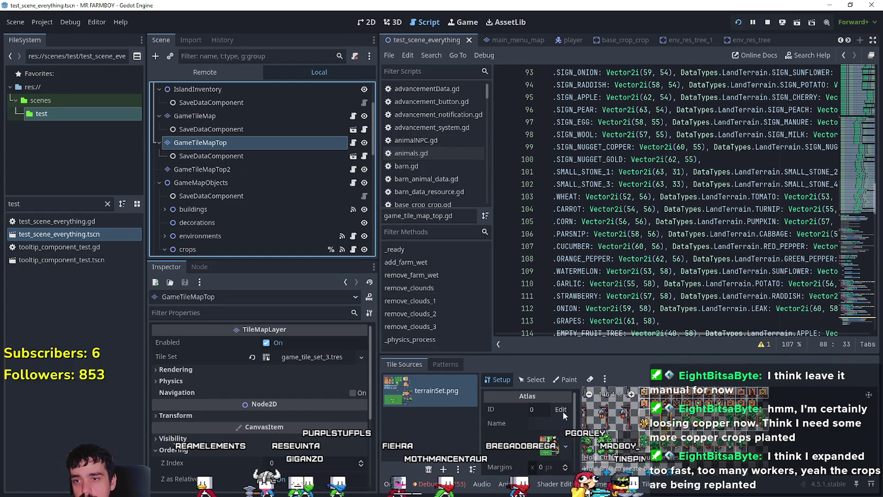
Paint a Z Index of 1 onto a tile in the terrainSet atlas
left_click(566, 379)
left_click(526, 399)
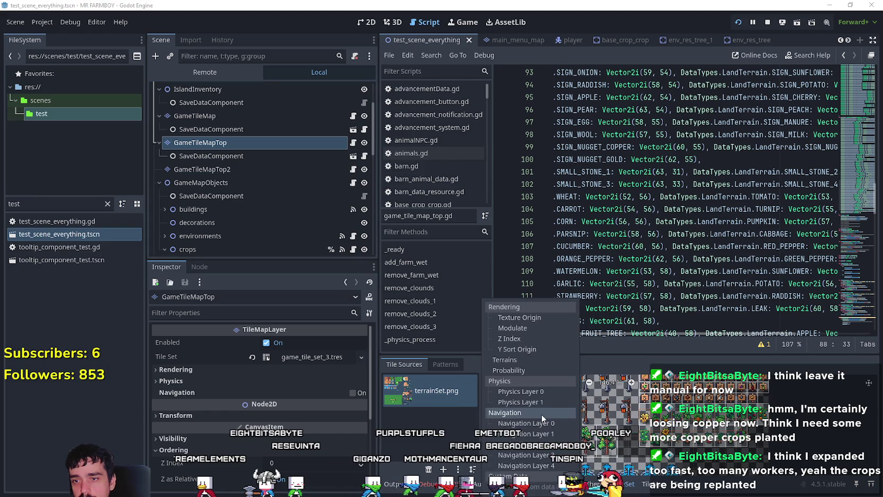
left_click(531, 338)
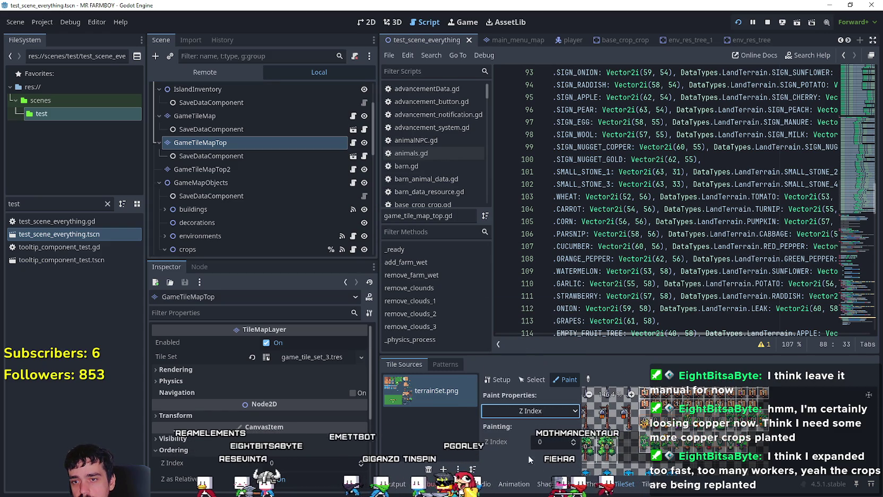
left_click(544, 441)
type("1")
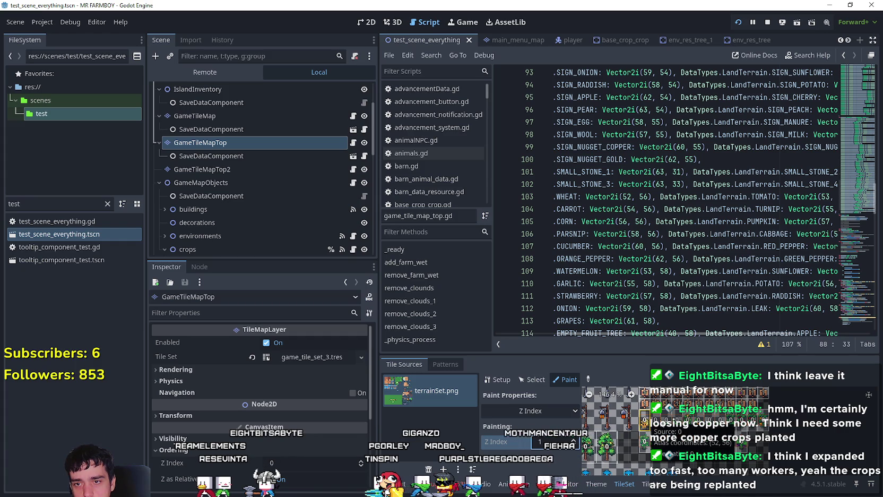
left_click(645, 423)
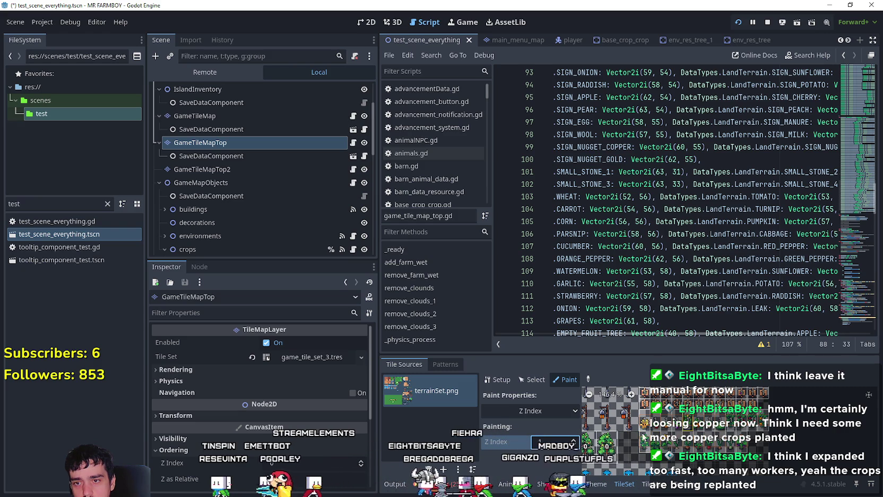
Switch the painted tile property to Texture Origin
scroll(653, 441, "down", 3)
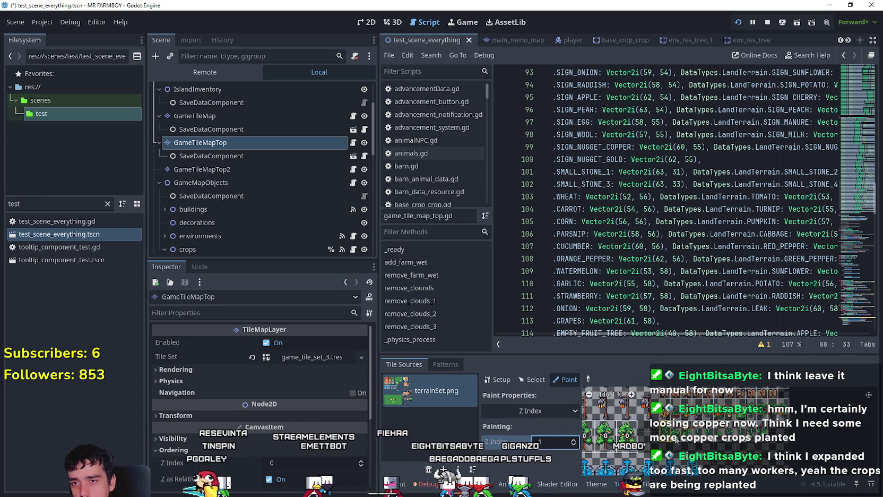
scroll(676, 439, "left", 2)
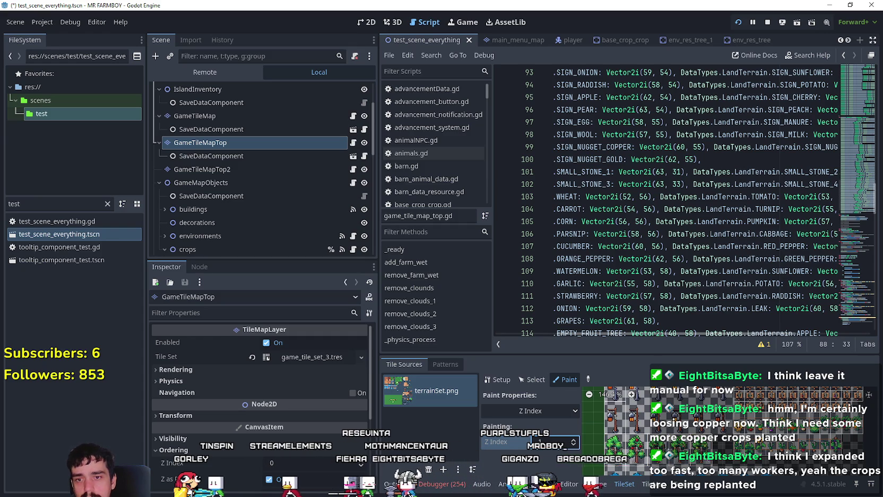
left_click(545, 411)
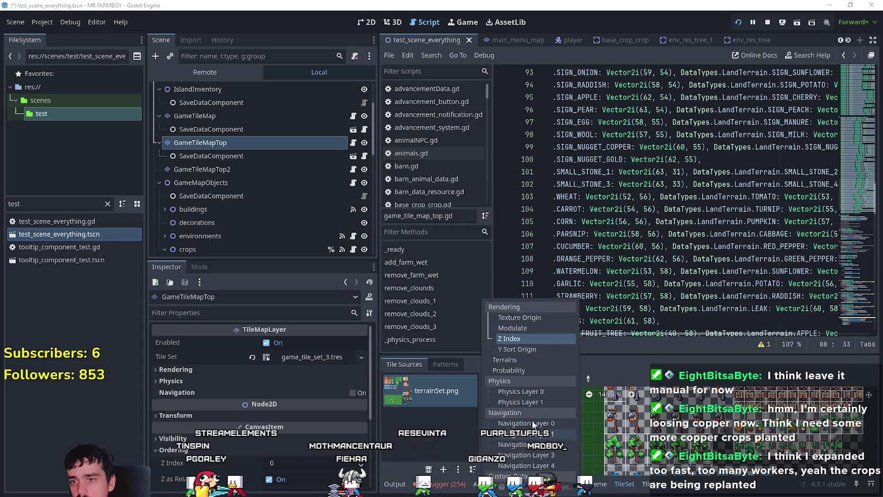
left_click(524, 315)
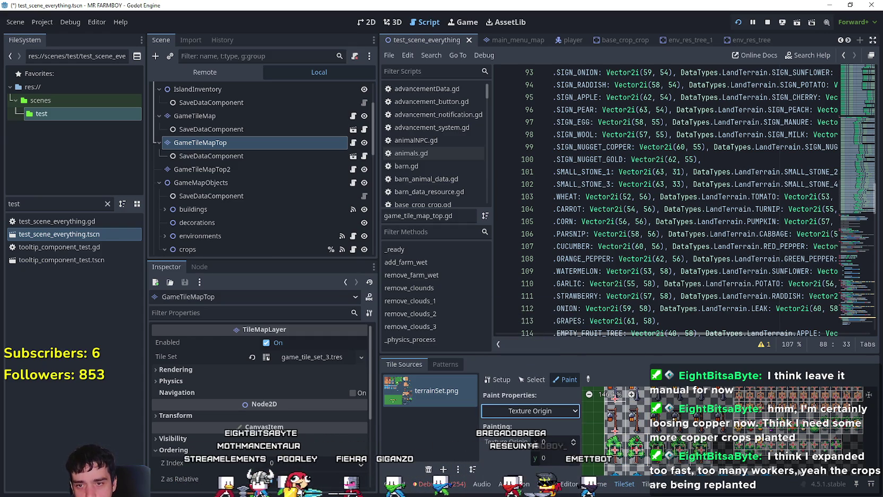
scroll(726, 450, "up", 1)
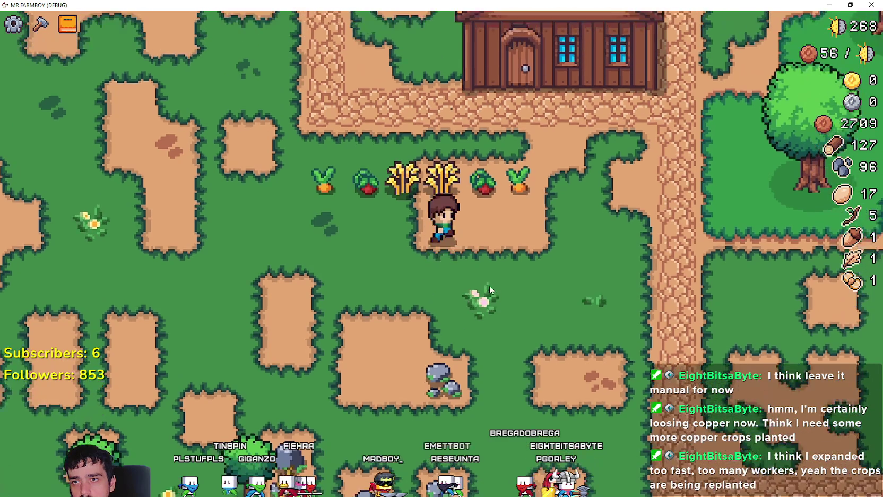
Open the crafting panel, pick the Grass Tile, and walk the farmer toward the crops
key("c")
left_click(32, 115)
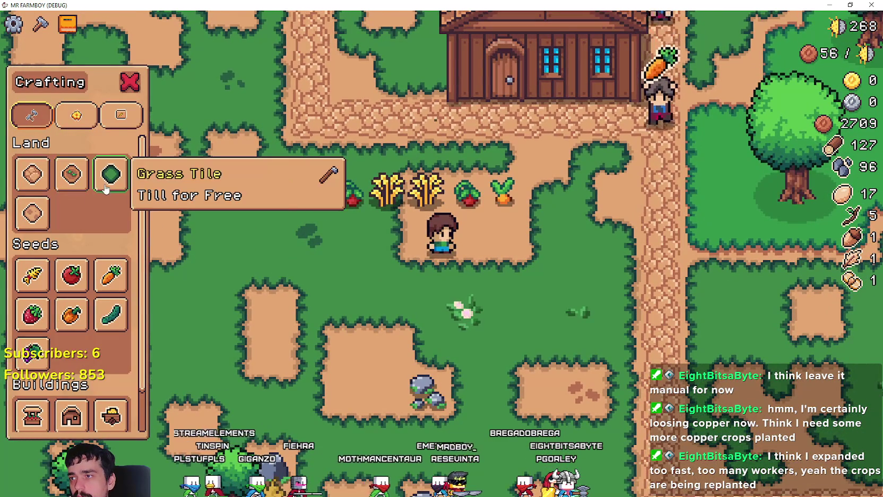
left_click(111, 174)
key("a")
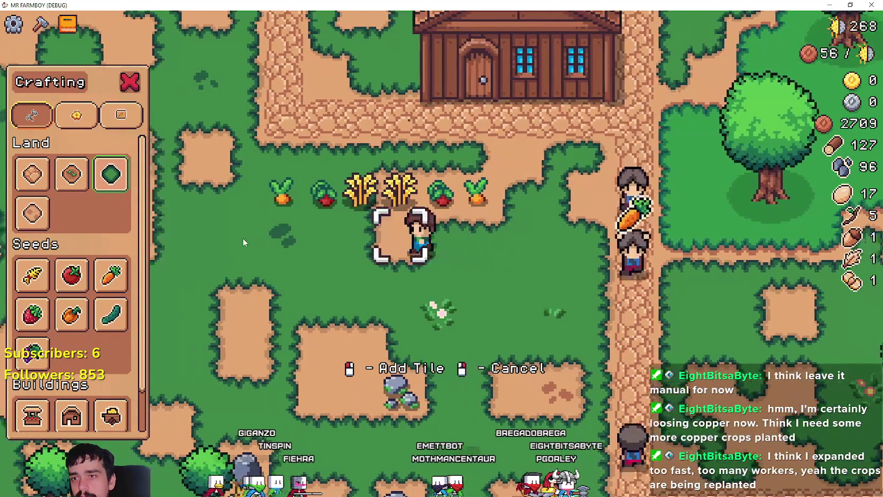
key("d")
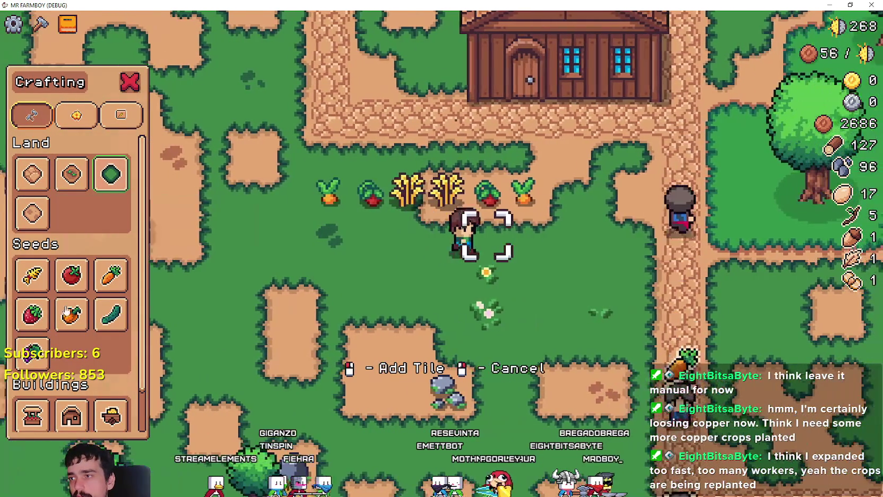
Build a Carrot decoration beside the crops, then switch back to the Godot editor
left_click(76, 115)
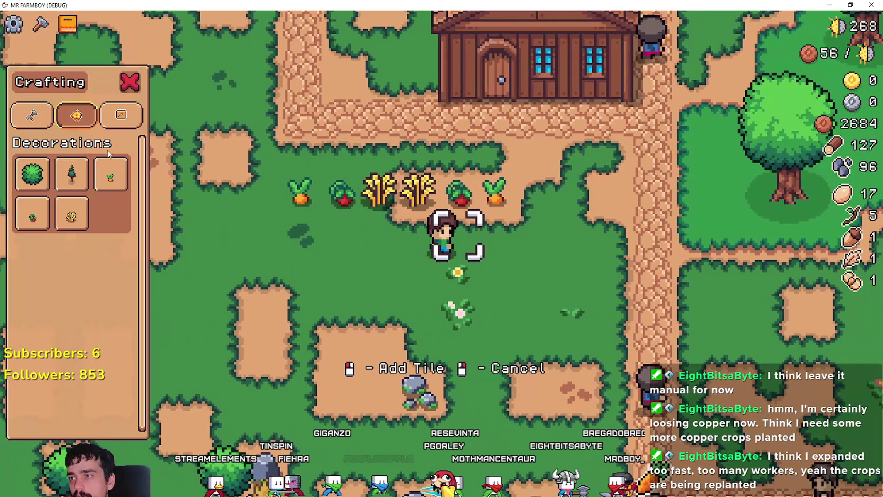
key("d")
left_click(106, 190)
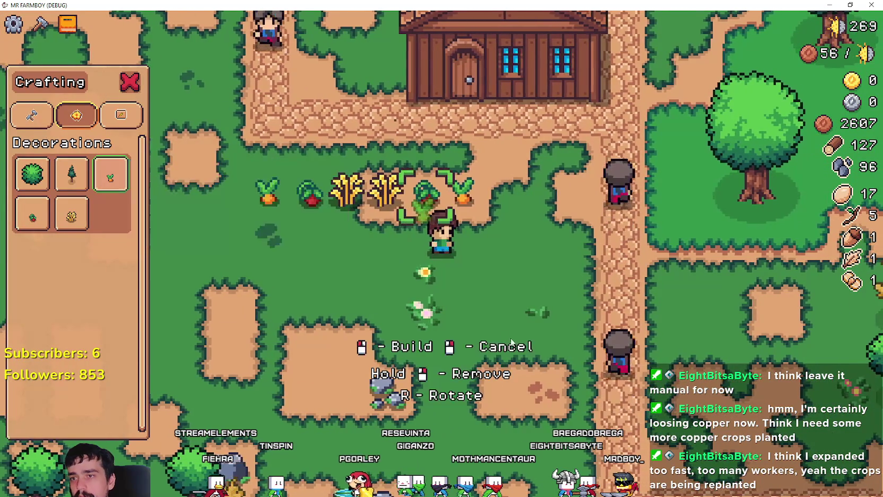
key("d")
left_click(386, 273)
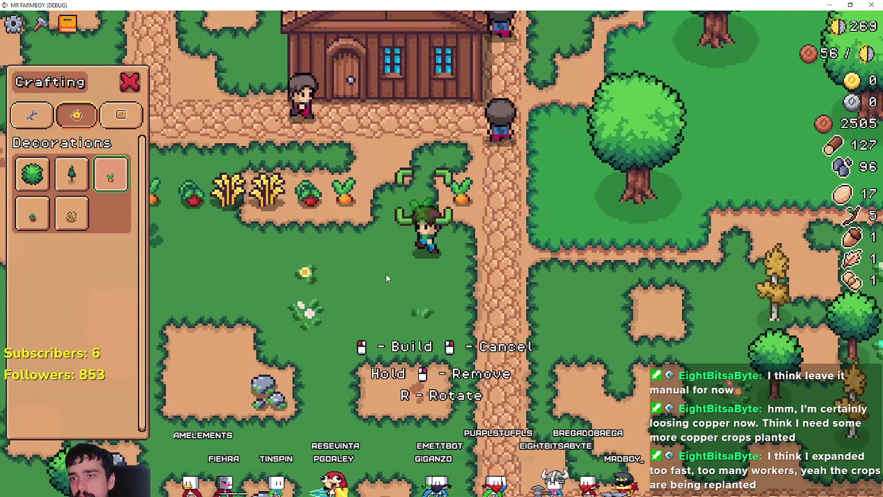
key("a")
key("s")
key("alt+Tab")
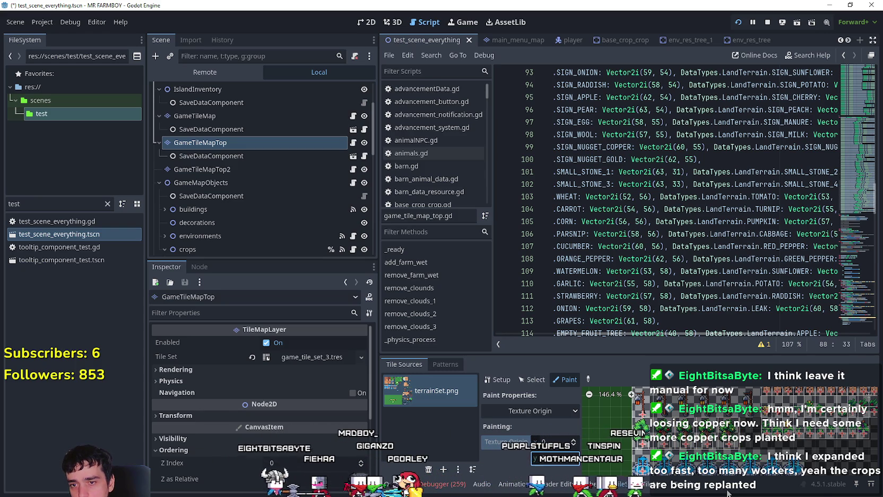
Paint Physics Layer 0 and lower the tree polygon's upper-right corner
left_click(547, 412)
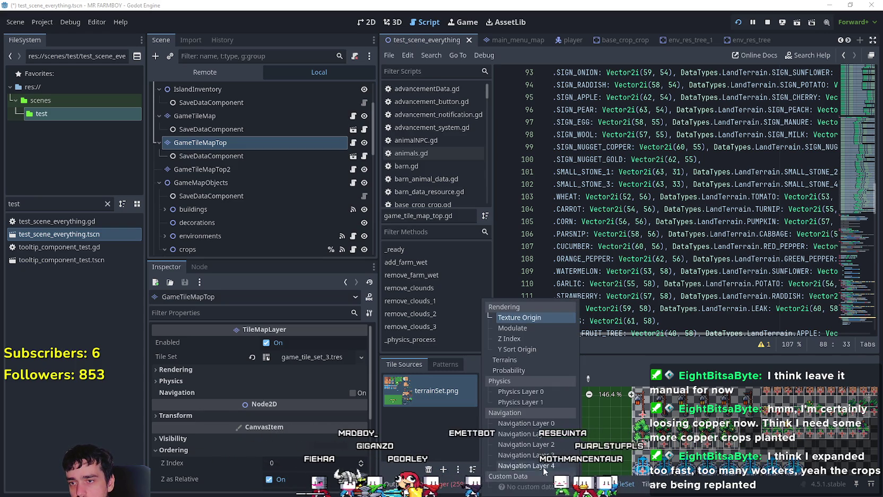
left_click(529, 392)
left_click_drag(610, 352, 632, 202)
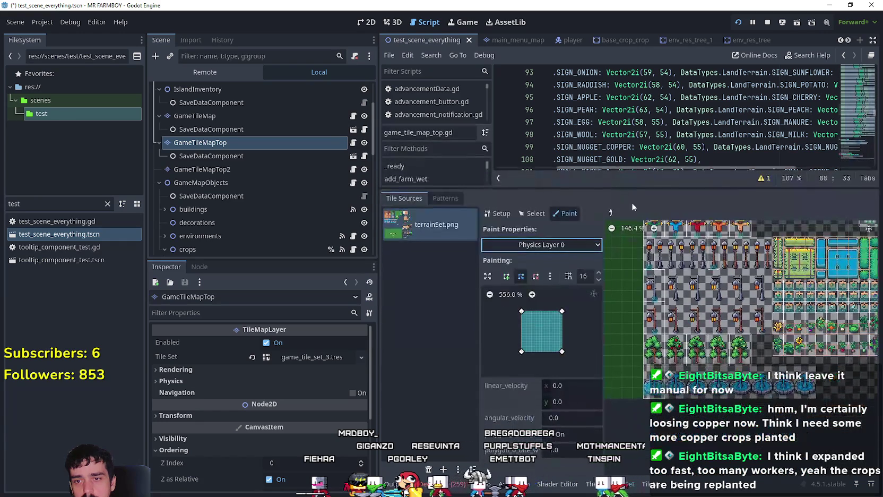
left_click(656, 361)
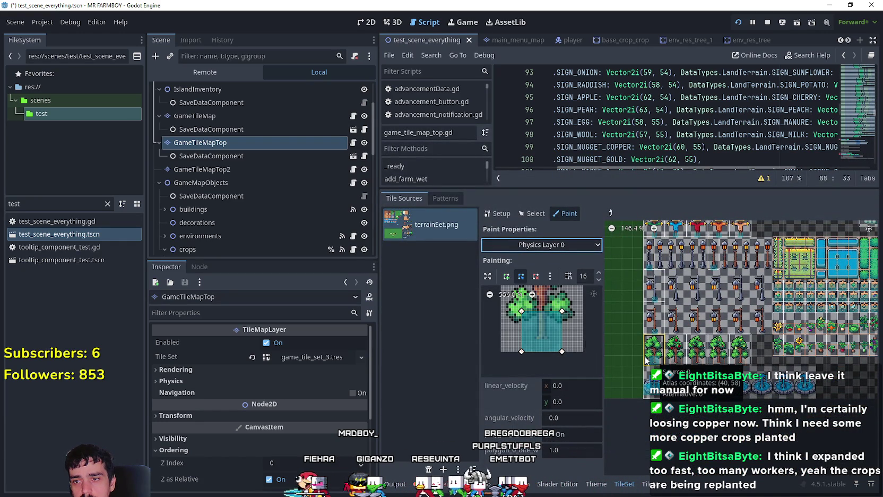
left_click_drag(562, 311, 557, 328)
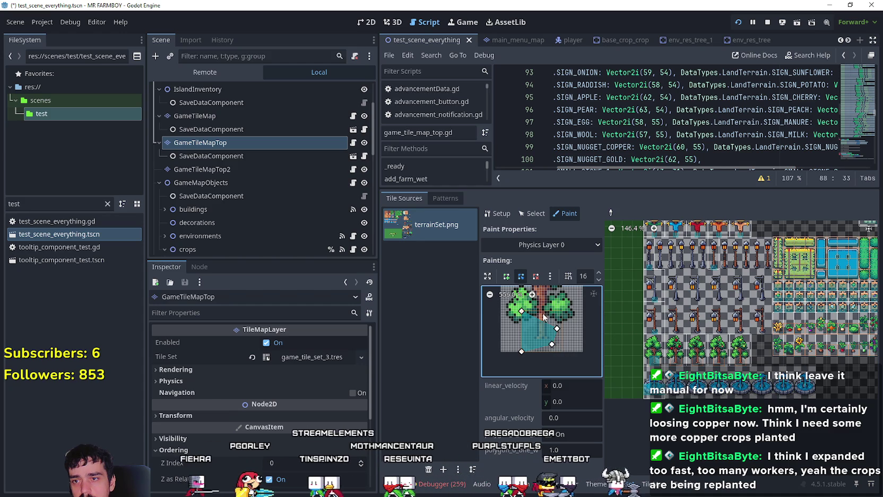
Zoom in and lower another corner of the tree tile's collision polygon
left_click(532, 295)
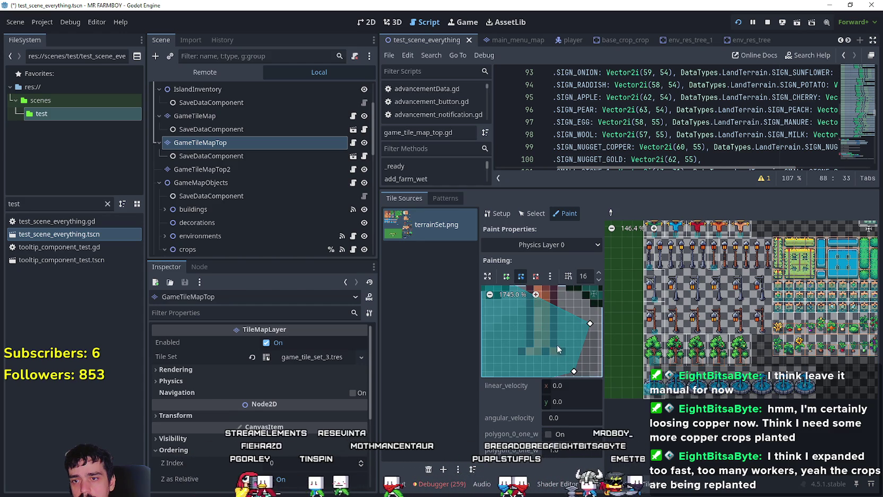
scroll(536, 340, "up", 5)
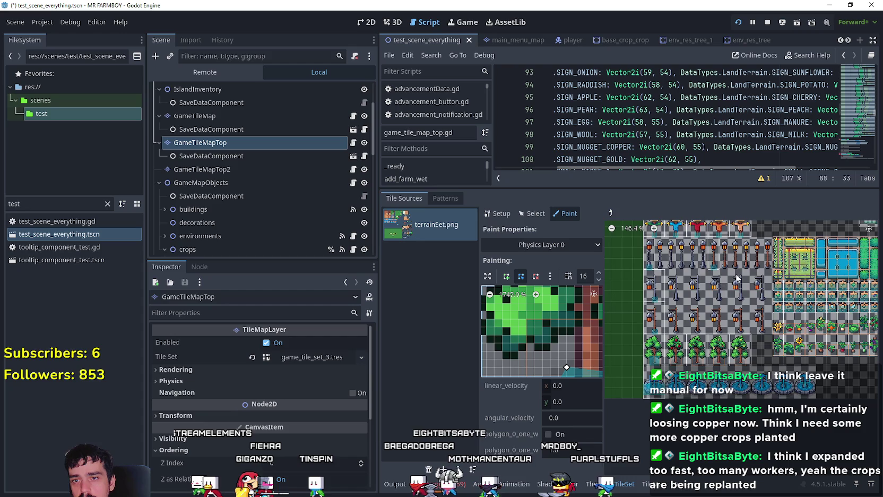
scroll(865, 386, "right", 1)
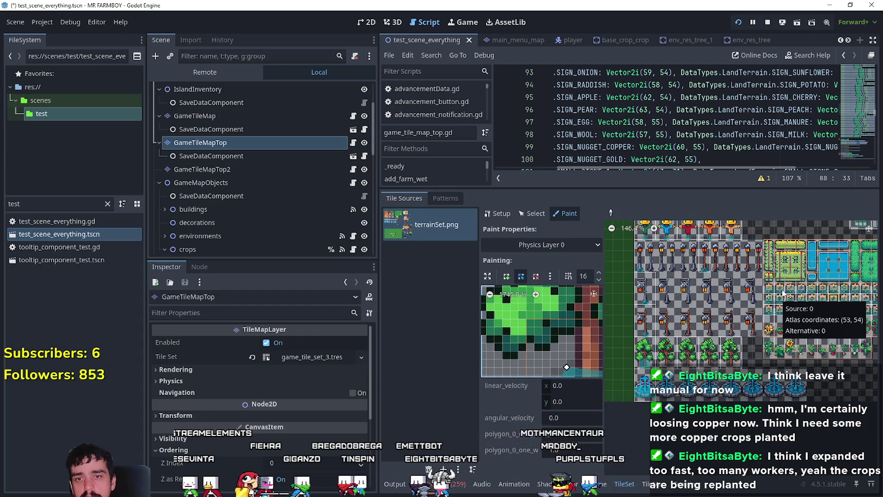
scroll(775, 297, "down", 2)
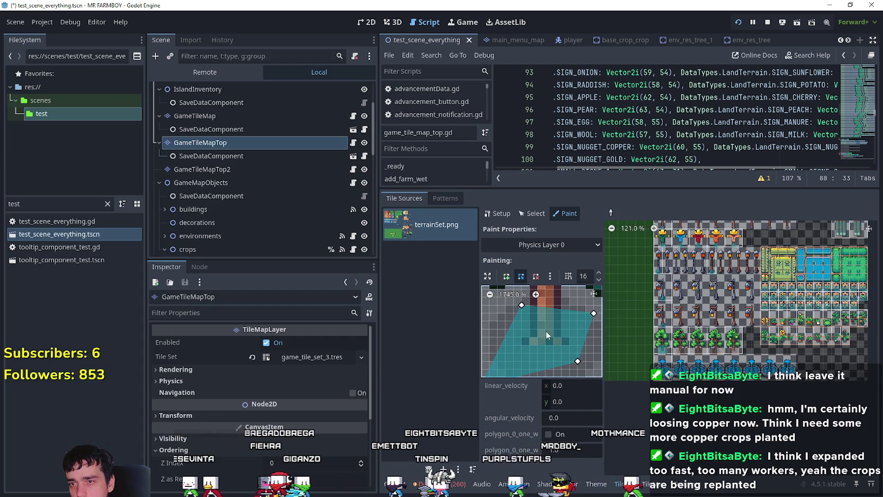
scroll(547, 334, "down", 2)
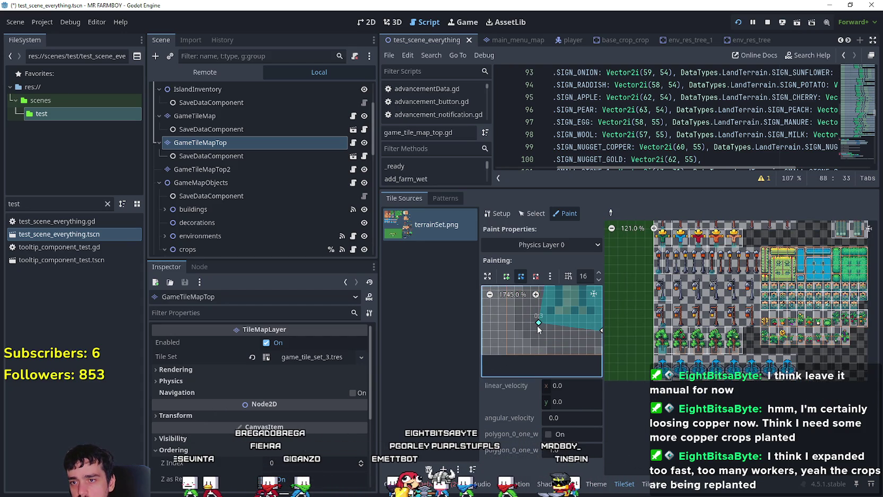
left_click_drag(532, 323, 532, 334)
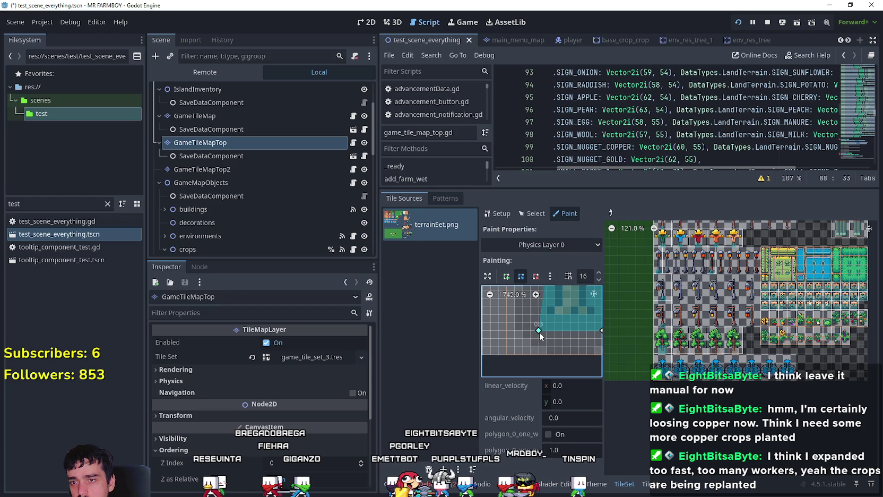
scroll(547, 335, "up", 2)
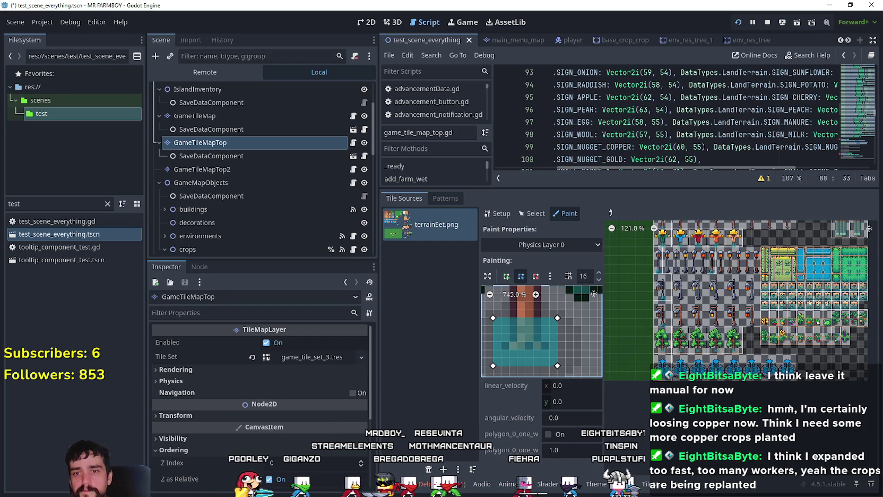
Save the scene and walk the farmer around the farm in the running game
key("ctrl+s")
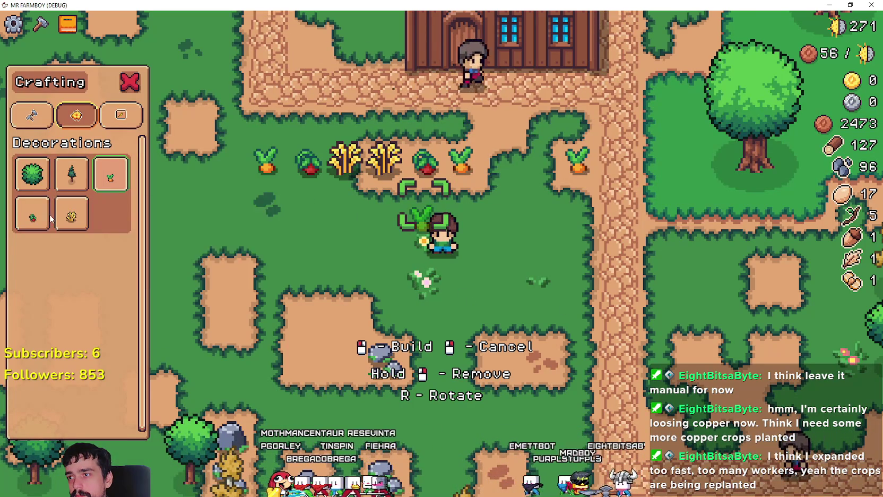
key("d")
key("a")
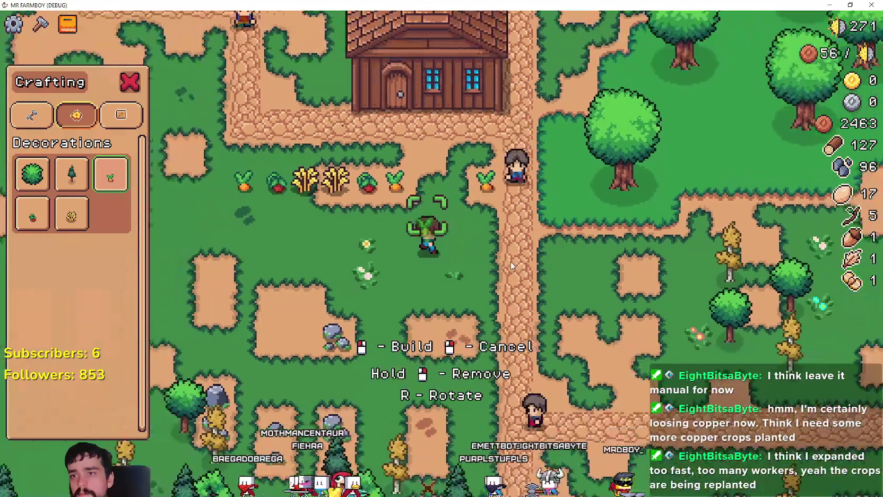
key("w")
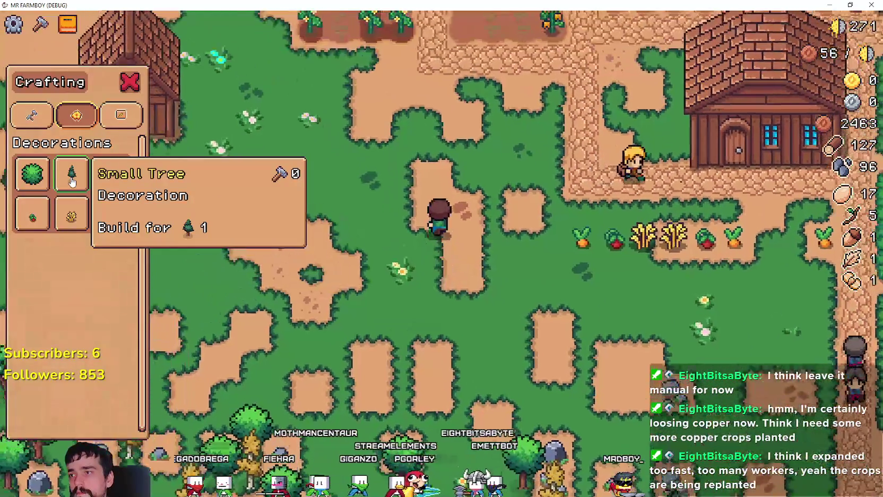
key("s")
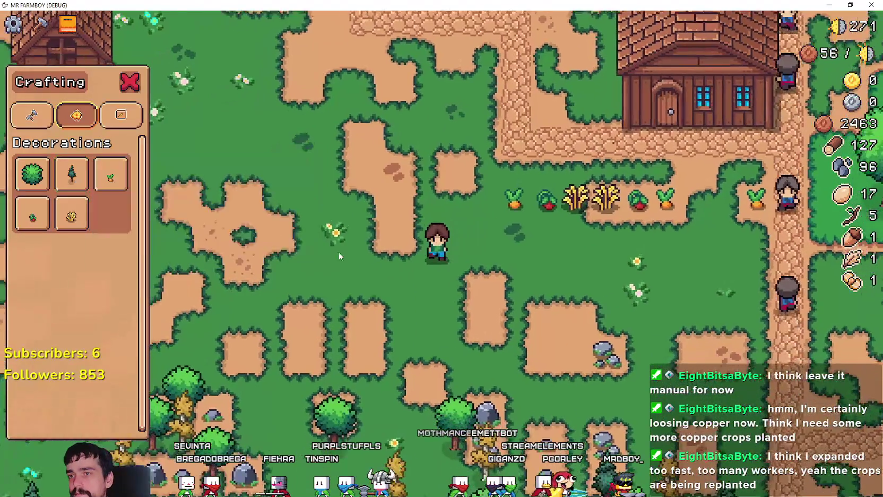
scroll(338, 252, "down", 3)
Walk among the trees to test collisions, chop a tree, then pause the game
key("s")
key("d")
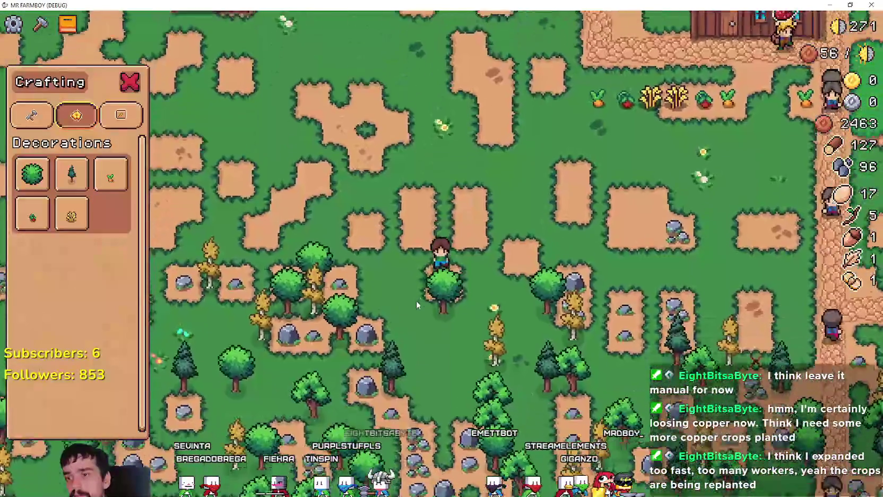
key("s")
key("d")
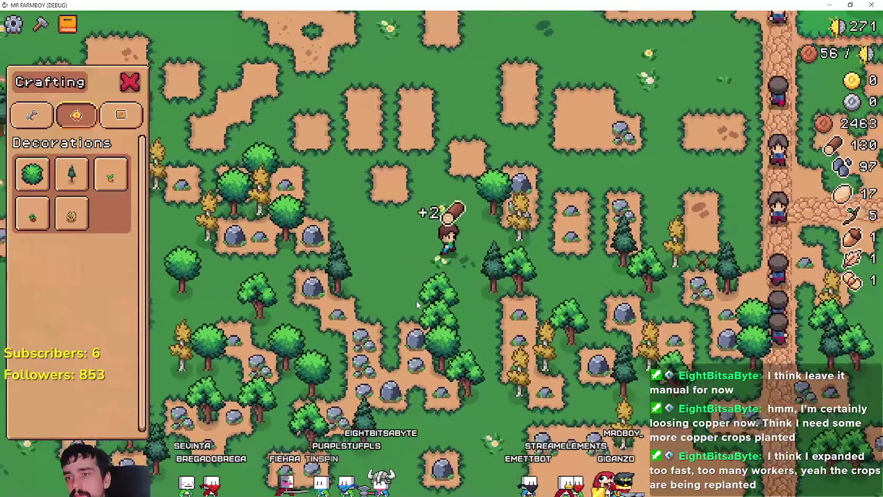
key("w")
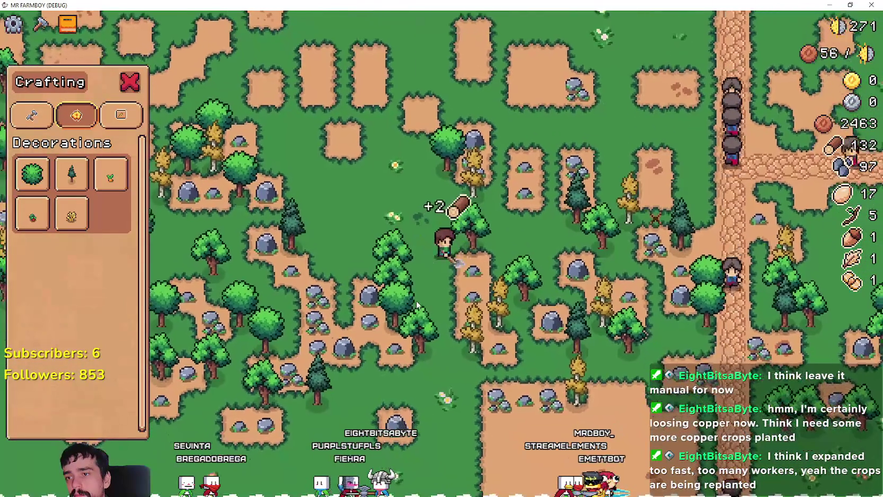
key("w")
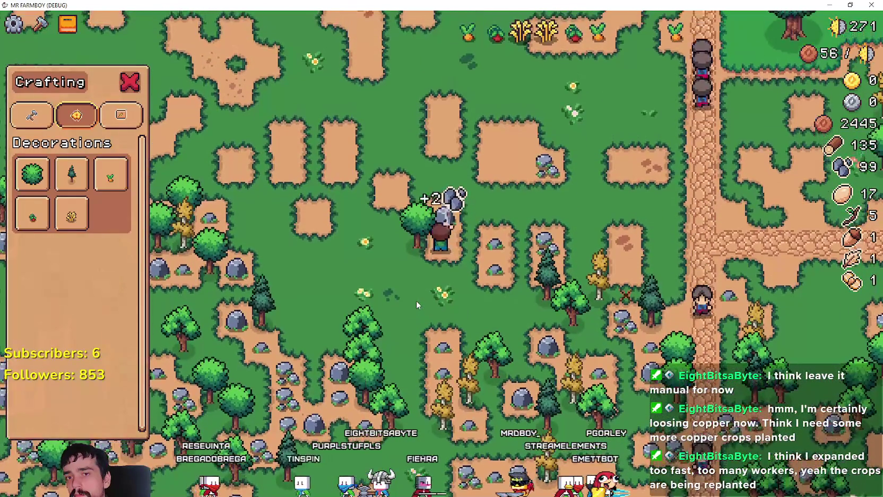
key("w")
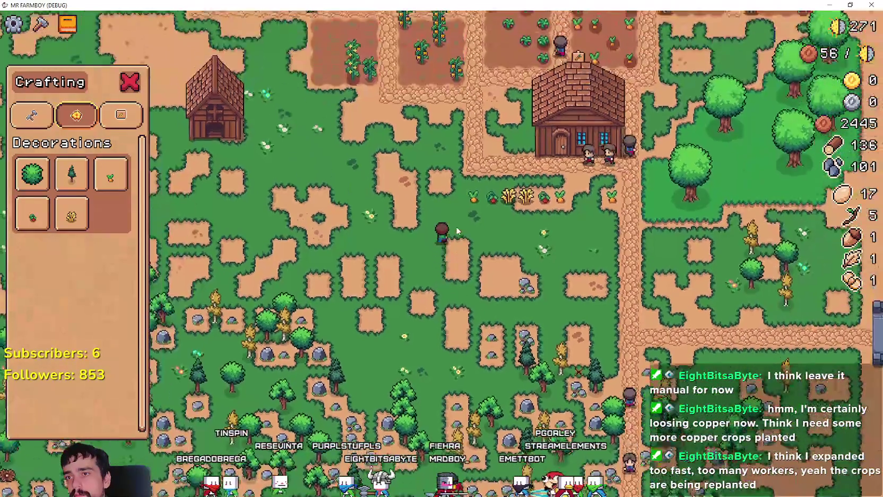
key("Escape")
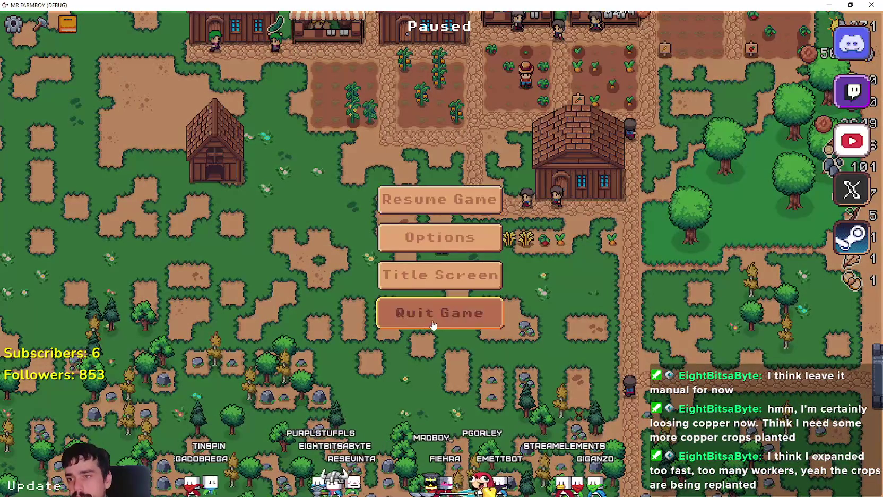
Quit the game, clear the FileSystem filter and open the decorations shop-items folder
left_click(438, 325)
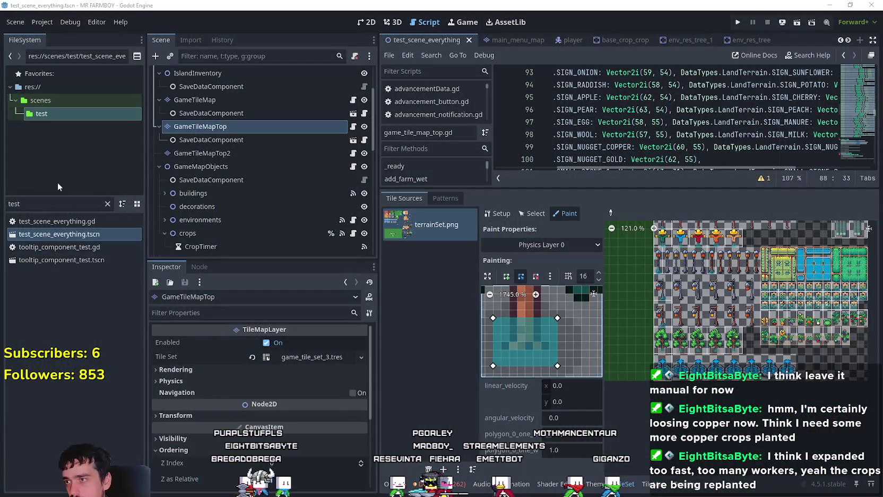
key("BackSpace")
scroll(115, 153, "up", 5)
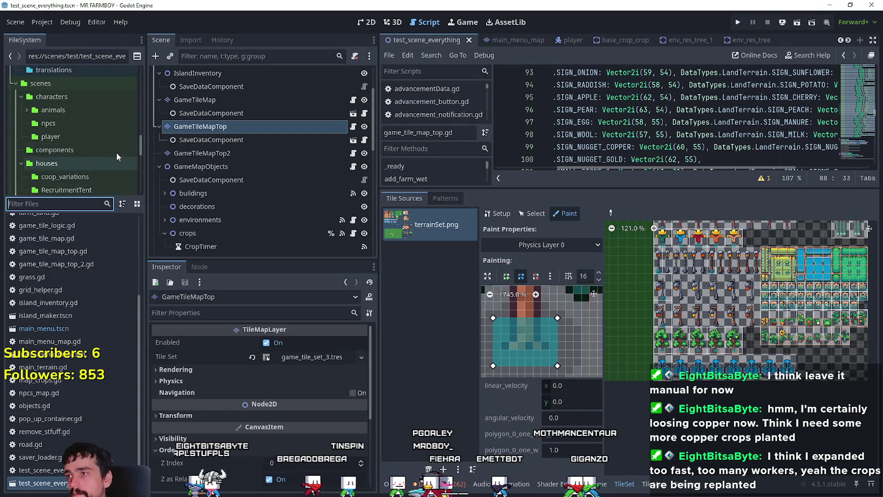
scroll(80, 83, "up", 1)
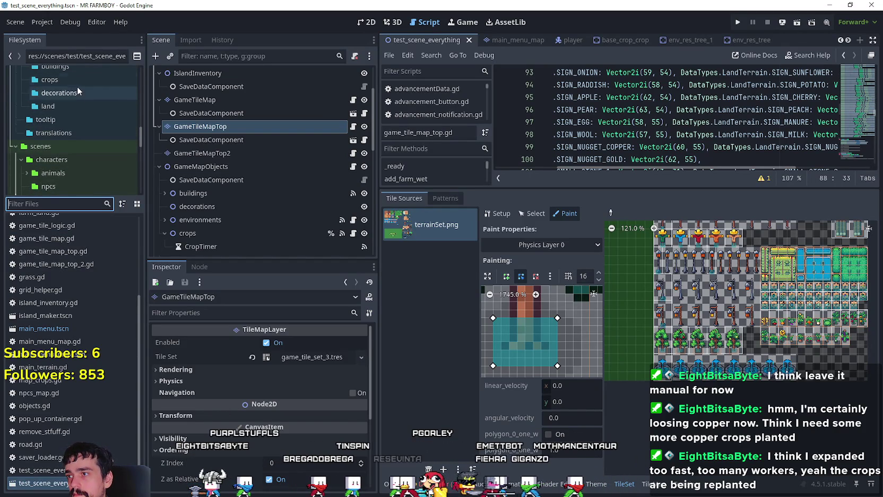
left_click(77, 92)
Duplicate shop_decor_wheat.tres under the name shop_decor_fruit_tree.tres
scroll(68, 415, "down", 5)
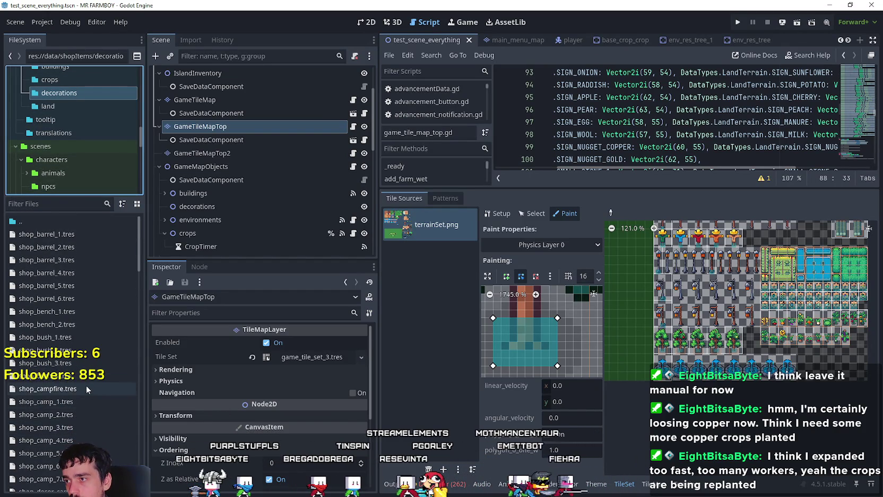
scroll(81, 349, "down", 15)
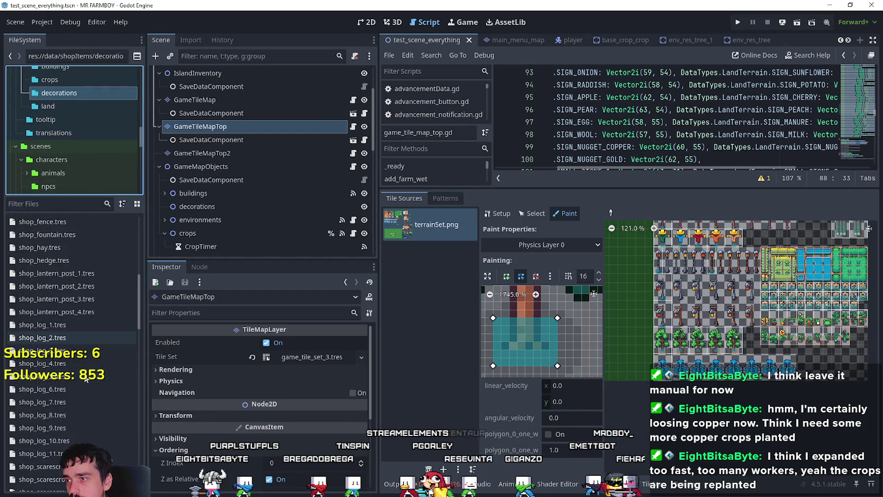
scroll(86, 381, "down", 10)
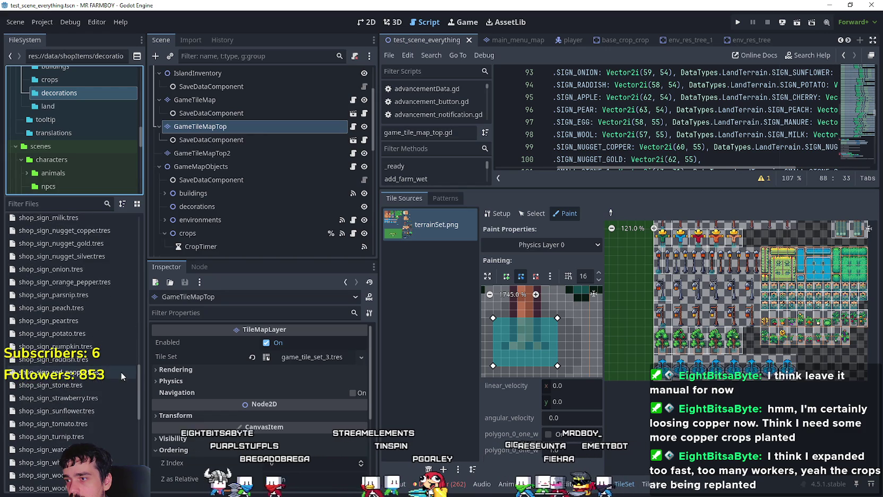
mouse_move(137, 383)
left_mouse_down()
mouse_move(145, 248)
mouse_move(141, 268)
left_mouse_up()
left_click(57, 326)
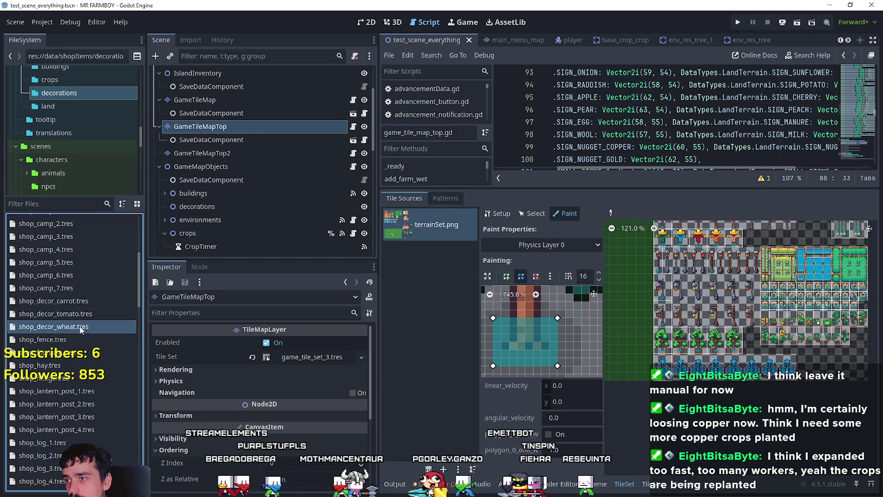
right_click(56, 326)
left_click(93, 404)
type("shop_decor_fruit_tree.tres")
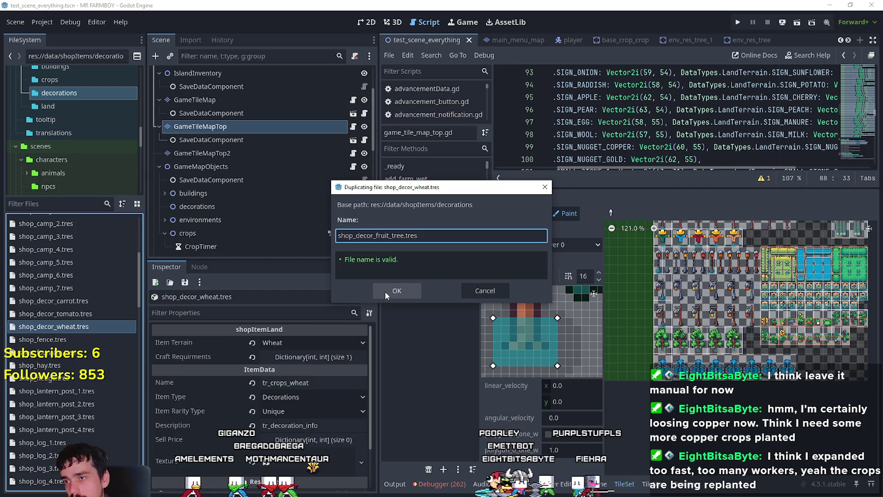
Create shop_decor_fruit_tree.tres and set its terrain to Empty Fruit Tree
left_click(385, 291)
left_click(77, 314)
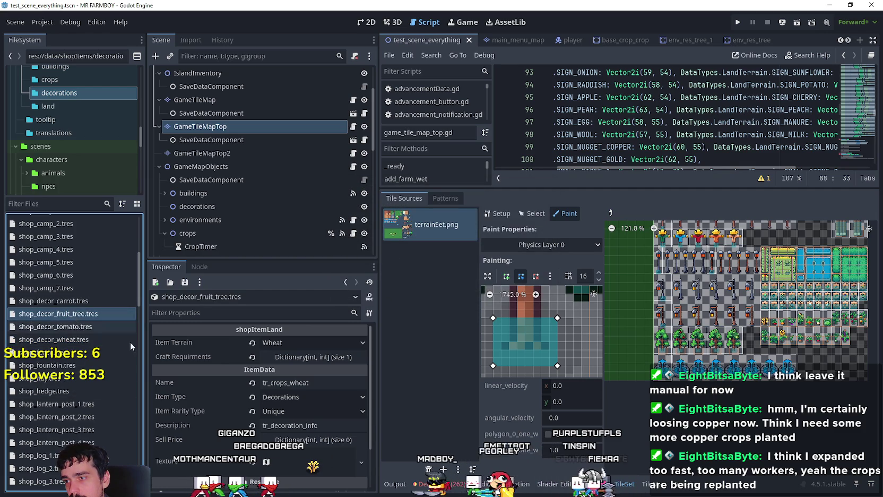
left_click(316, 343)
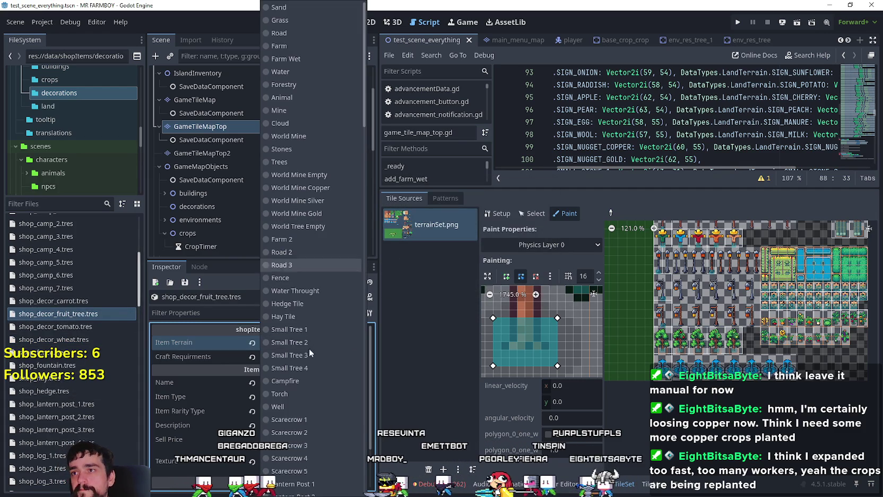
scroll(321, 393, "down", 15)
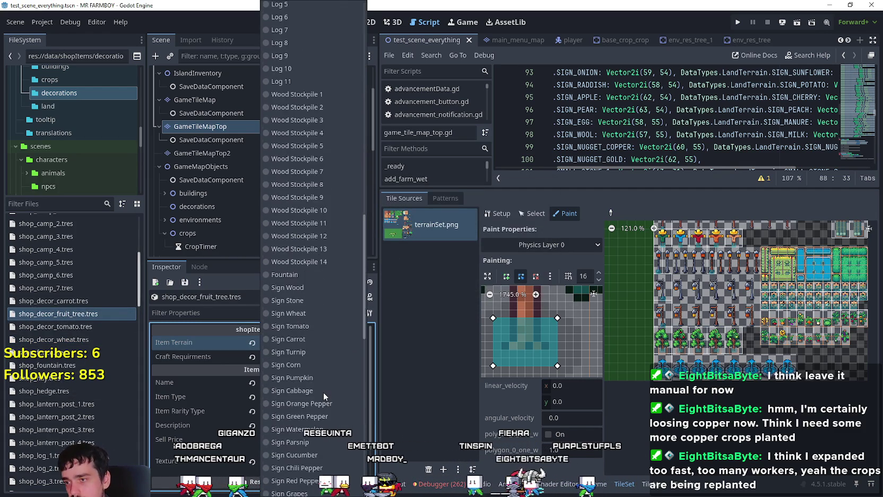
scroll(320, 394, "down", 5)
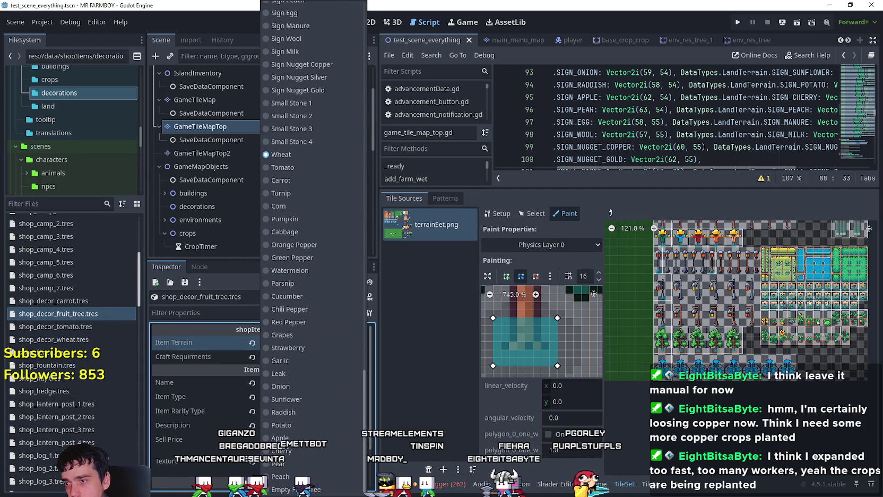
left_click(321, 394)
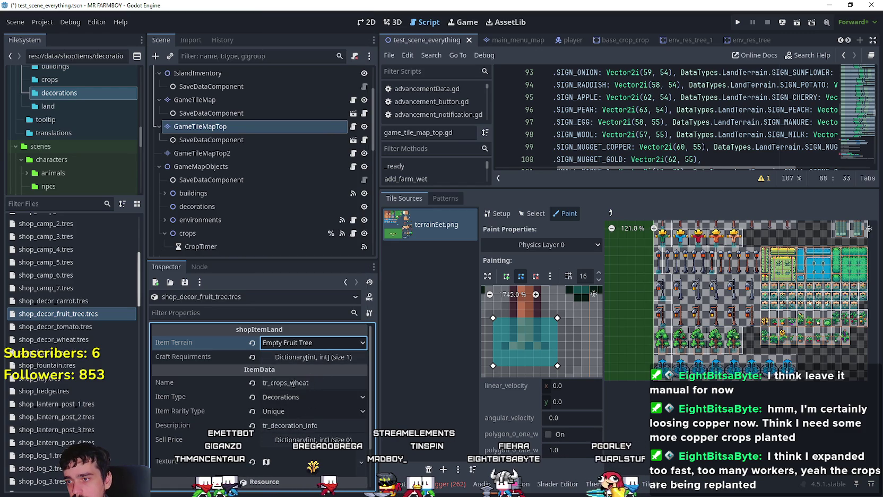
Rename the item to tr_crops_empty_tree
left_click_drag(290, 383, 302, 383)
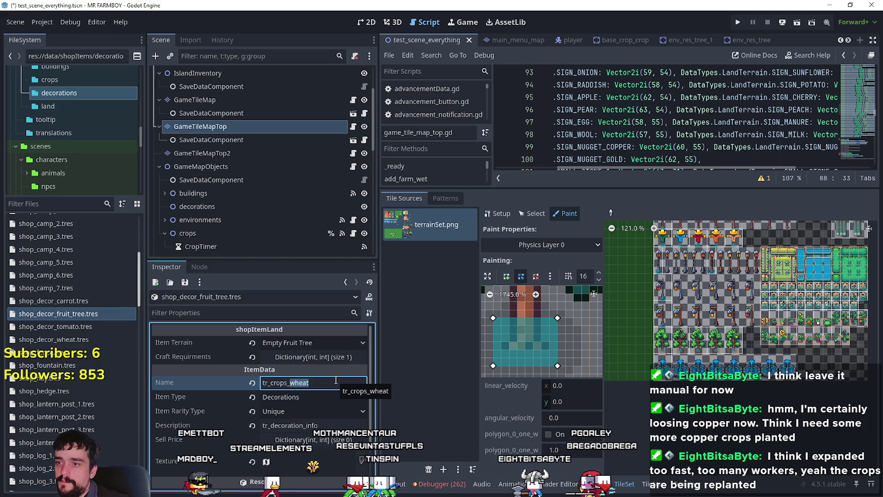
type("empty-_")
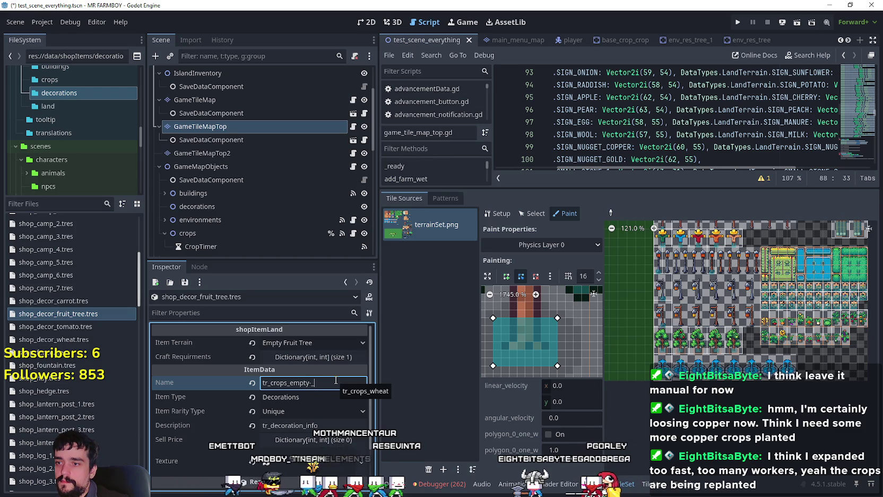
key("BackSpace")
type("ree")
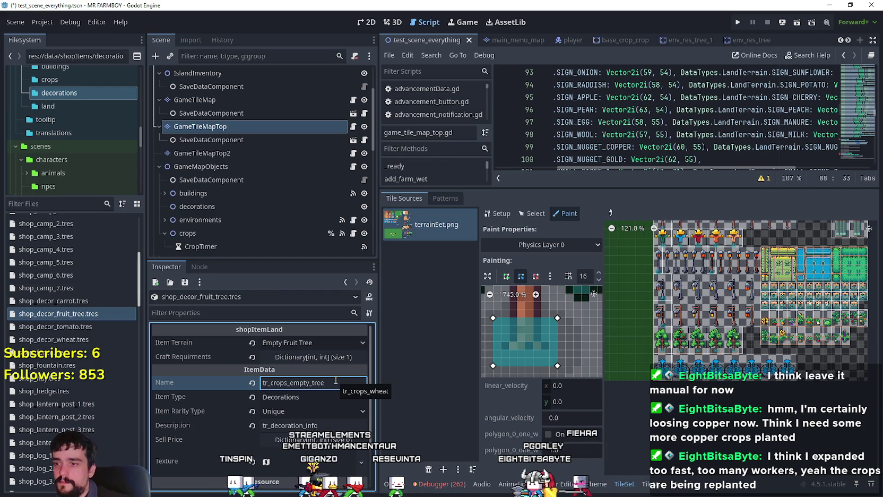
Set the texture region to the plain green tree sprite and save
scroll(290, 410, "down", 2)
left_click(297, 422)
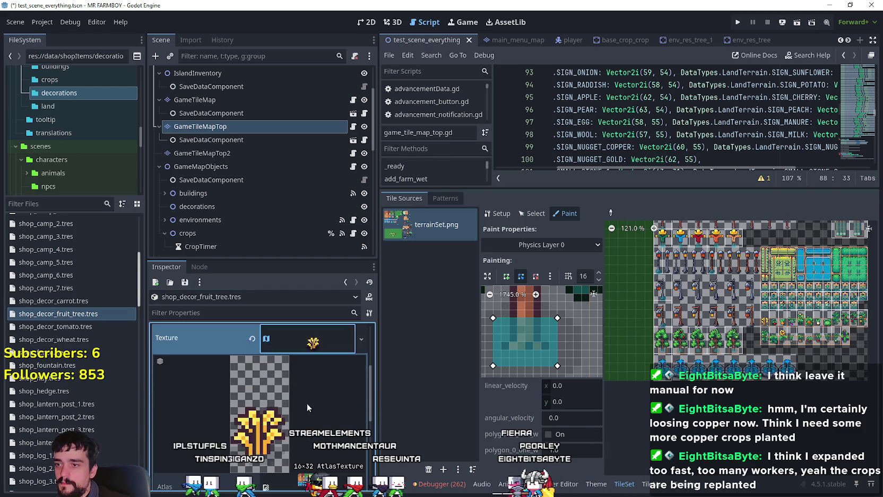
scroll(277, 437, "down", 5)
left_click(296, 389)
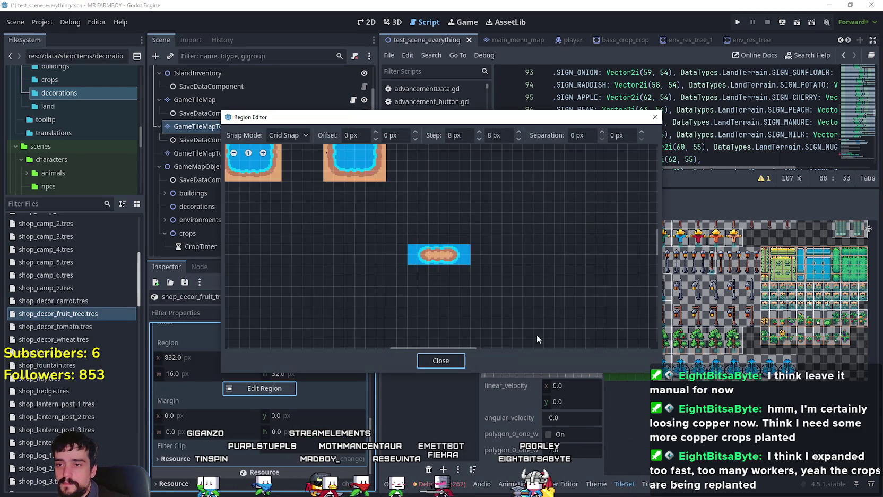
scroll(537, 332, "down", 4)
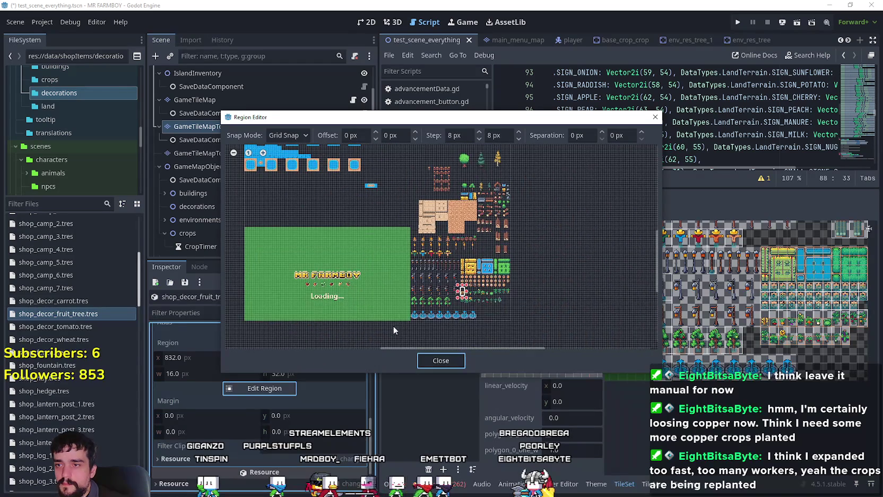
scroll(393, 329, "up", 5)
left_click_drag(407, 295, 451, 212)
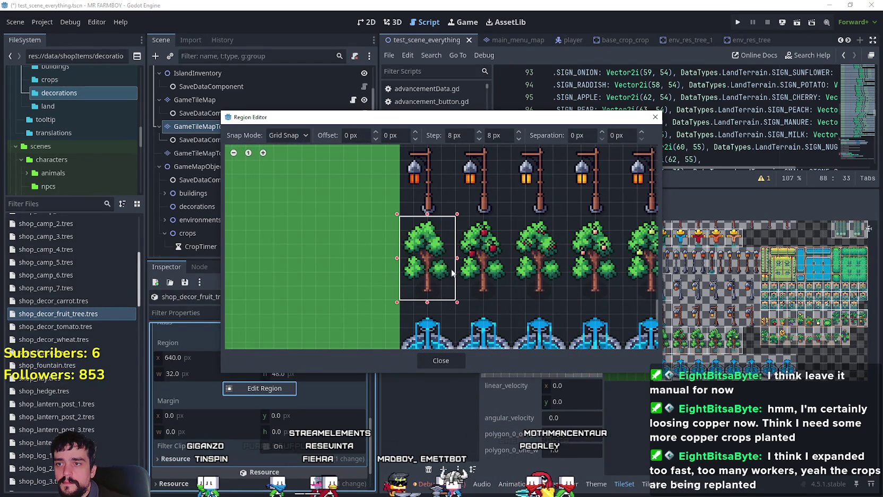
left_click(441, 361)
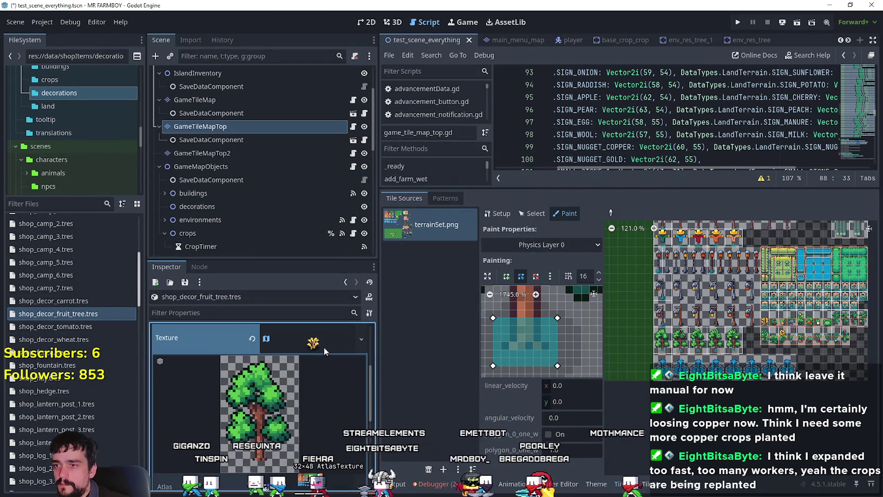
key("ctrl+s")
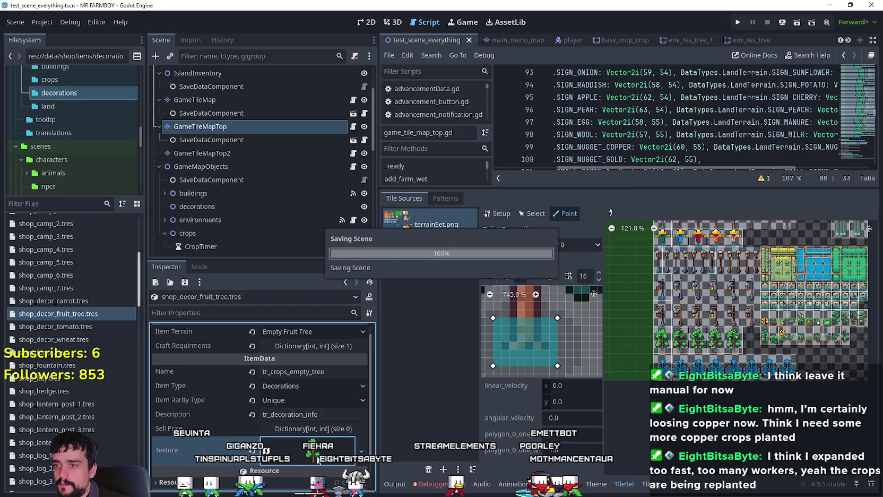
Duplicate shop_decor_fruit_tree.tres as shop_decor_apple.tres
right_click(45, 313)
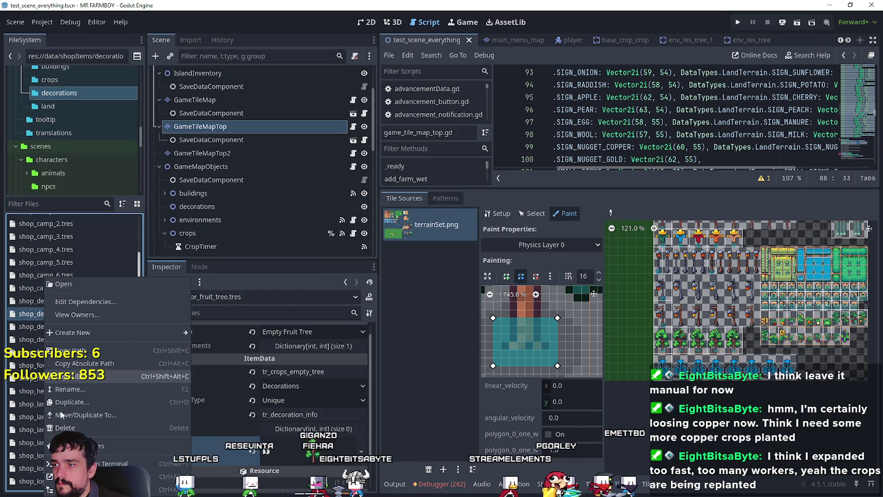
left_click(69, 402)
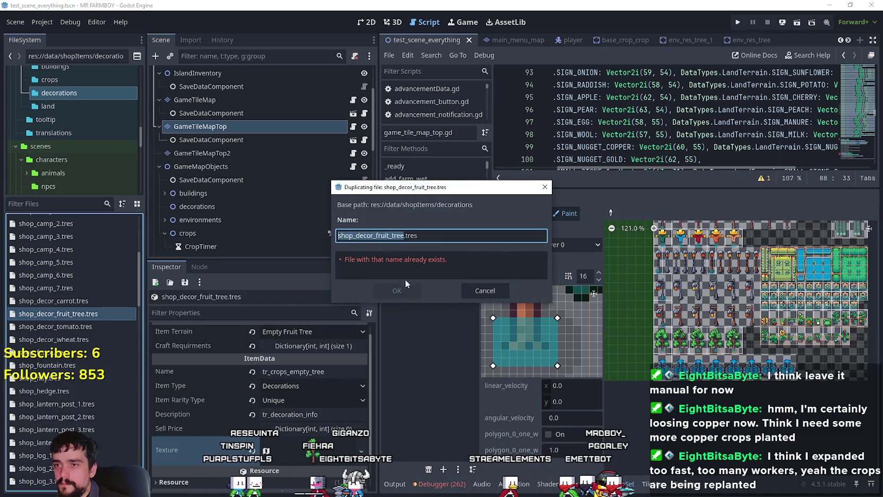
left_click(432, 239)
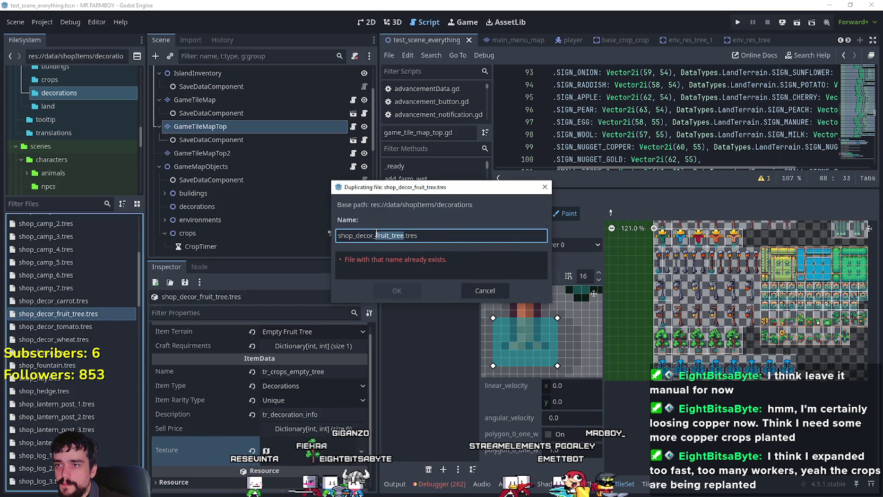
type("apple")
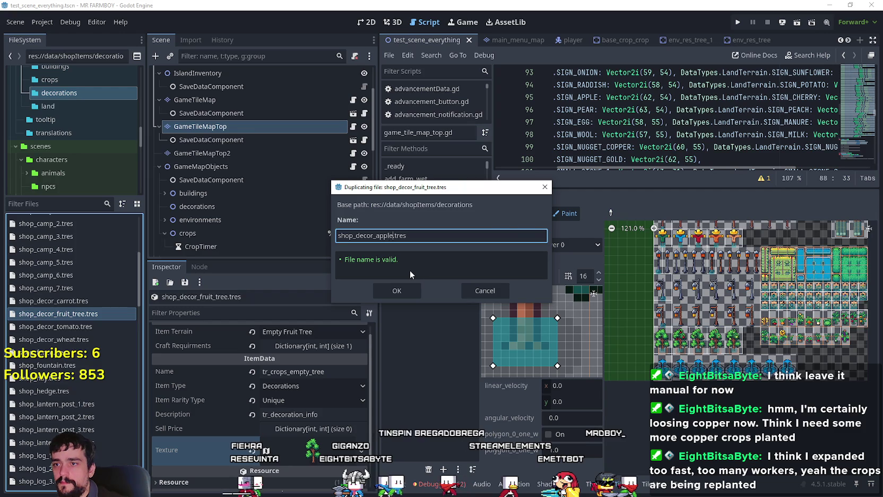
key("Return")
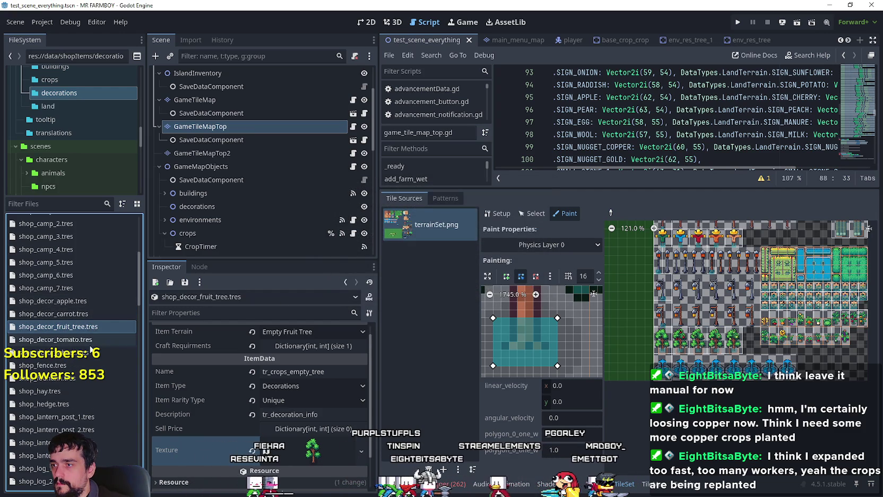
Open shop_decor_apple.tres, set its Item Terrain to Apple and rename it tr_crops_apple
left_click(91, 303)
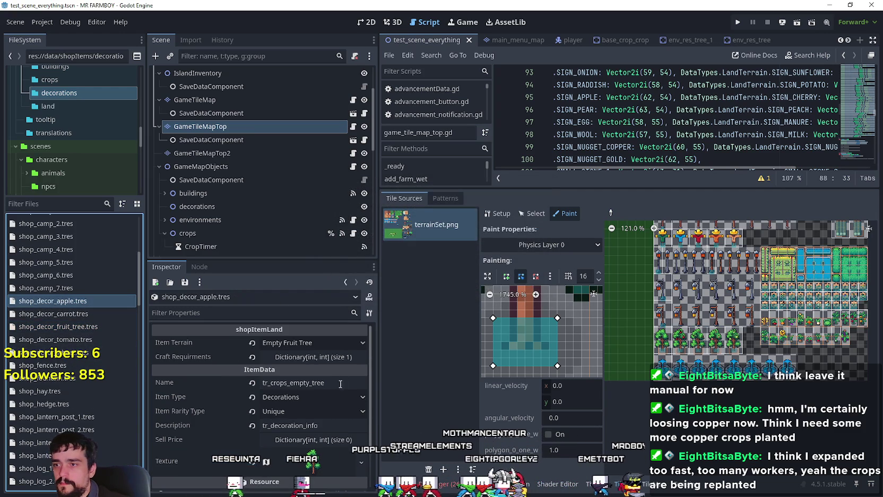
left_click(321, 340)
scroll(319, 372, "down", 10)
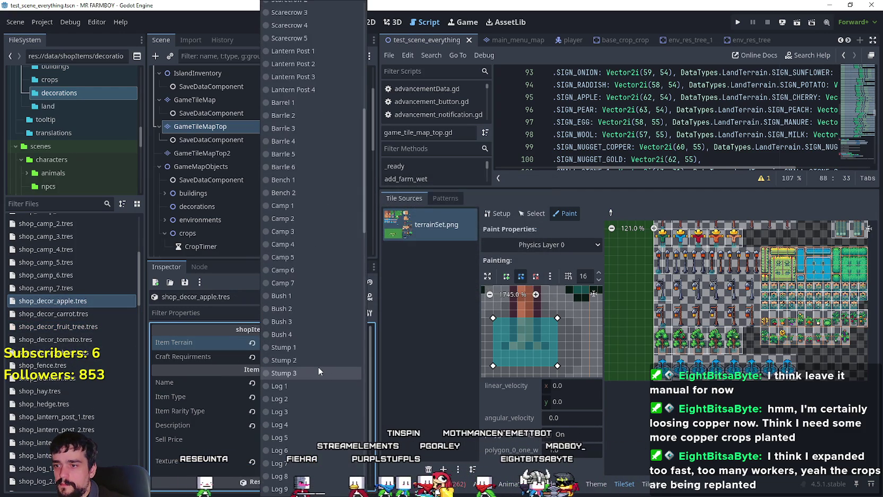
scroll(318, 365, "down", 5)
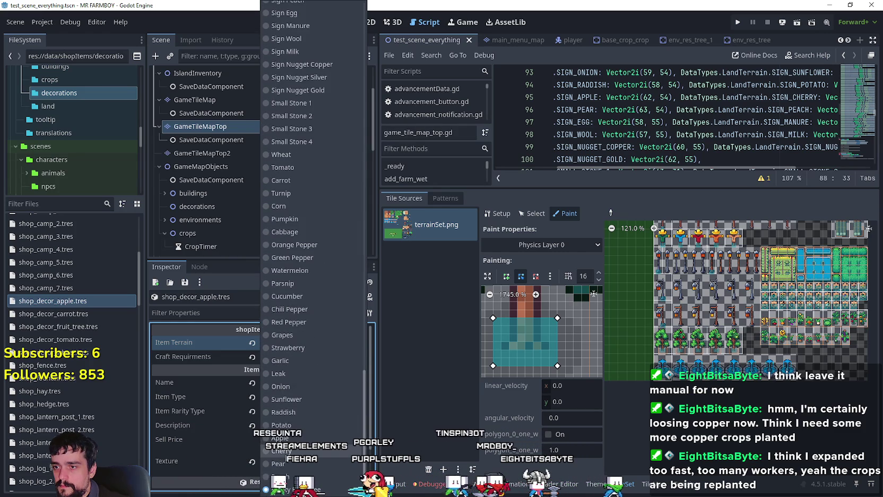
left_click(293, 422)
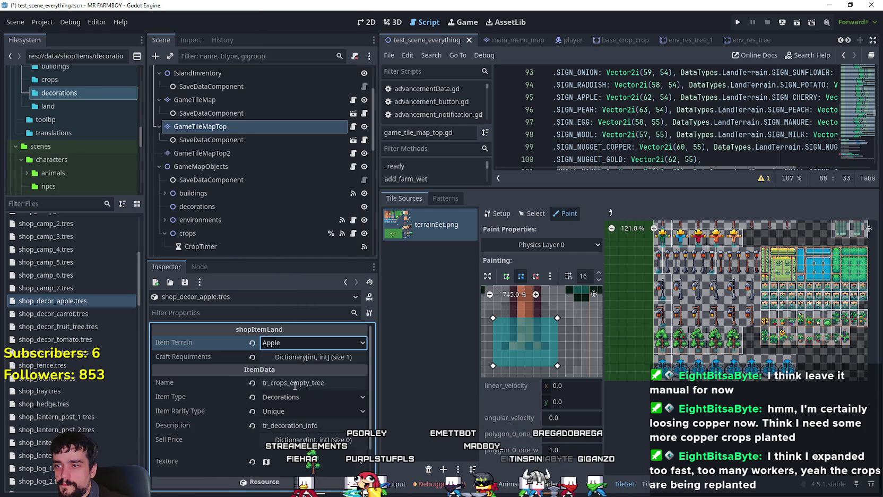
left_click(296, 383)
type("apple")
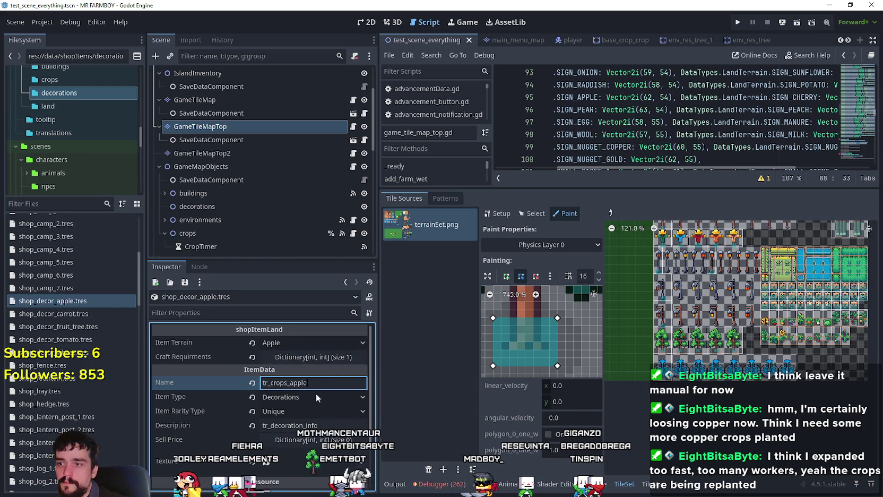
Set the texture region to the apple-tree sprite at x 672 and save the resource
scroll(317, 414, "down", 2)
left_click(313, 418)
scroll(313, 382, "down", 4)
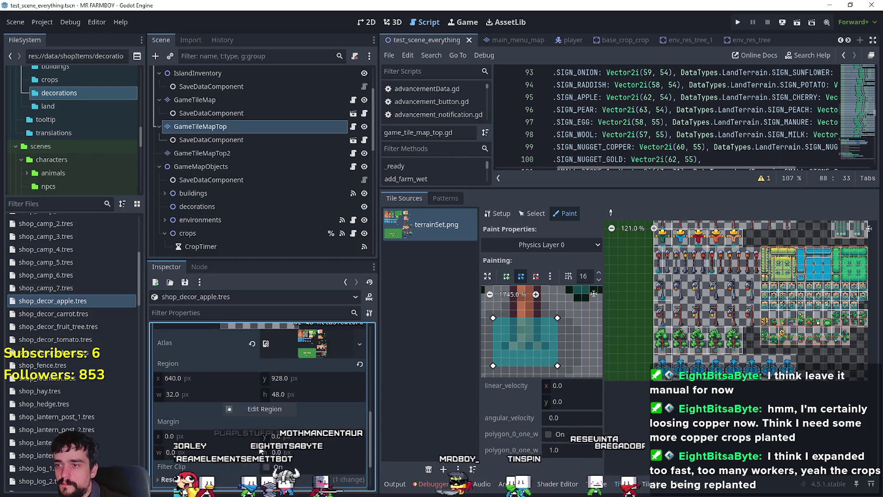
left_click(259, 409)
scroll(489, 297, "down", 8)
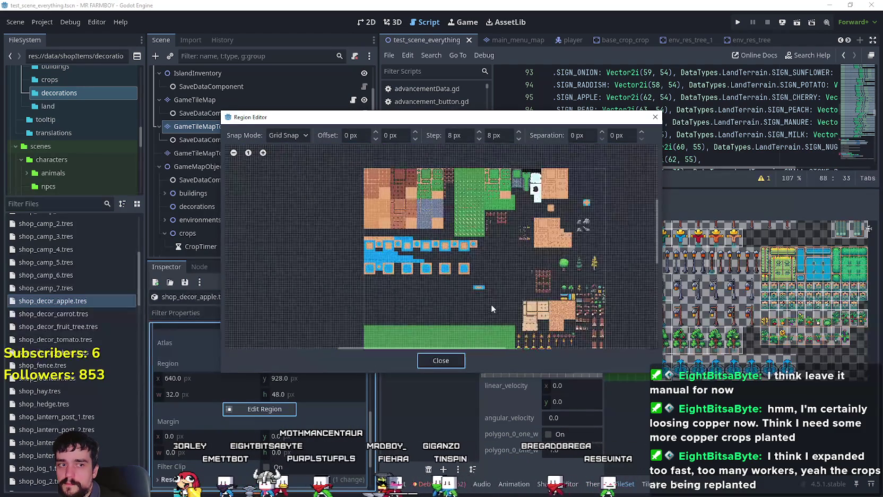
scroll(419, 217, "up", 8)
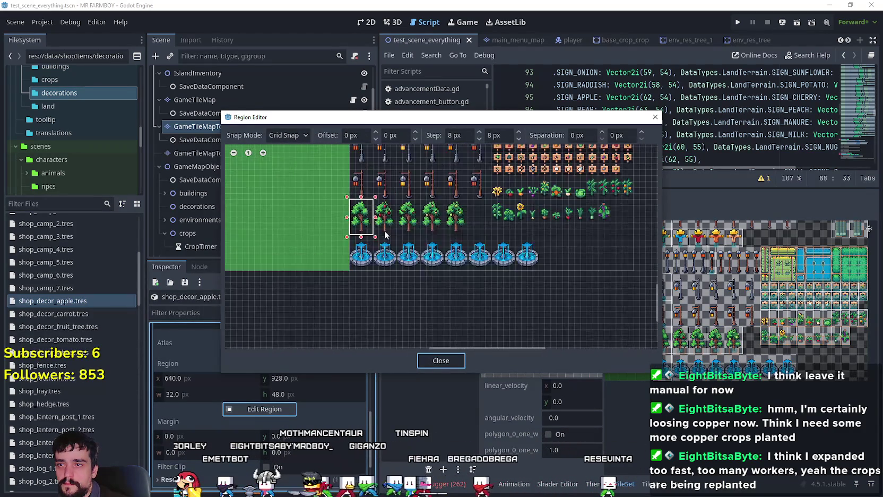
scroll(425, 276, "down", 2)
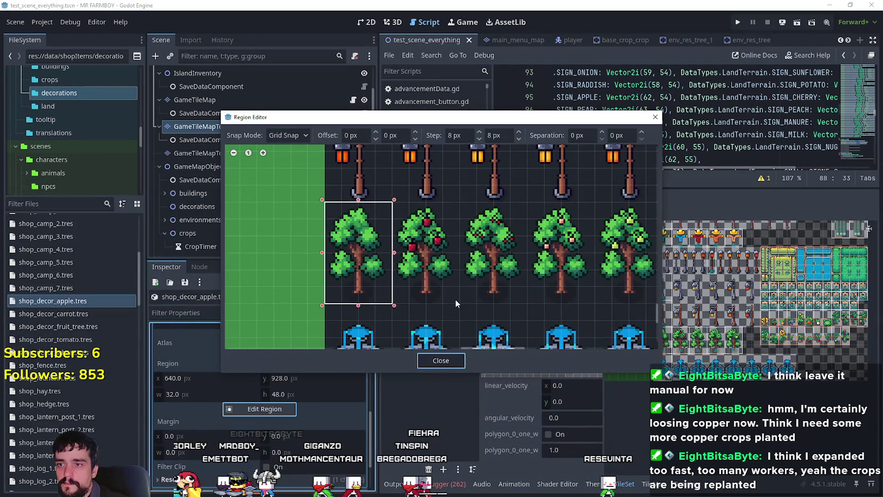
left_click(440, 360)
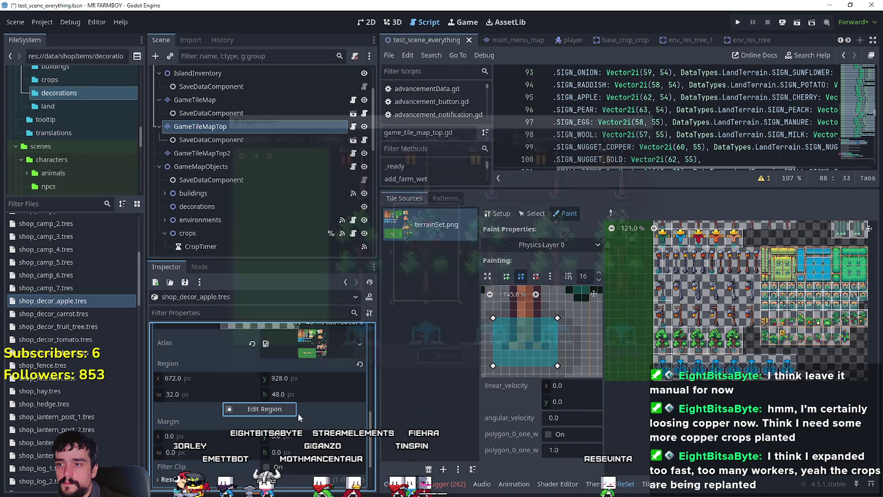
left_click(323, 350)
key("ctrl+s")
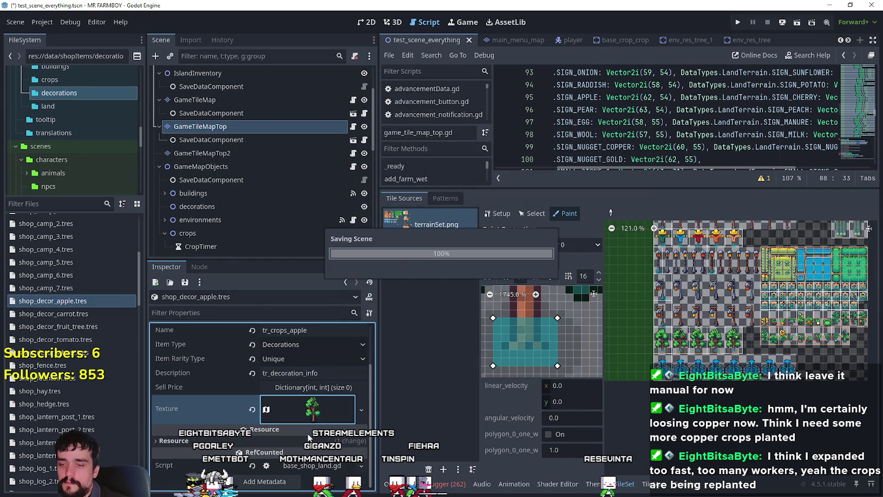
left_click(59, 204)
Open the crafting_panel scene and page to the end of its shop items list
type("craft")
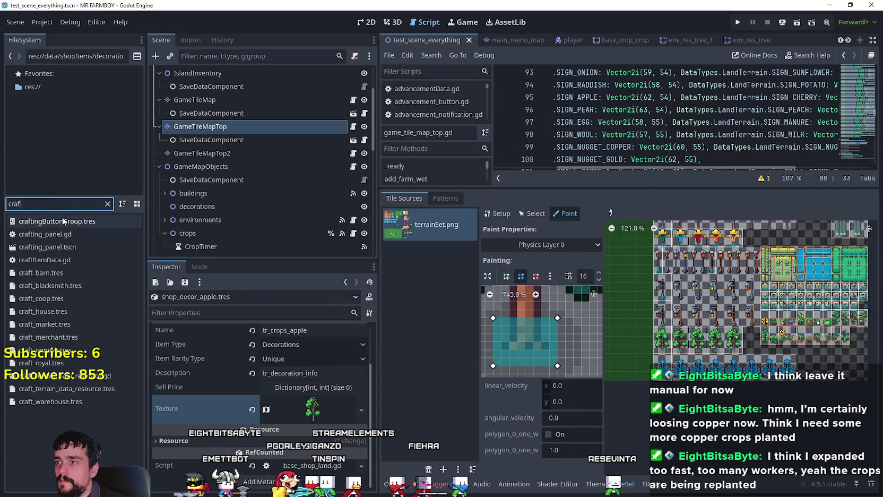
double_click(48, 247)
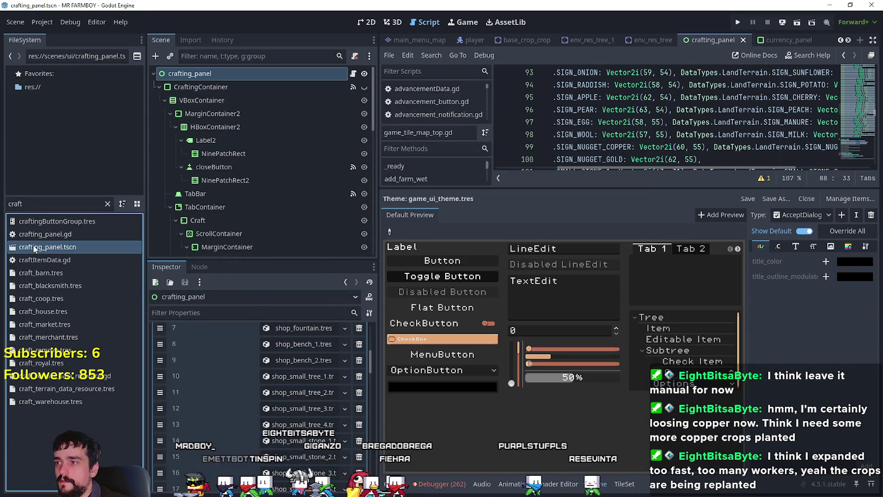
scroll(287, 457, "down", 5)
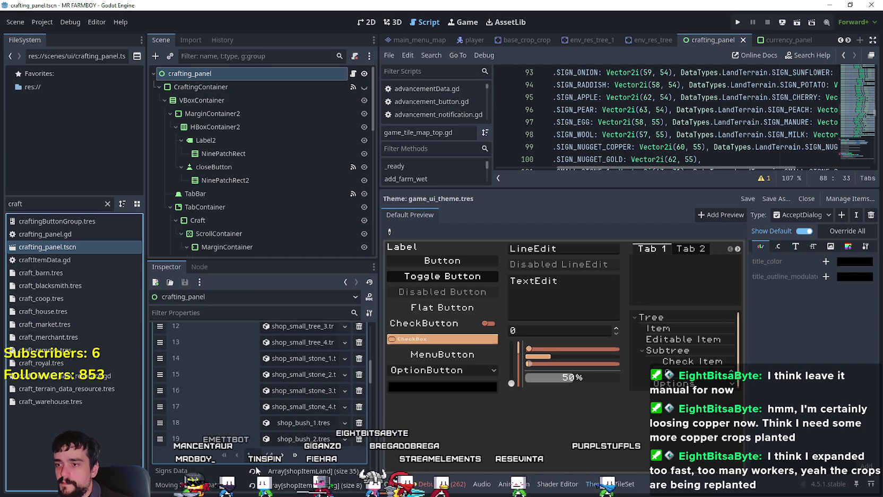
left_click(283, 455)
left_click(283, 456)
left_click(283, 455)
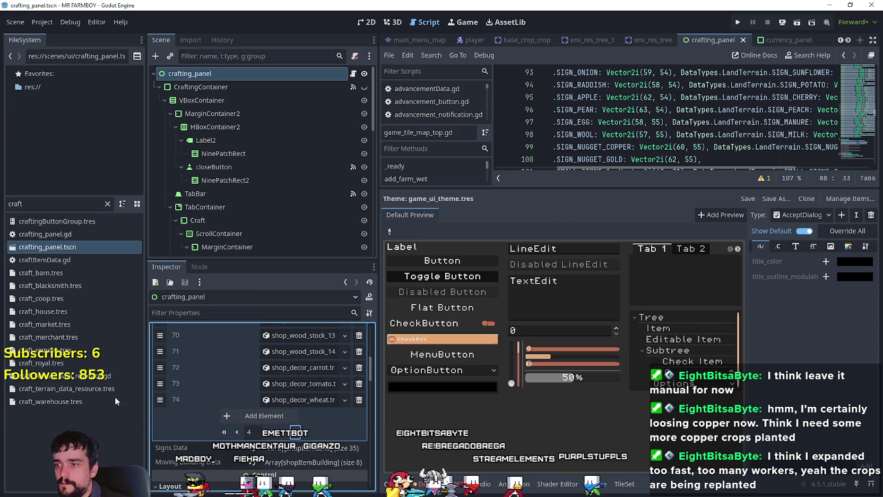
Add shop_decor_apple.tres and shop_decor_fruit_tree.tres from data/shopItems/decorations as entries 75 and 76
left_click(108, 204)
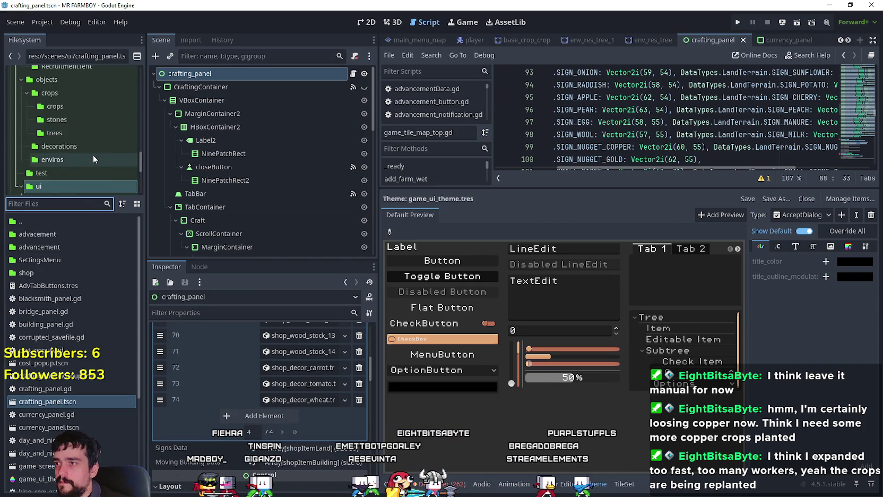
scroll(94, 154, "up", 5)
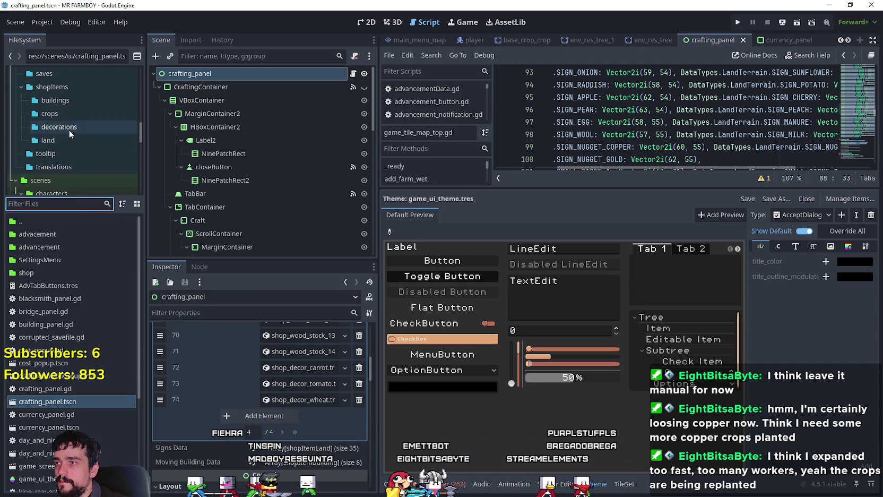
left_click(68, 128)
scroll(73, 412, "down", 5)
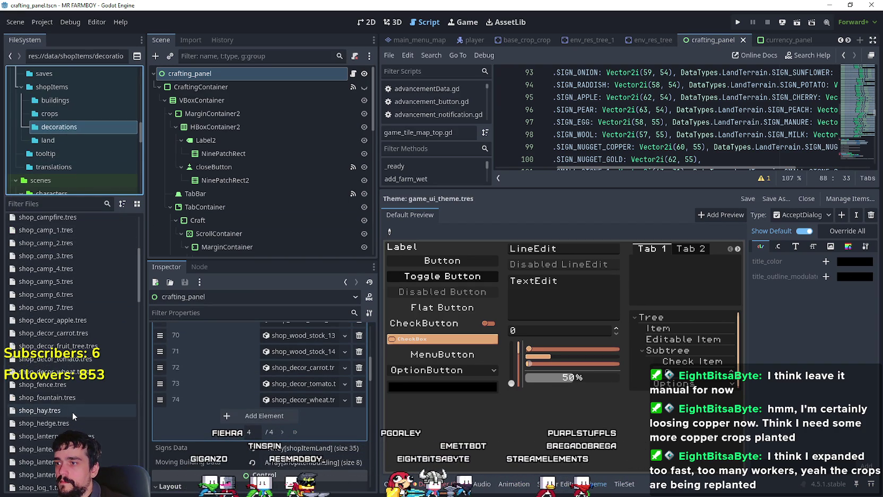
left_click(78, 320)
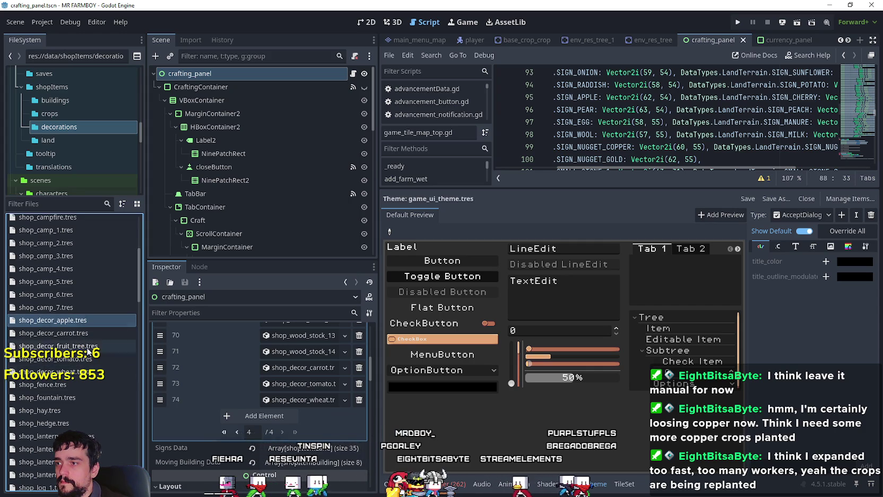
mouse_move(71, 321)
left_mouse_down()
mouse_move(242, 399)
mouse_move(333, 423)
left_mouse_up()
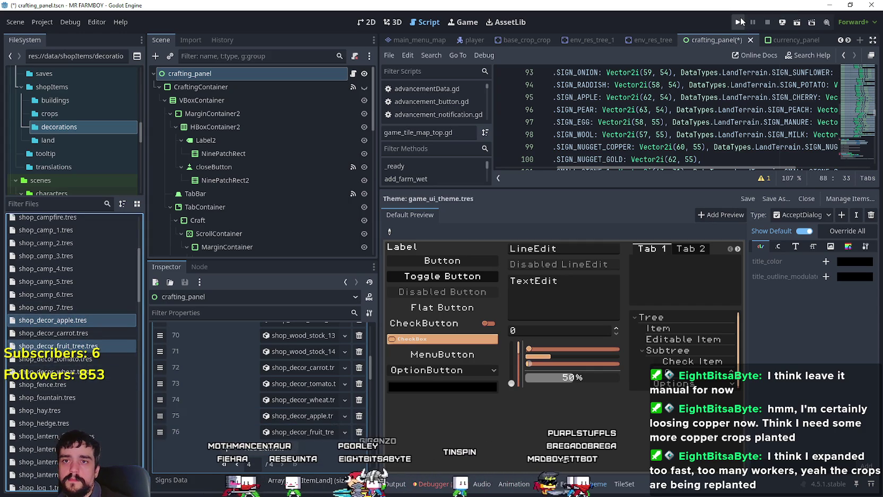
Save the crafting_panel scene, run the game, load Save 7 and maximize the game window
key("ctrl+s")
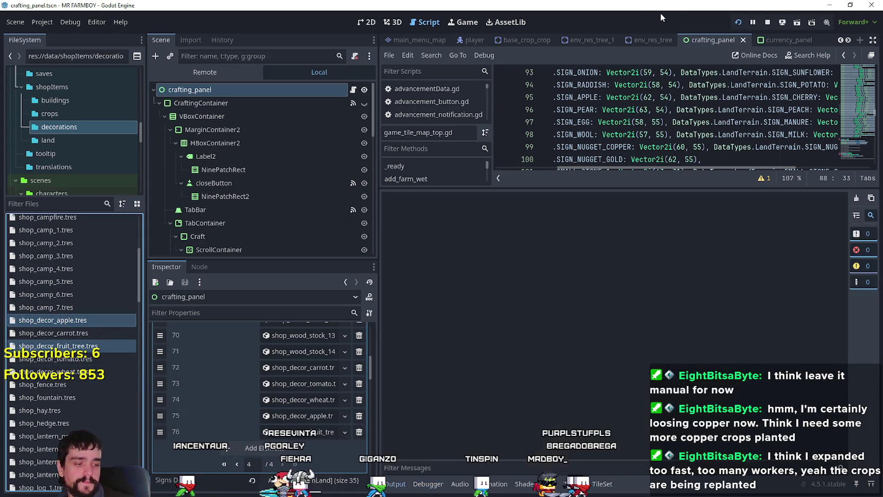
key("F5")
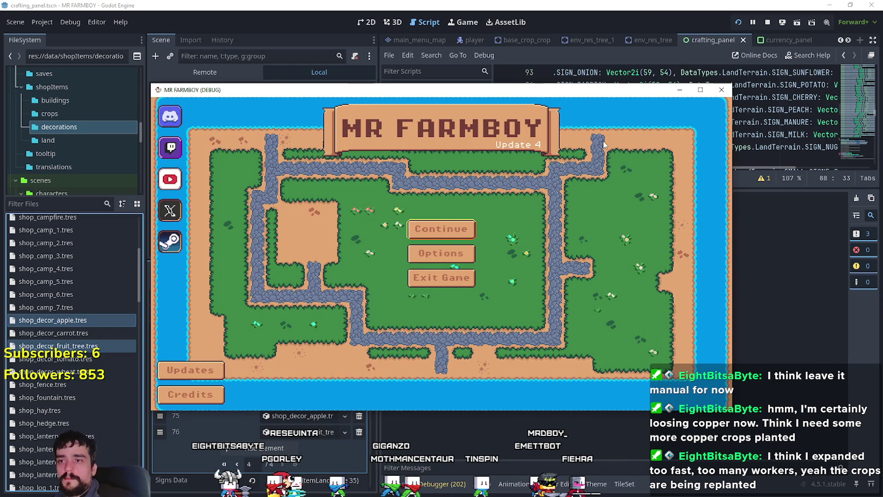
left_click(438, 237)
scroll(467, 246, "down", 2)
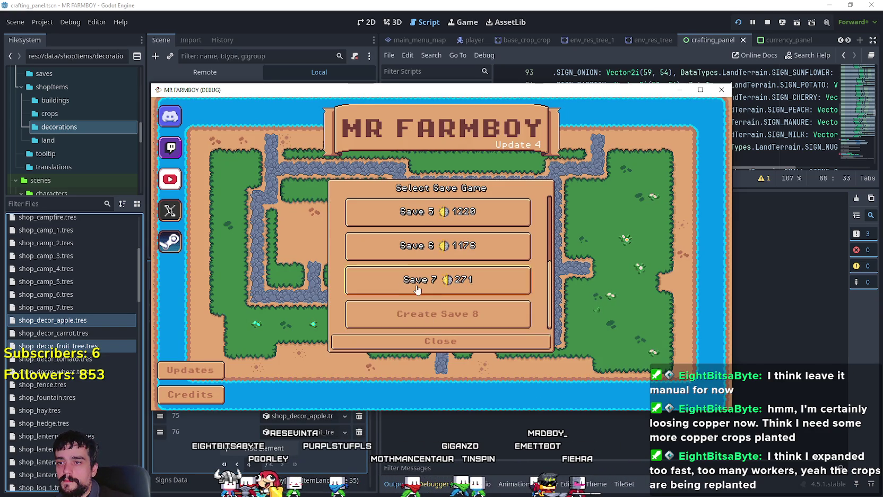
left_click(470, 284)
left_click(398, 288)
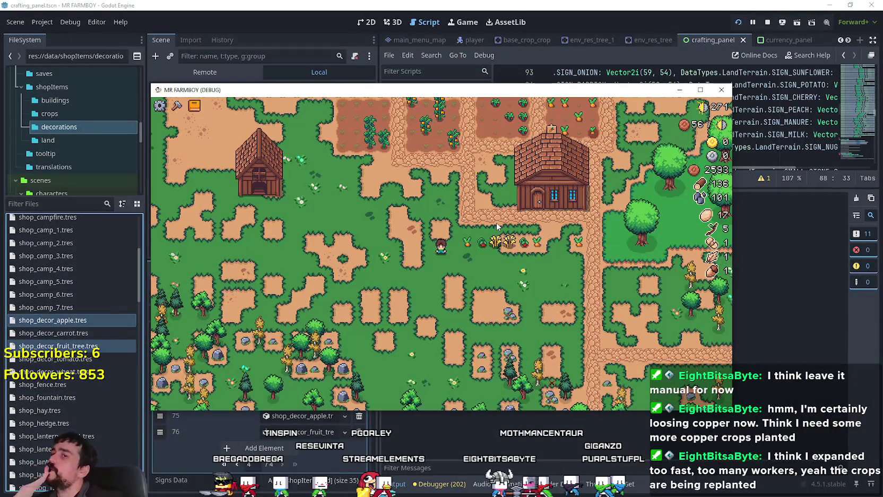
left_click(706, 88)
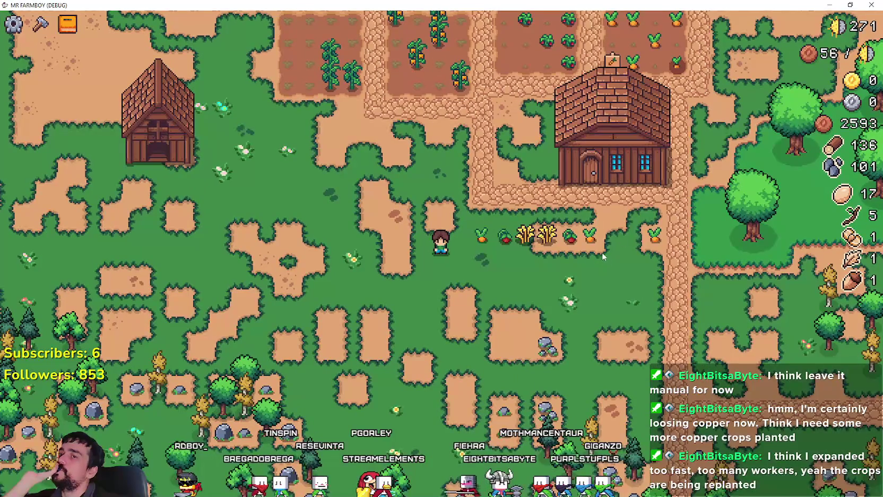
Build the empty fruit tree from the Crafting panel's Decorations list near the crops
scroll(601, 249, "up", 2)
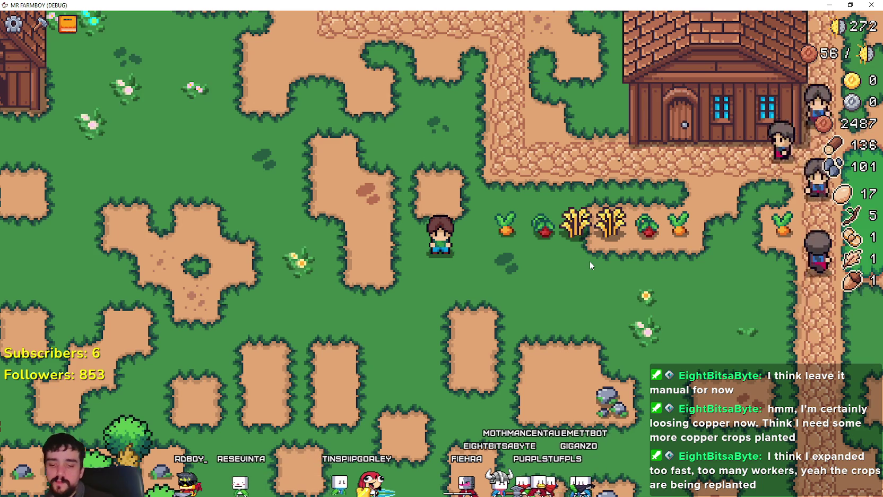
key("d")
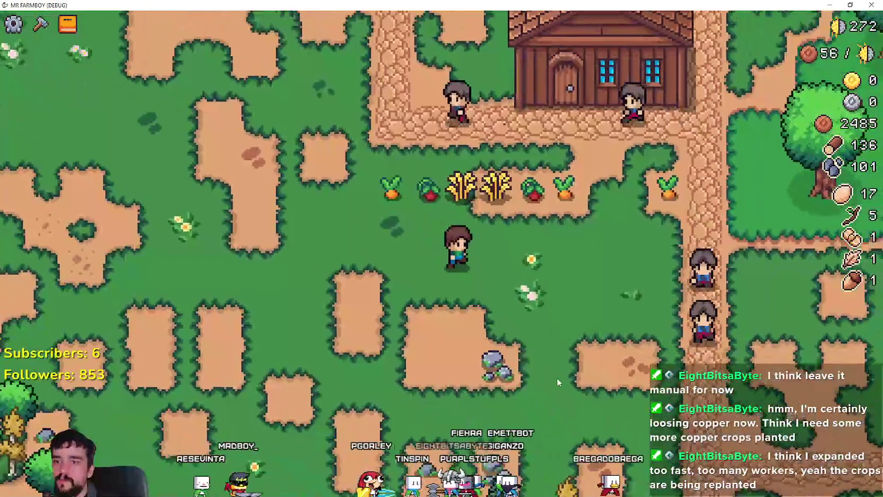
key("s")
key("c")
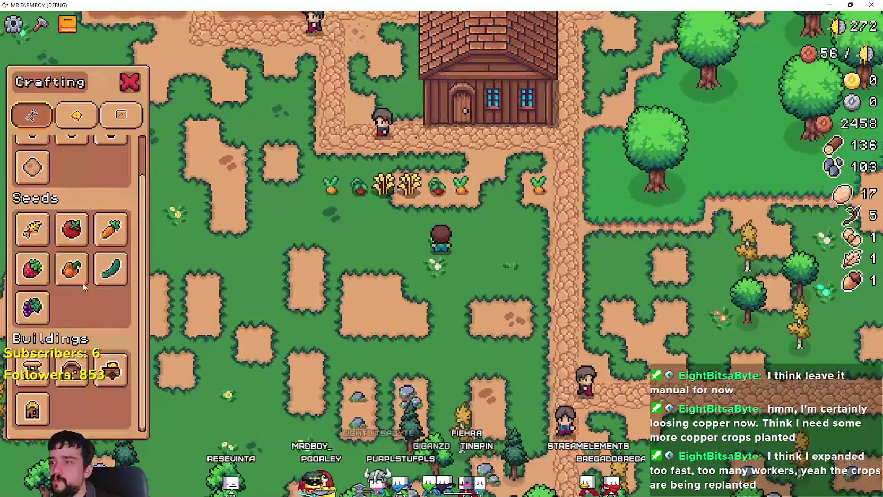
left_click(76, 114)
key("a")
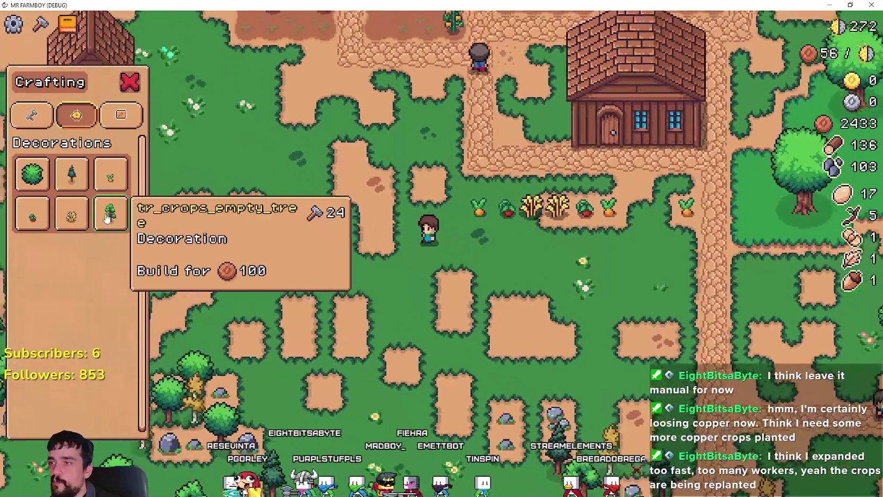
key("w")
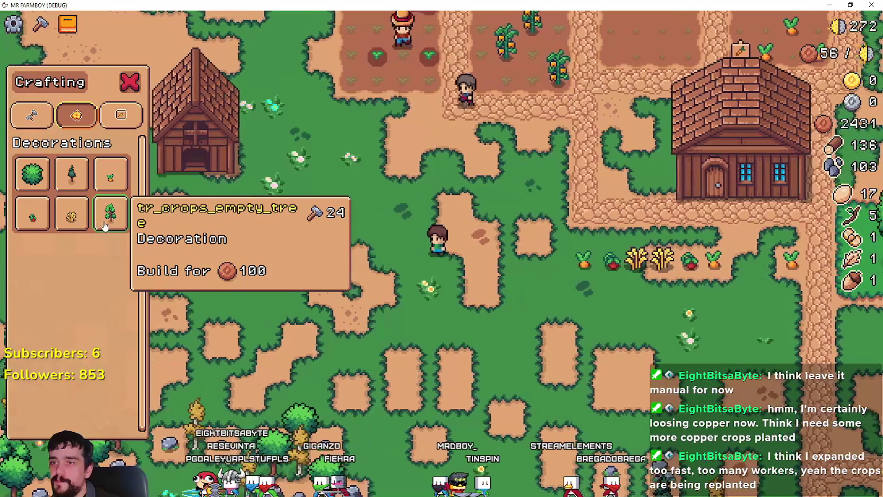
left_click(105, 226)
key("d")
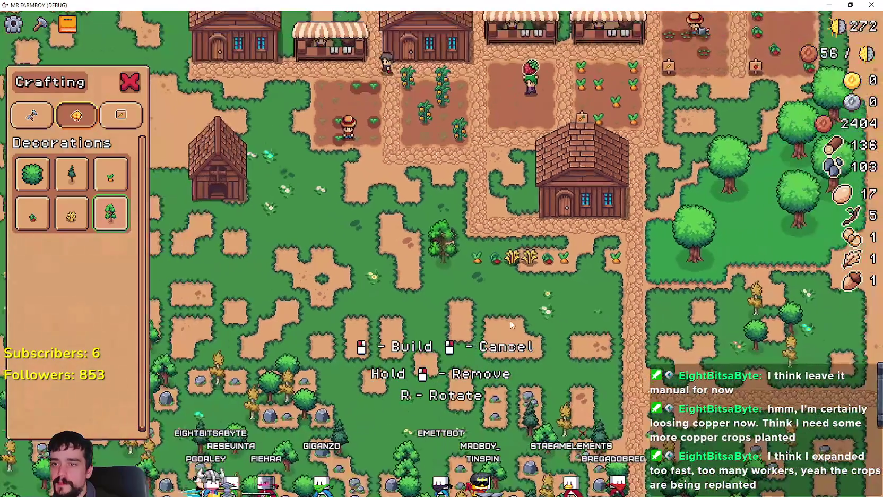
scroll(433, 311, "up", 5)
right_click(411, 306)
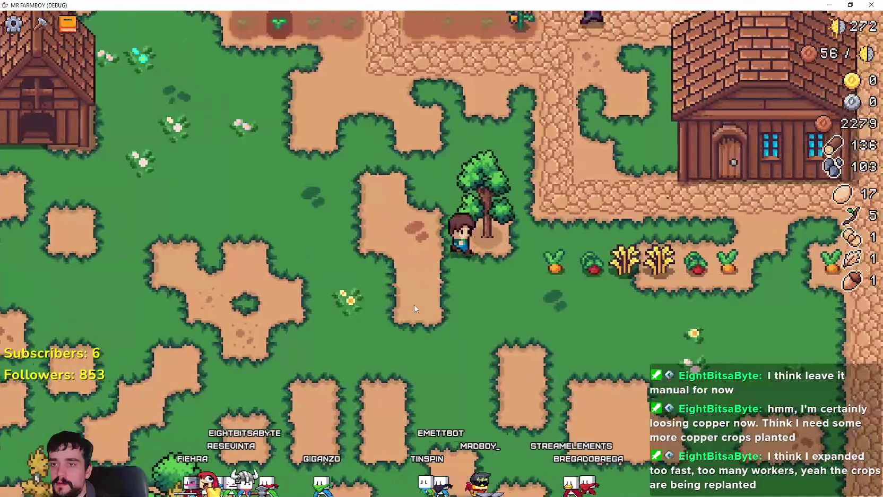
Walk the farmer behind and below the new tree to check collision, then close the game
key("d")
key("w")
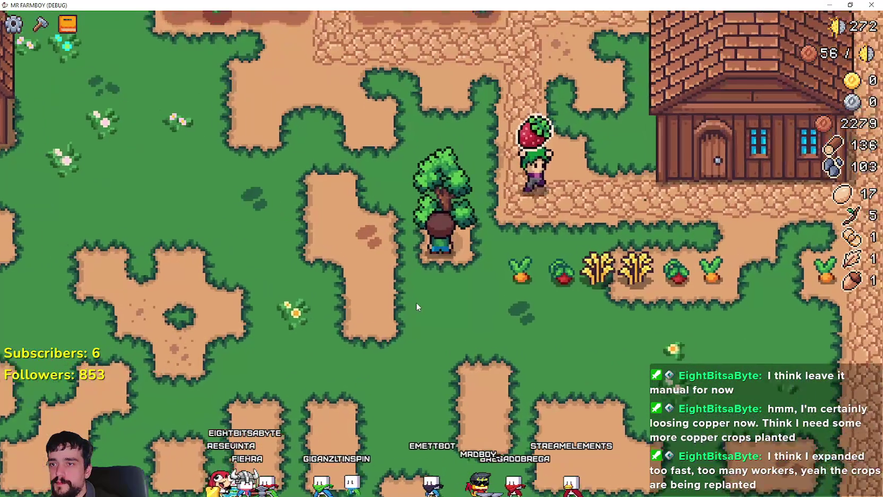
scroll(416, 302, "up", 2)
key("s")
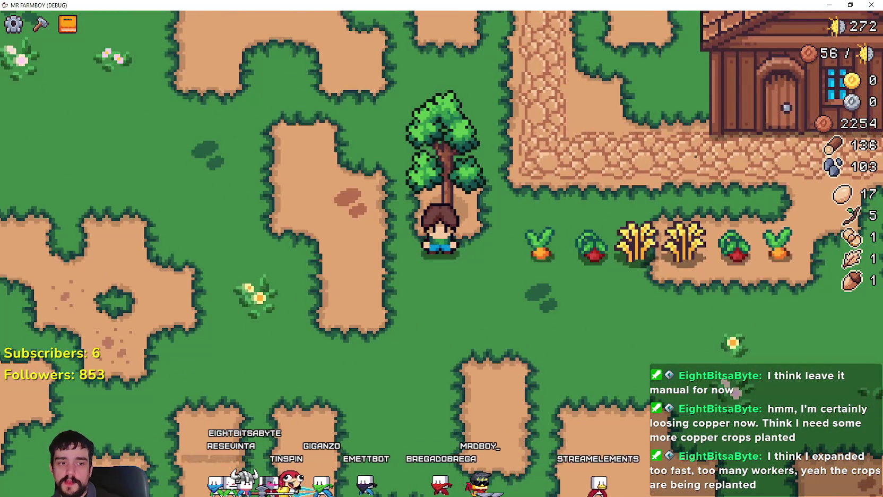
key("alt+F4")
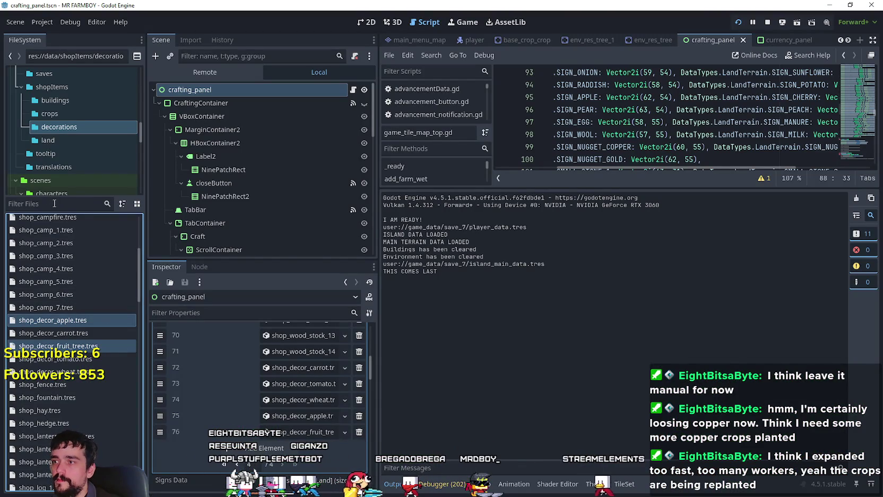
Filter the project files for 'test' and open test_scene_everything.tscn
left_click(54, 203)
type("test")
double_click(74, 237)
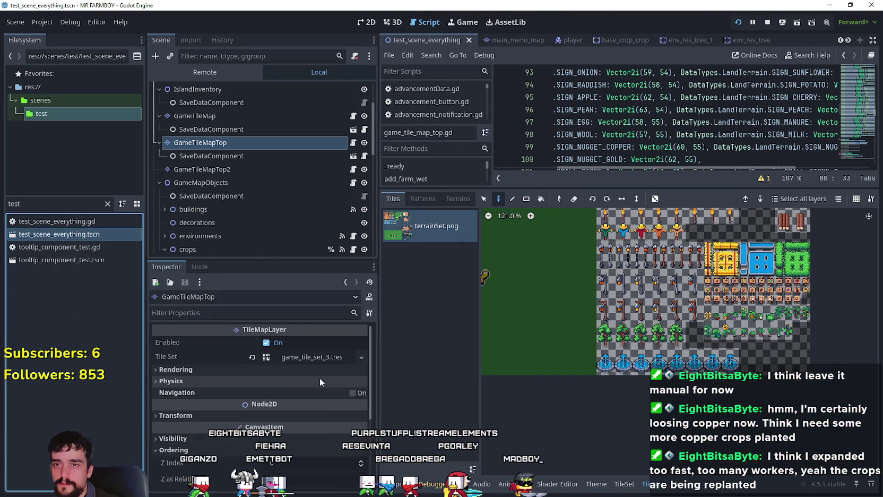
scroll(717, 306, "up", 2)
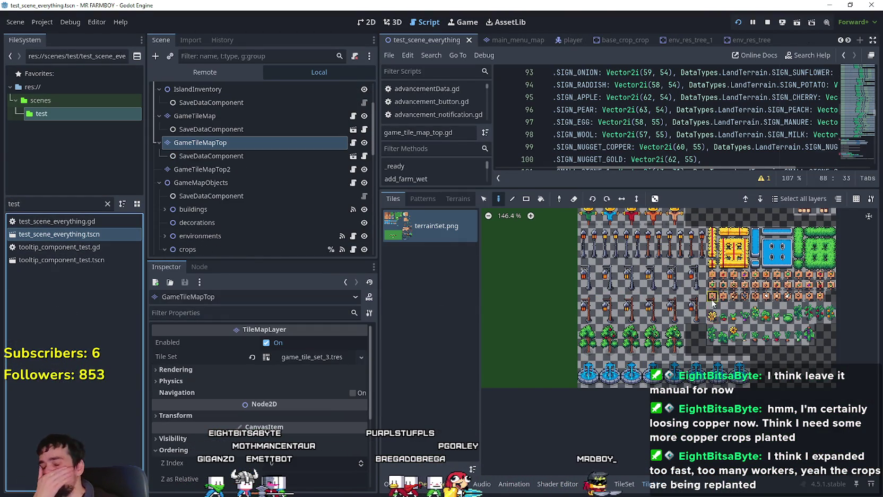
scroll(713, 302, "up", 1)
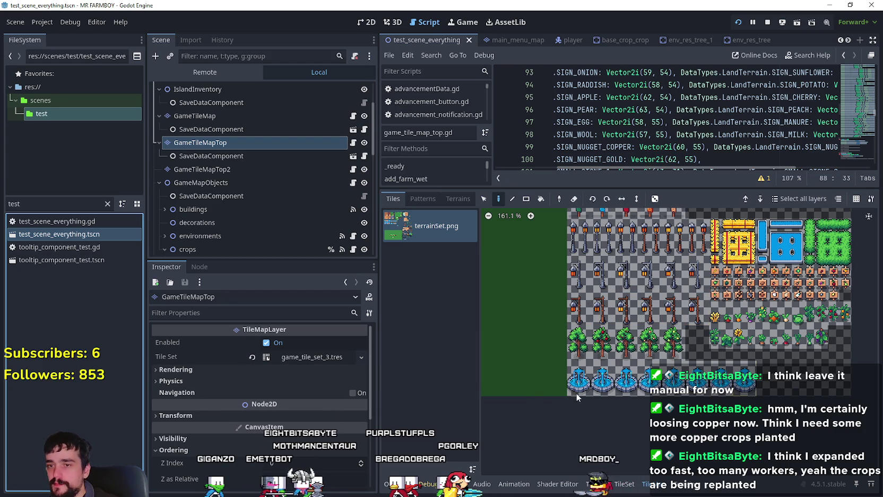
In the TileSet, select the tree tile and lower both bottom vertices of its collision polygon
left_click(635, 482)
scroll(667, 333, "up", 4)
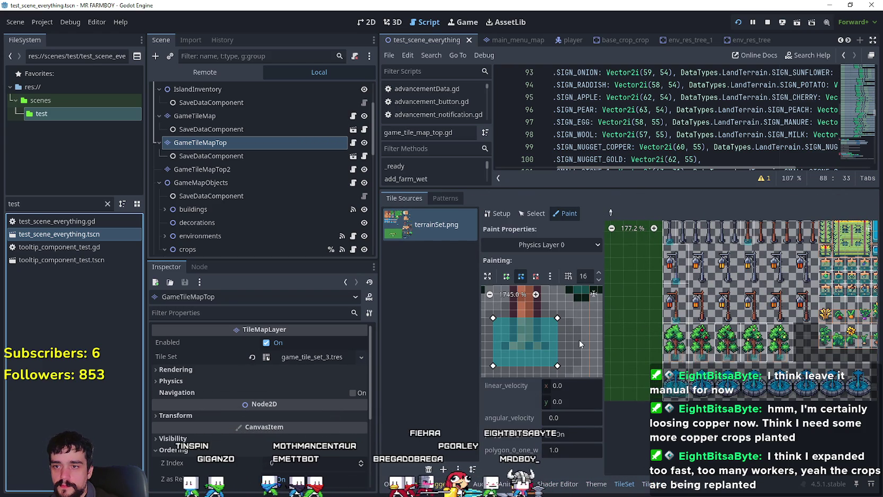
mouse_move(580, 340)
left_mouse_down()
mouse_move(582, 393)
mouse_move(591, 365)
left_mouse_up()
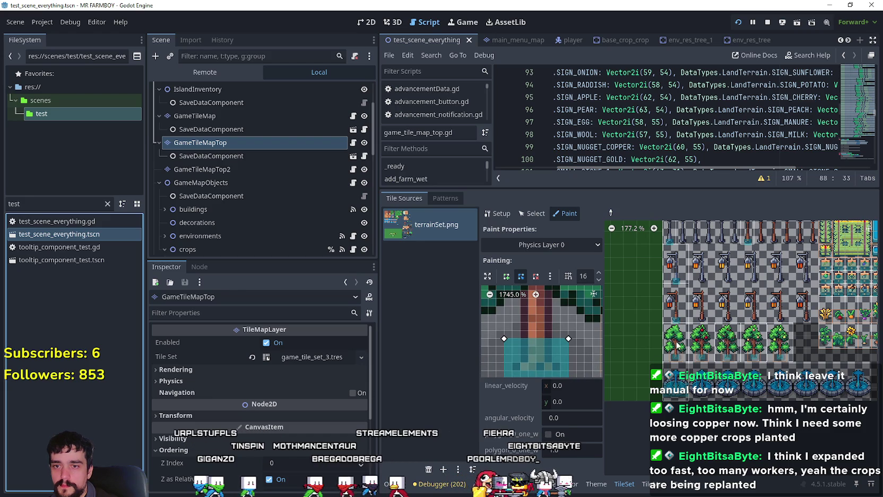
left_click(611, 212)
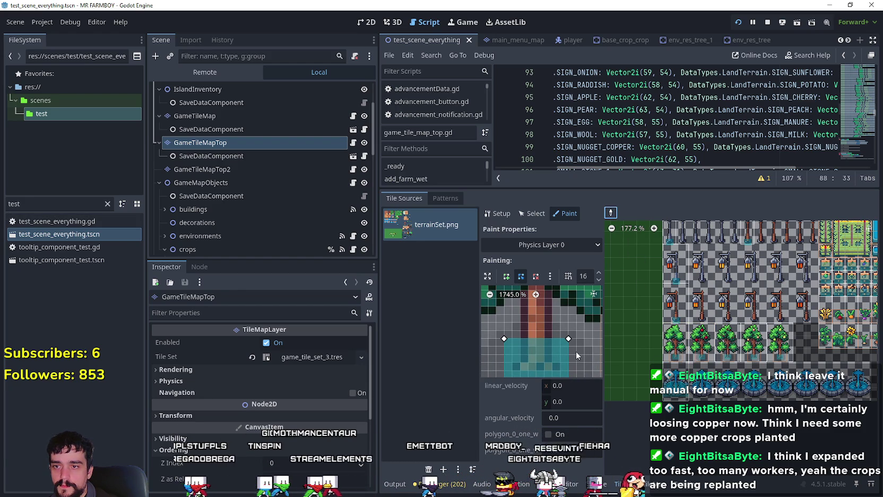
left_click_drag(580, 338, 581, 299)
left_click_drag(572, 334, 573, 342)
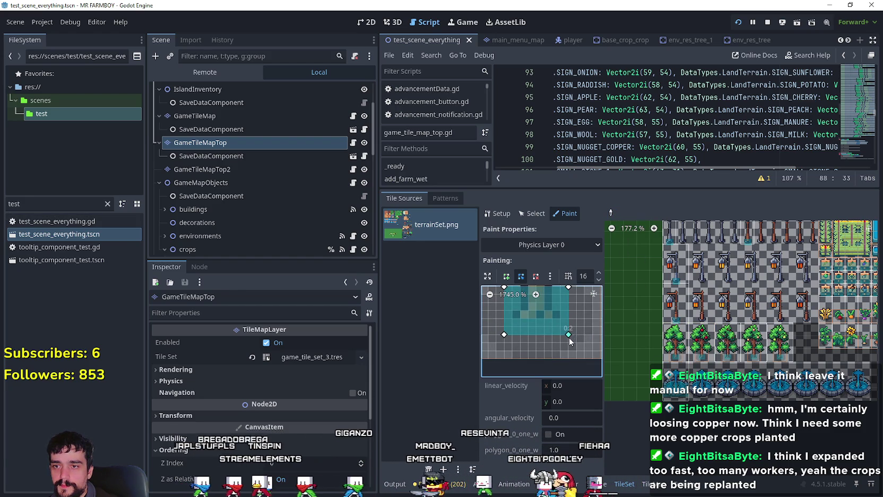
left_click_drag(504, 335, 505, 342)
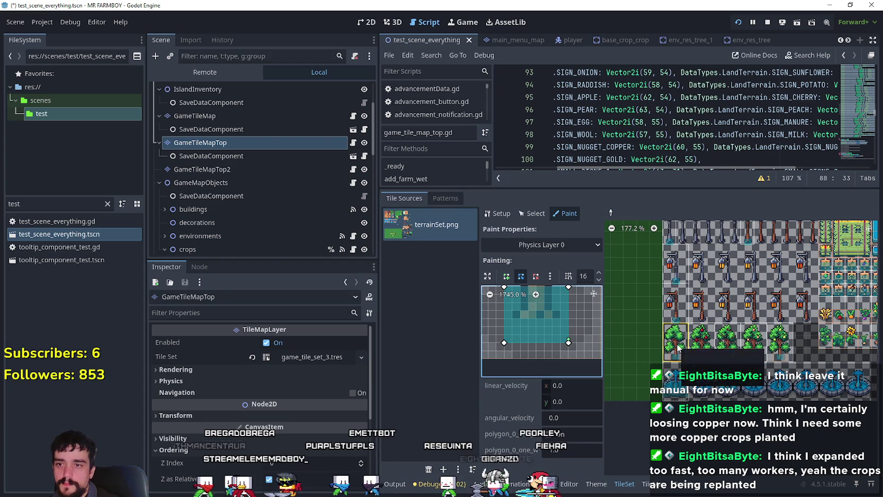
Walk the farmer around the tree in-game, then select the middle and fifth tree tiles in the atlas
key("alt+Tab")
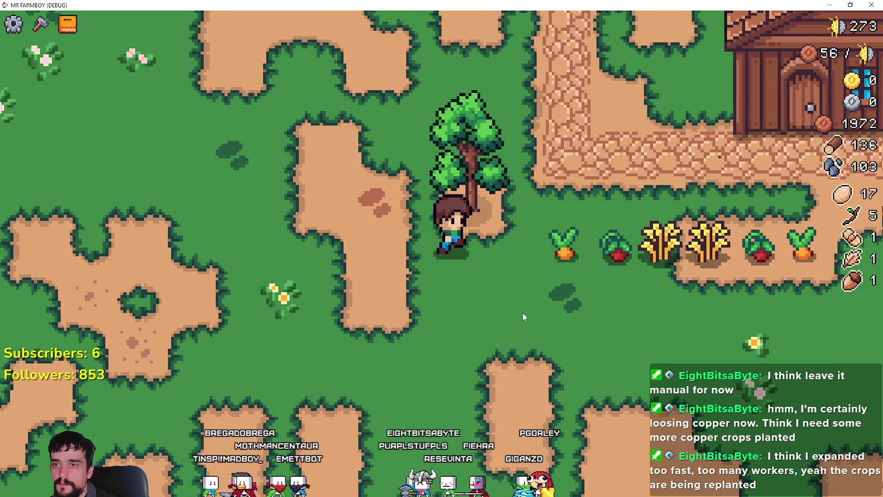
key("a")
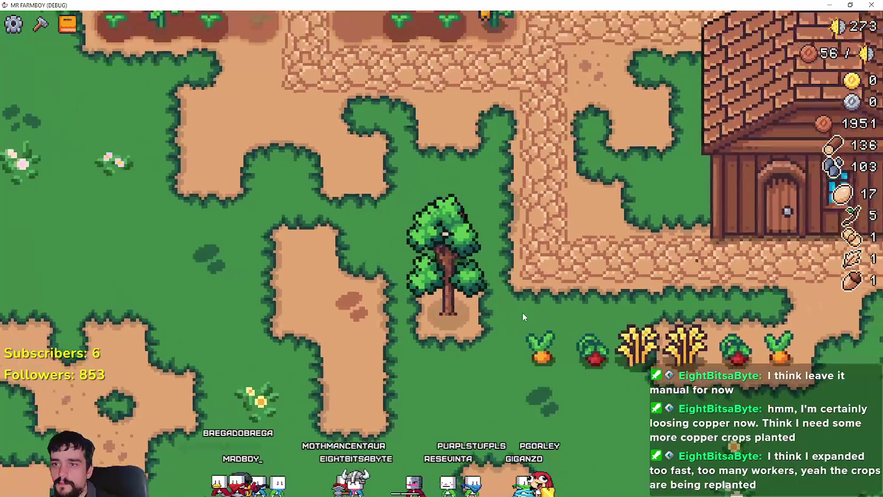
key("d")
key("s")
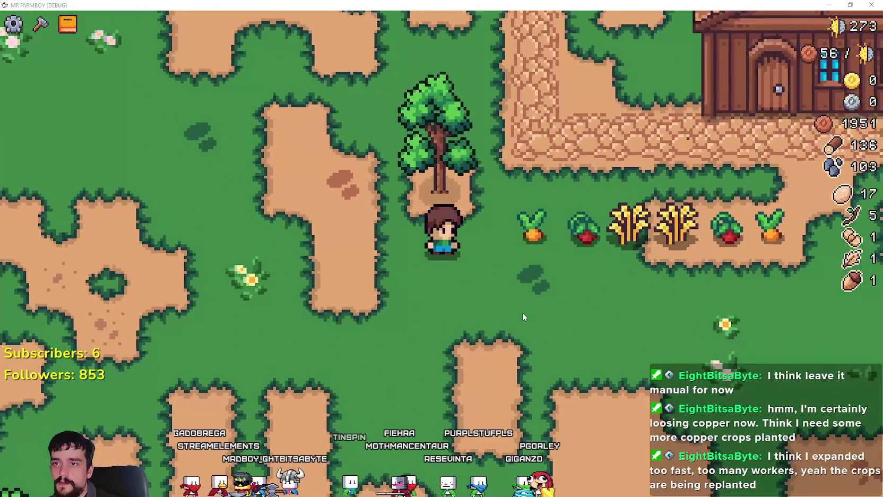
key("alt+Tab")
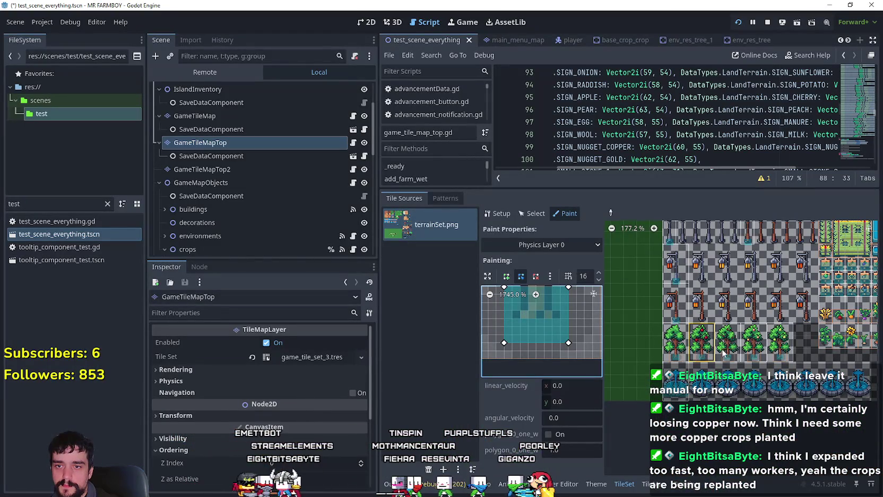
left_click(732, 351)
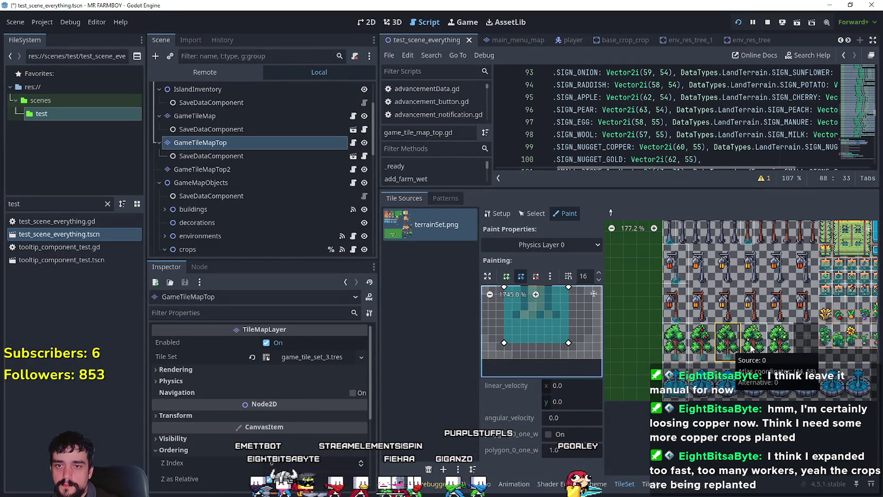
left_click(778, 347)
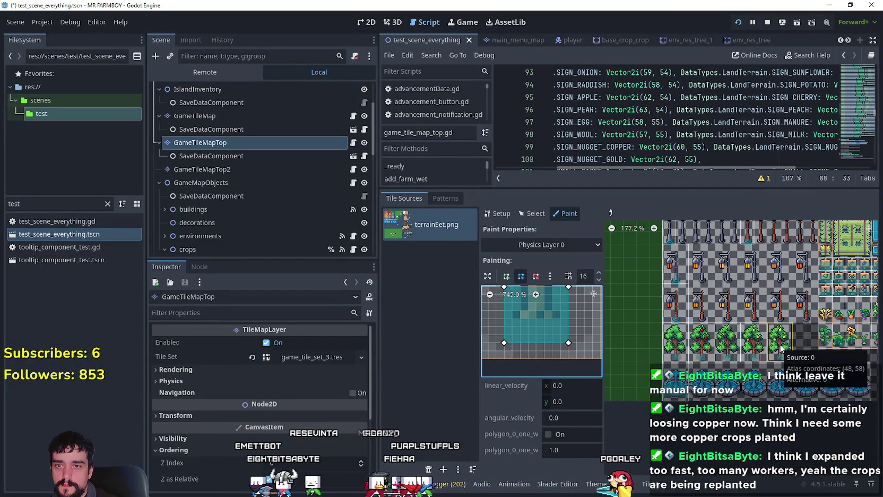
Back in the game, walk beside the tree and open the crafting decorations list to view the new tree
key("alt+Tab")
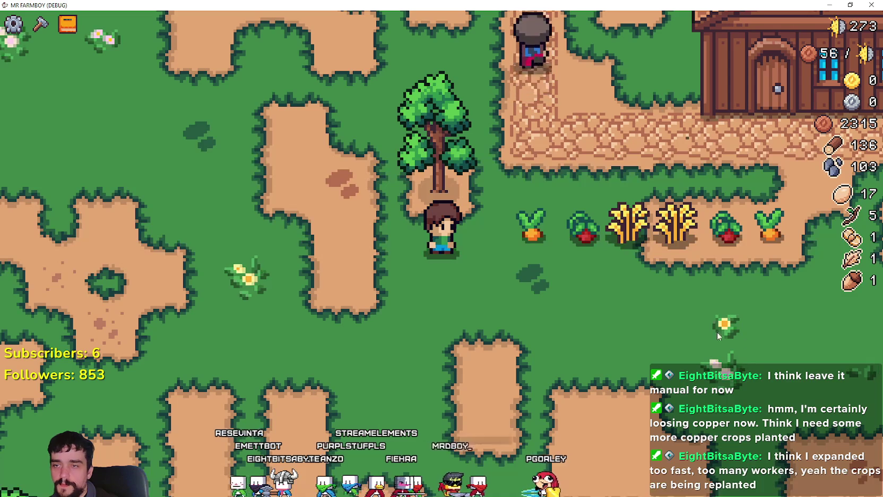
key("w")
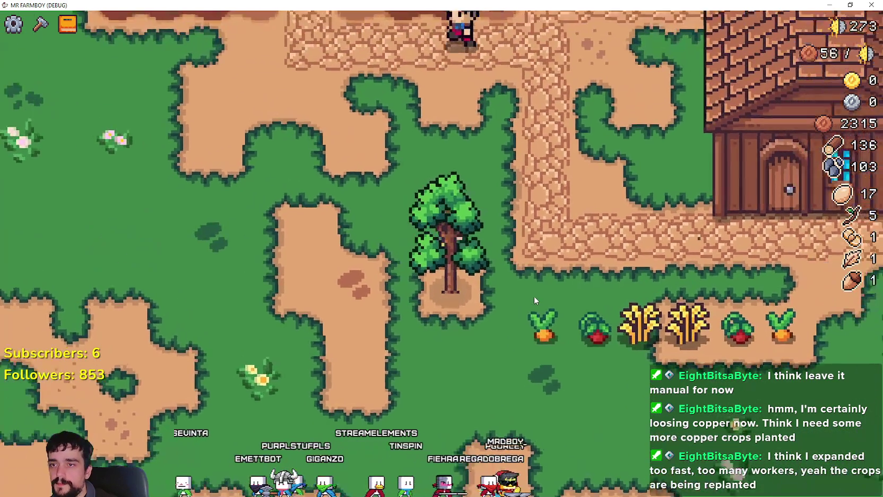
key("s")
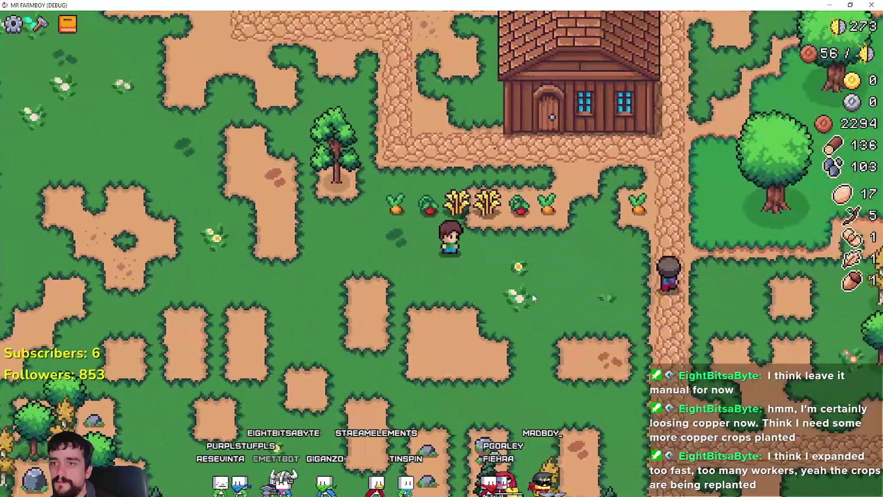
key("Tab")
key("c")
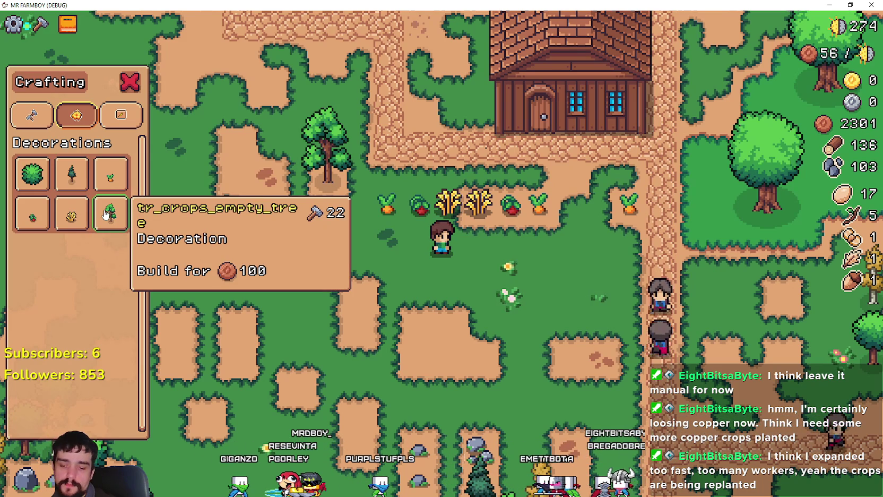
Walk the farmer around the fruit tree again, then return to the editor
key("a")
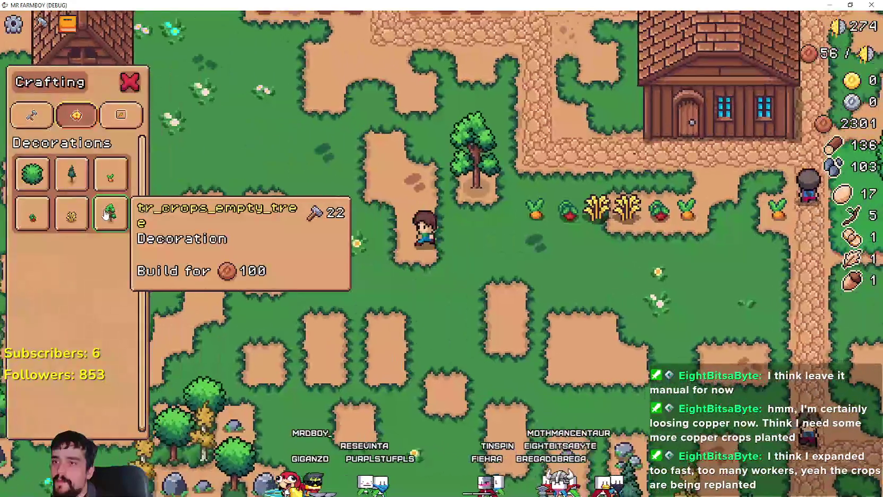
key("w")
key("d")
key("s")
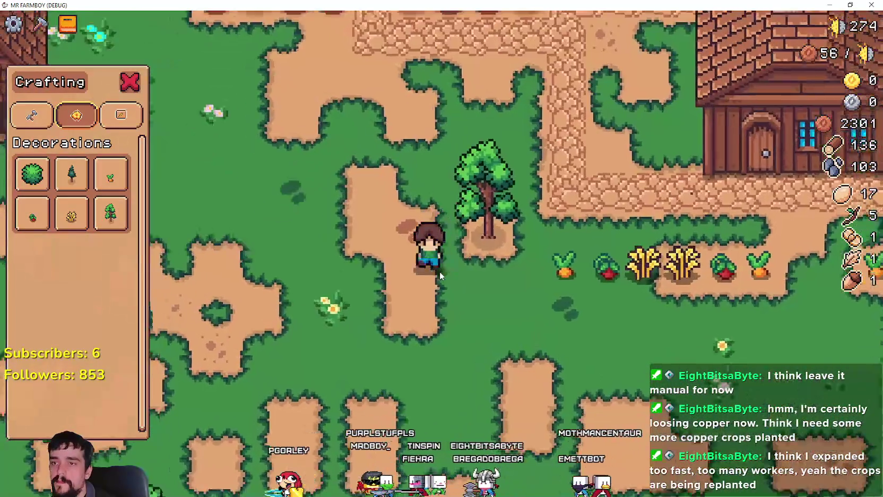
key("a")
key("w")
key("alt+F4")
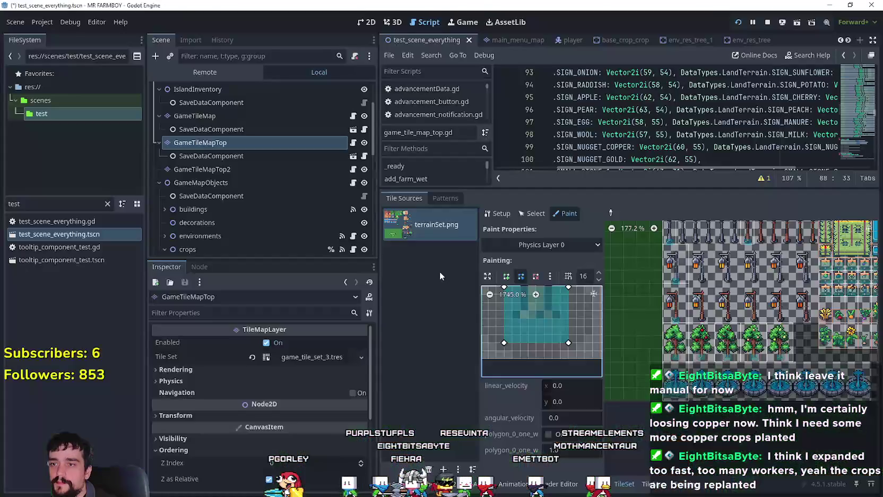
Inspect several tree tiles' physics shapes in the Physics Layer 0 atlas
left_click(754, 340)
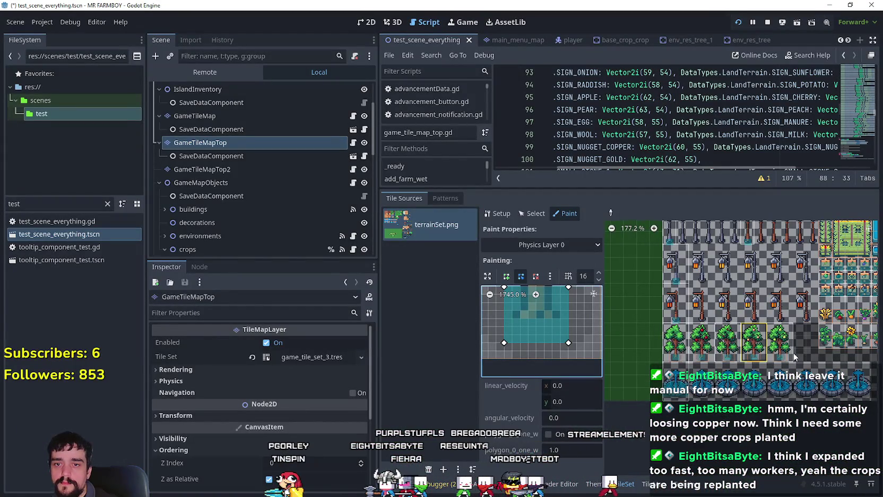
left_click_drag(805, 356, 705, 349)
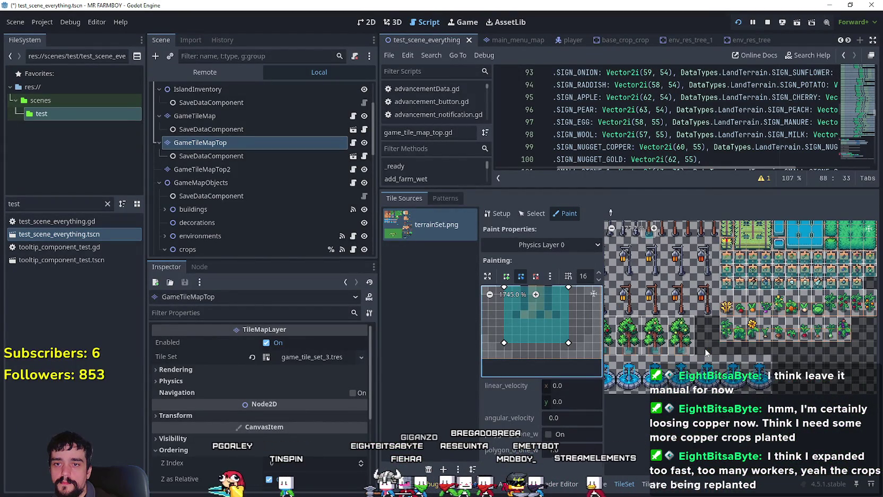
left_click(690, 350)
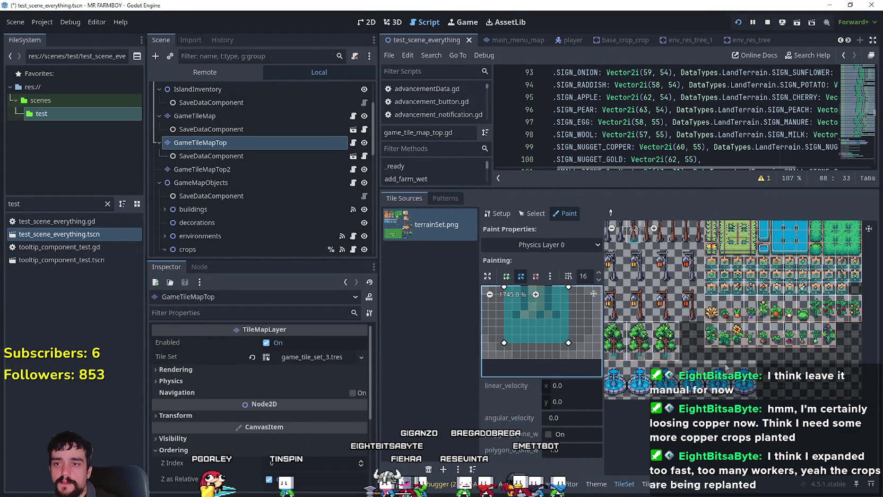
scroll(724, 366, "up", 1)
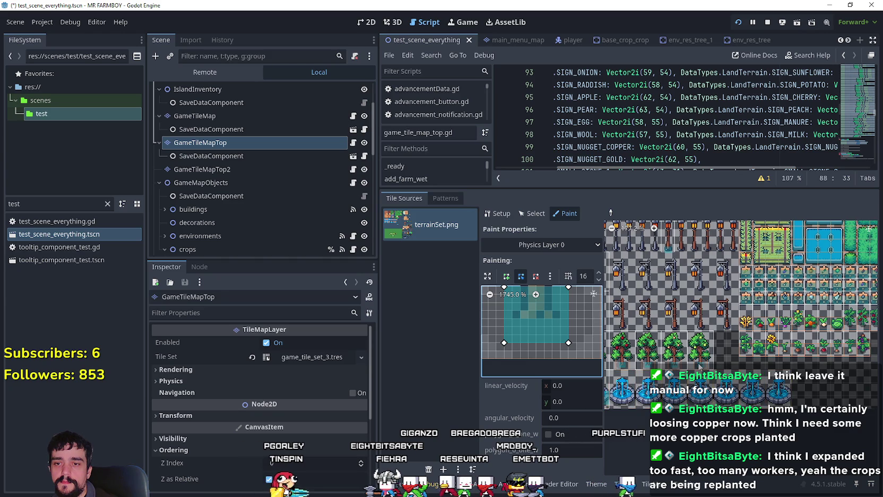
left_click(701, 357)
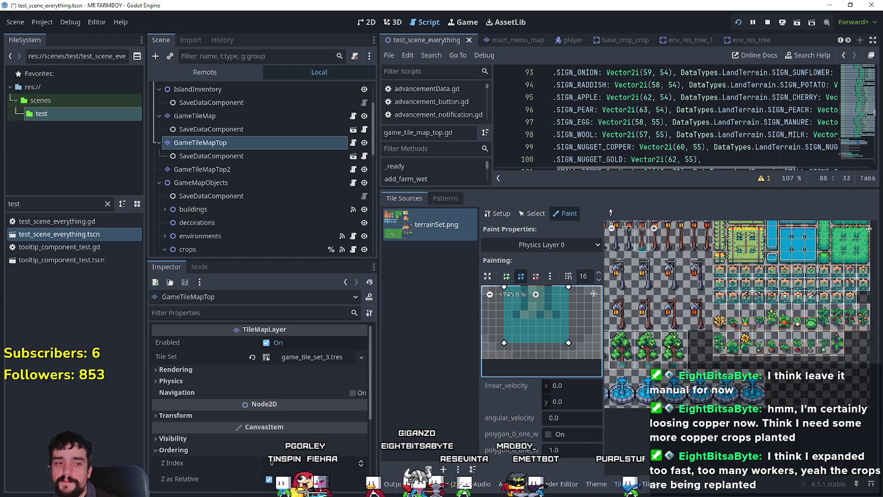
Return to the running game, walk right and down, then quit from the pause menu
key("F5")
key("d")
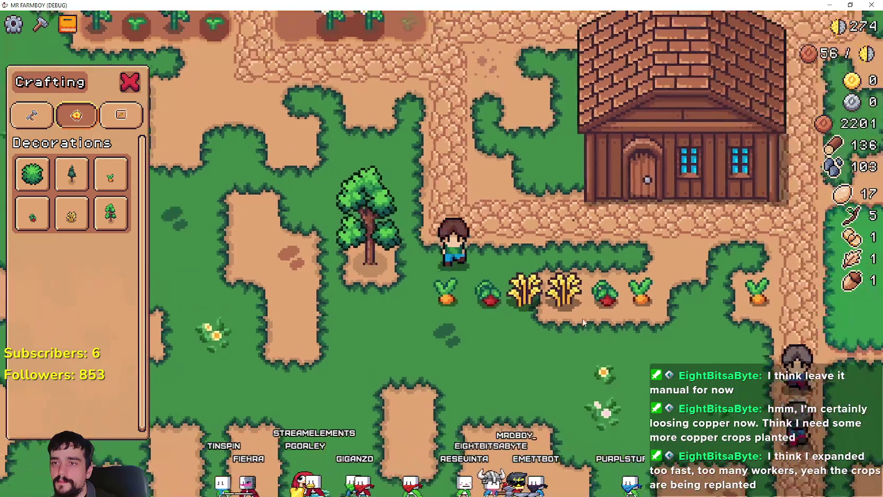
key("s")
key("Escape")
key("Escape")
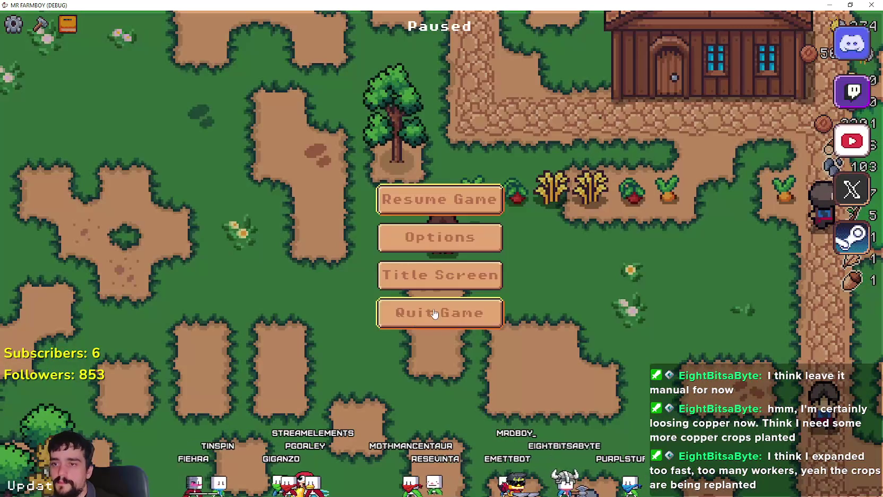
left_click(439, 313)
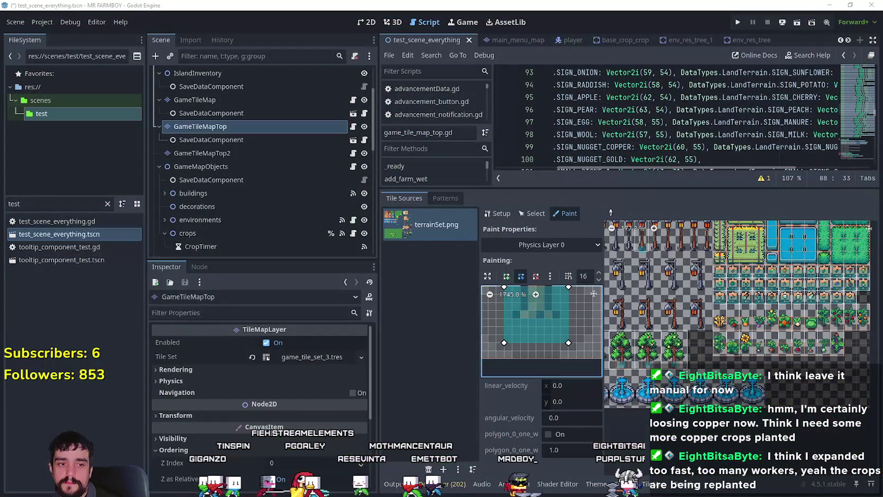
key("alt+Tab")
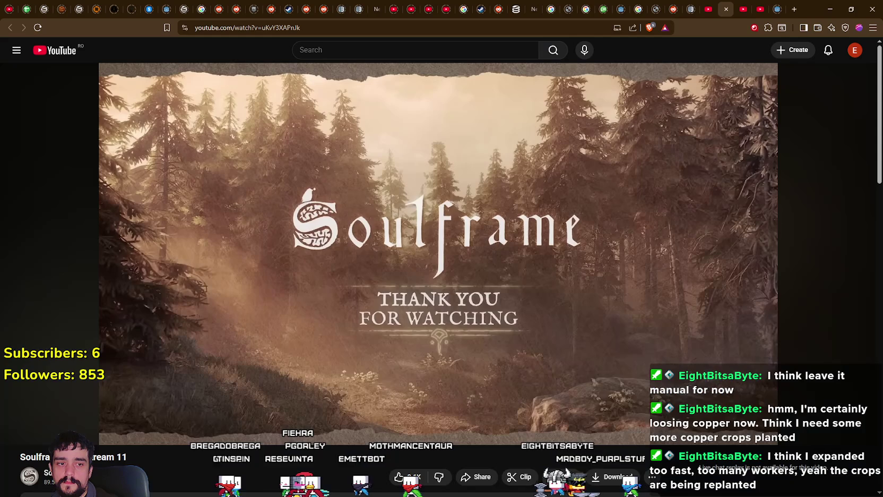
key("ctrl+Tab")
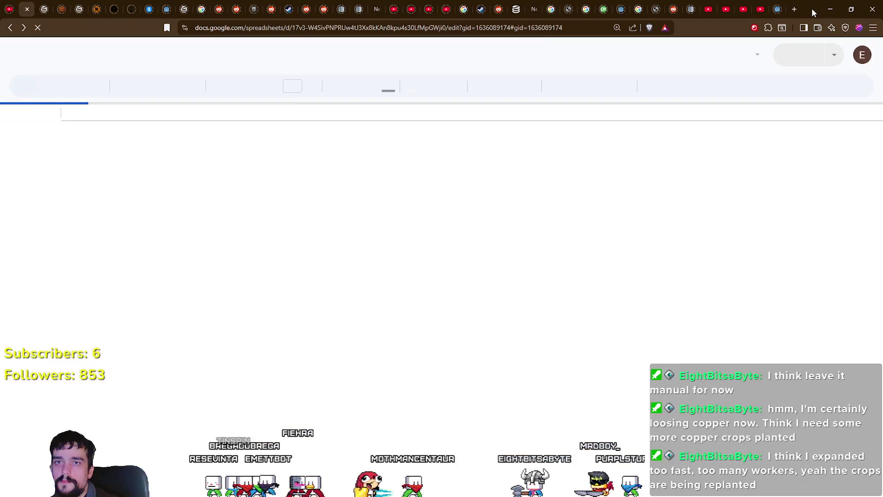
left_click(830, 9)
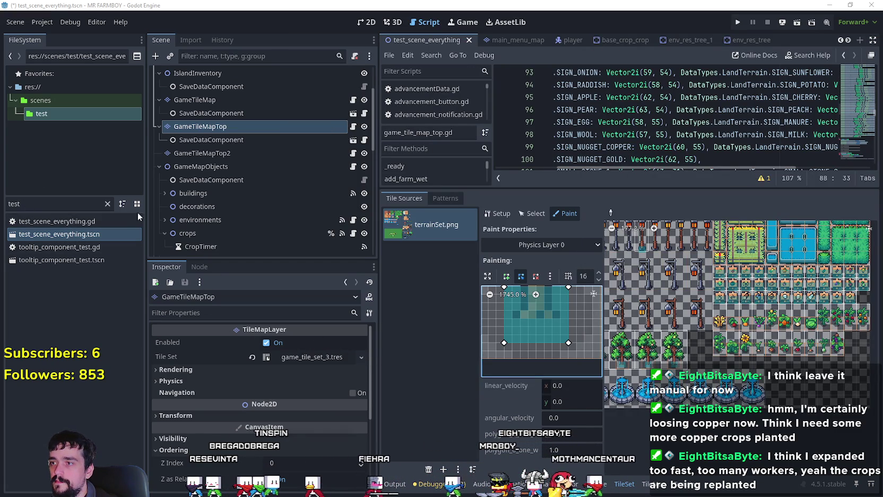
Clear the 'test' filter in the FileSystem dock and scroll through the full folder tree
left_click(107, 204)
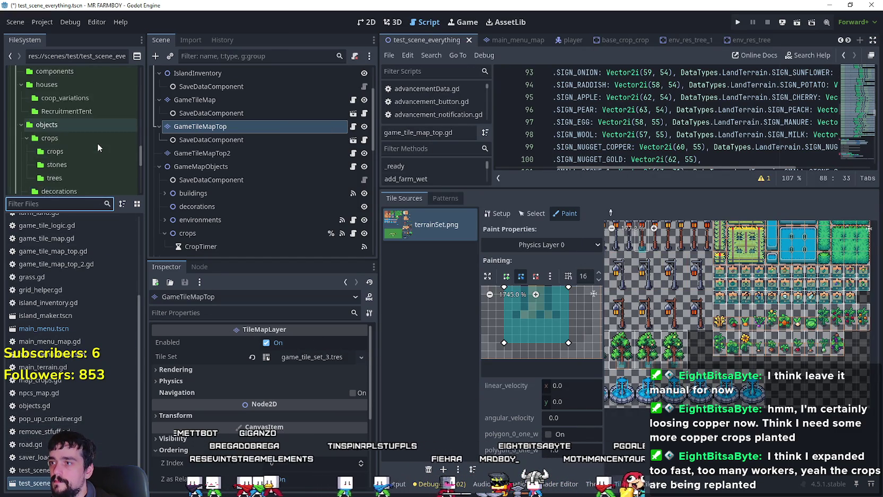
scroll(97, 142, "down", 5)
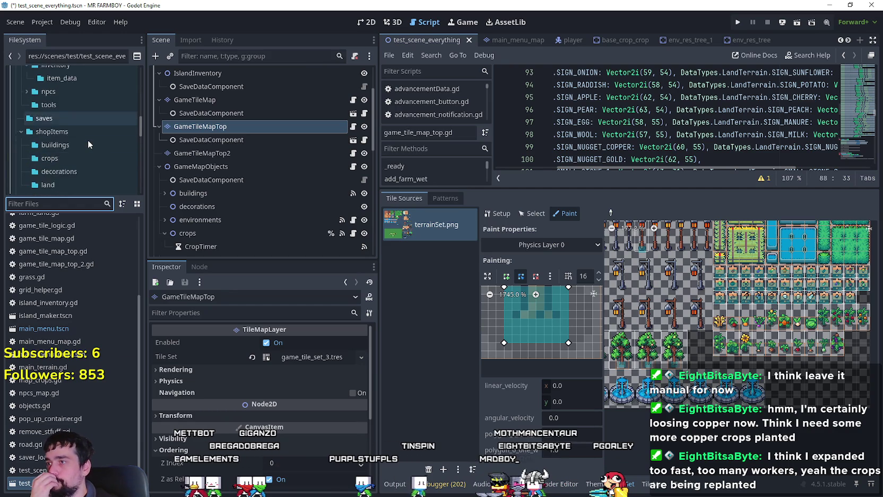
scroll(88, 139, "up", 5)
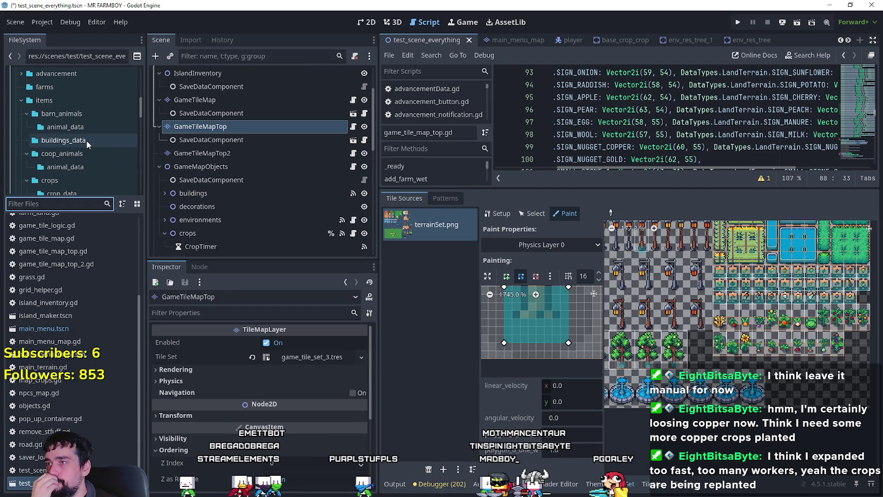